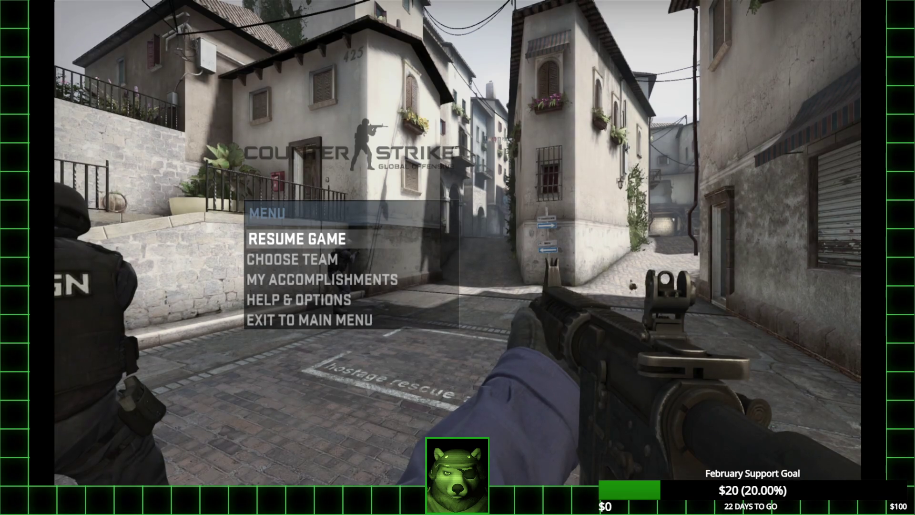
- Browse the Help & Options Keyboard / Mouse settings, down to the movement bindings, then resume the game
key("Down")
key("Down")
key("Down")
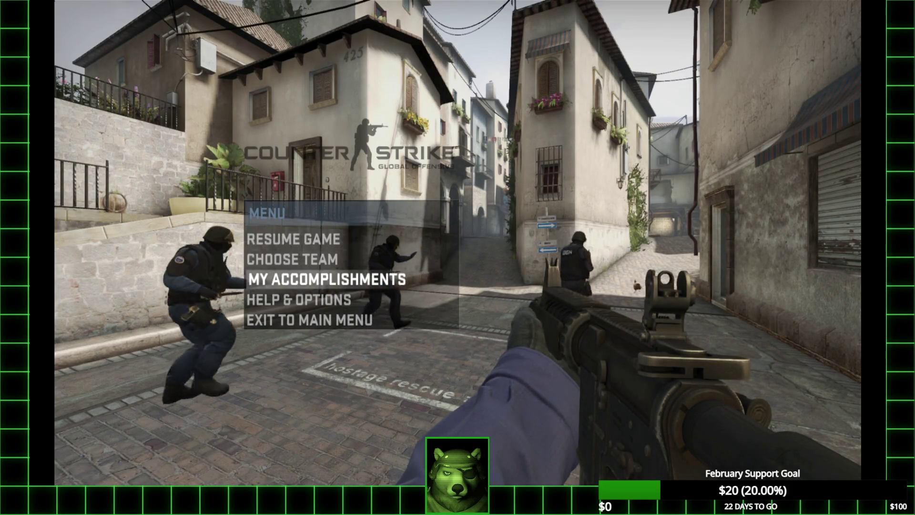
key("Return")
key("Down")
key("Down")
key("Down")
key("Return")
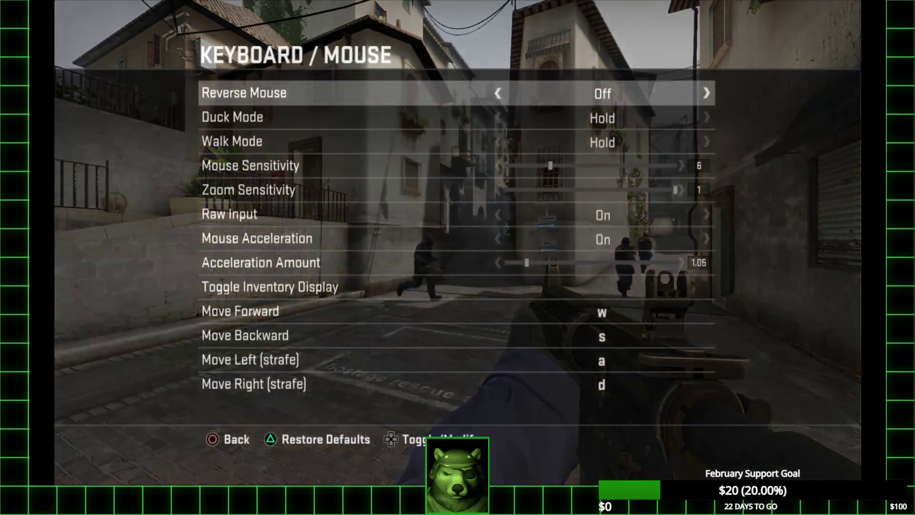
key("Down")
key("Down")
key("Down")
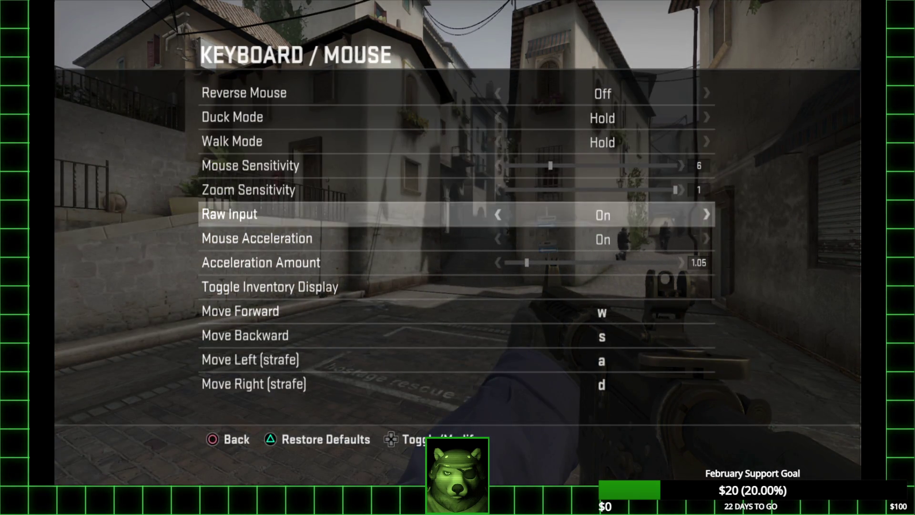
key("Down")
key("Down")
key("Escape")
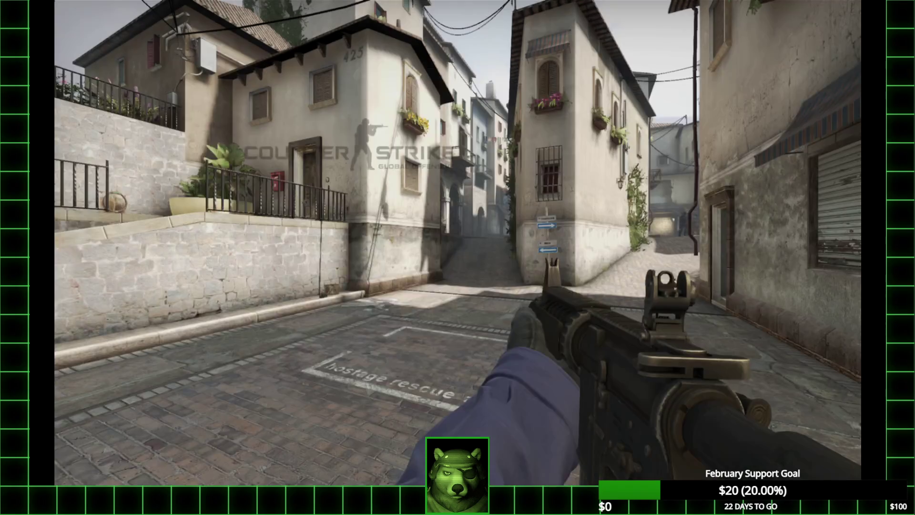
key("Escape")
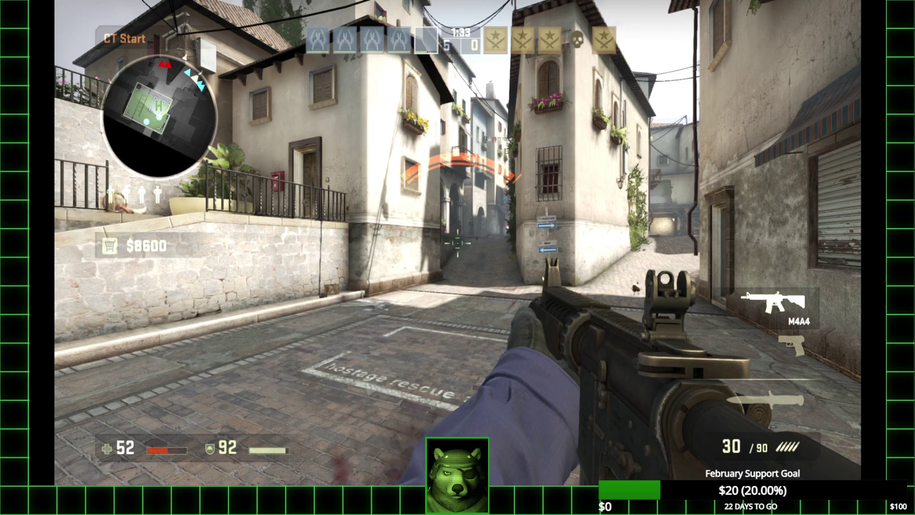
- Walk toward the alley and fire repeatedly at the enemy there
key("w")
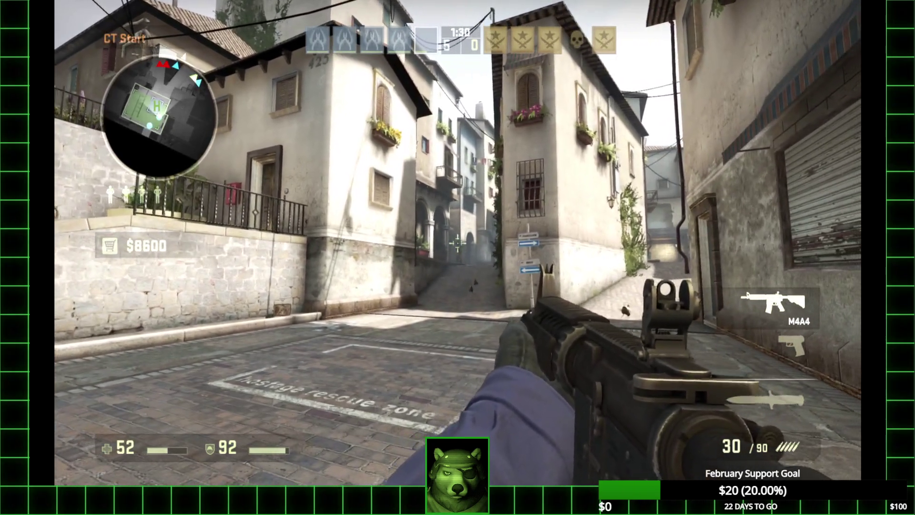
left_click(458, 242)
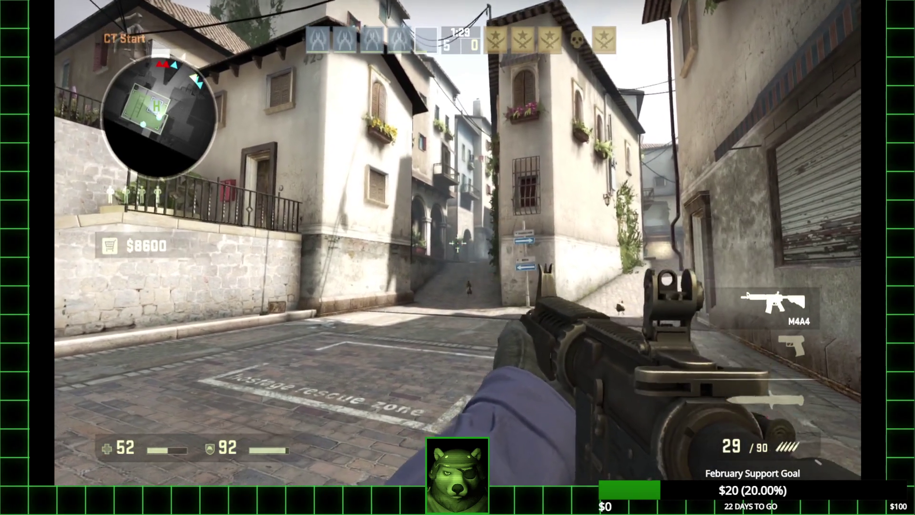
left_click(457, 242)
left_click(458, 243)
left_click(458, 243)
left_click(457, 243)
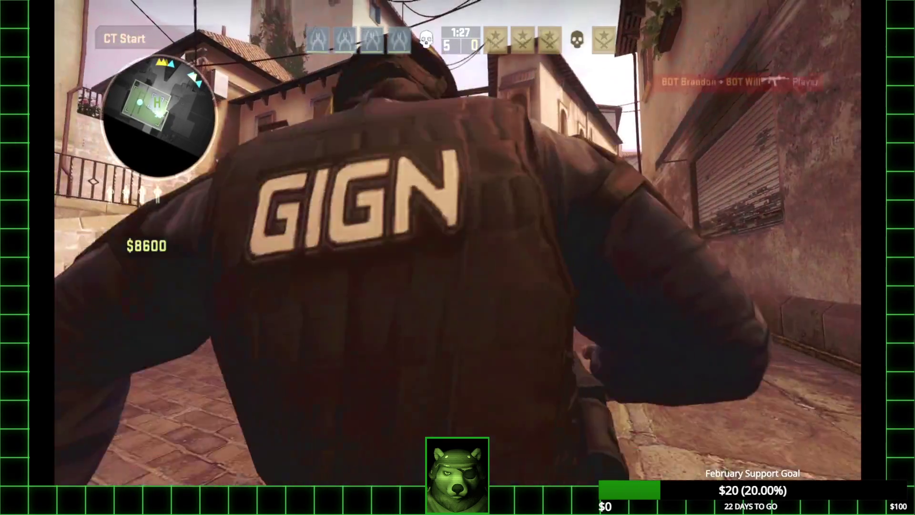
- After dying, take control of a teammate bot and move along the balcony
key("e")
key("w")
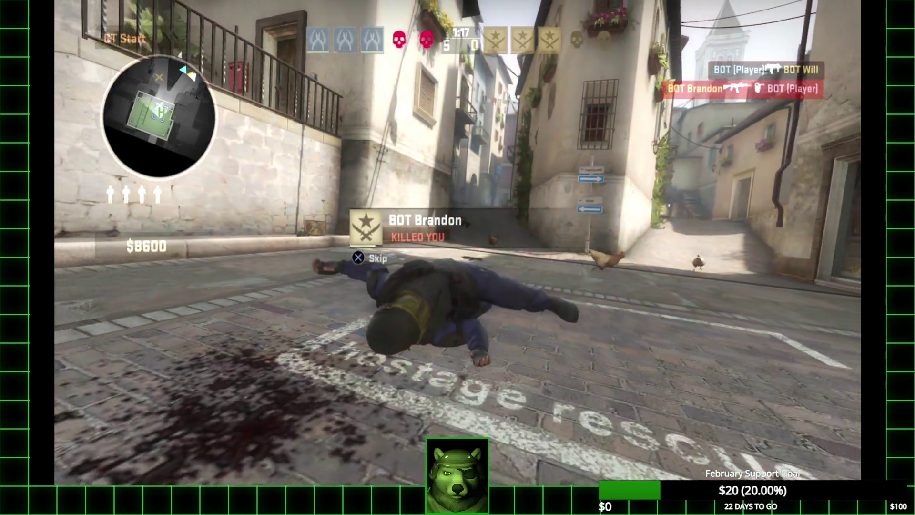
key("space")
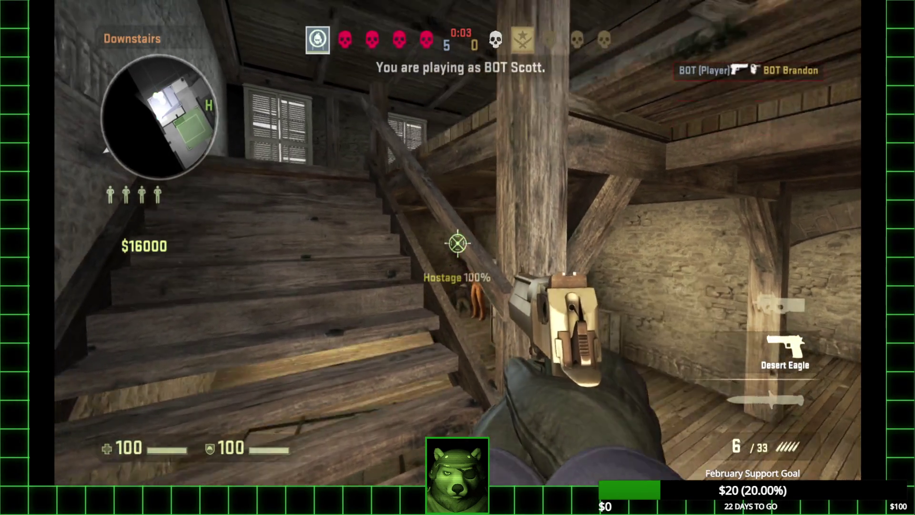
- Walk out of the hostage attic, along the balcony and back through the stone room
key("w")
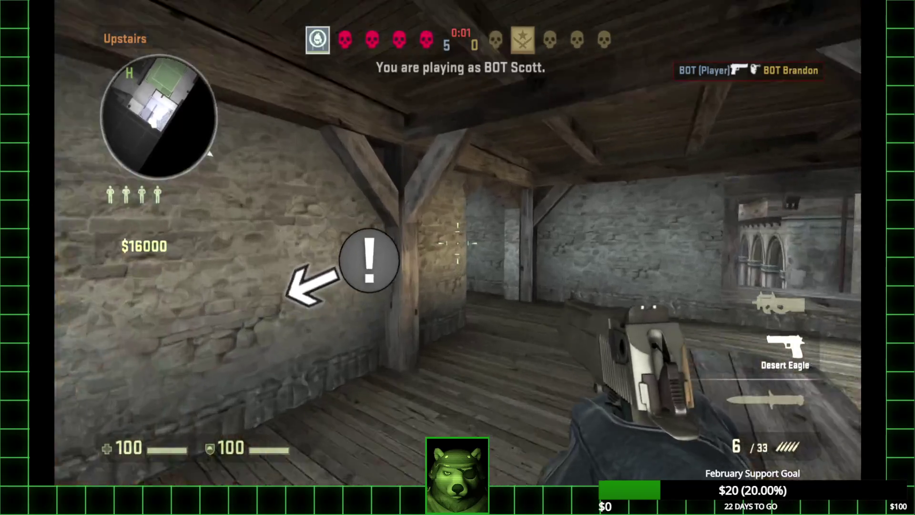
key("w")
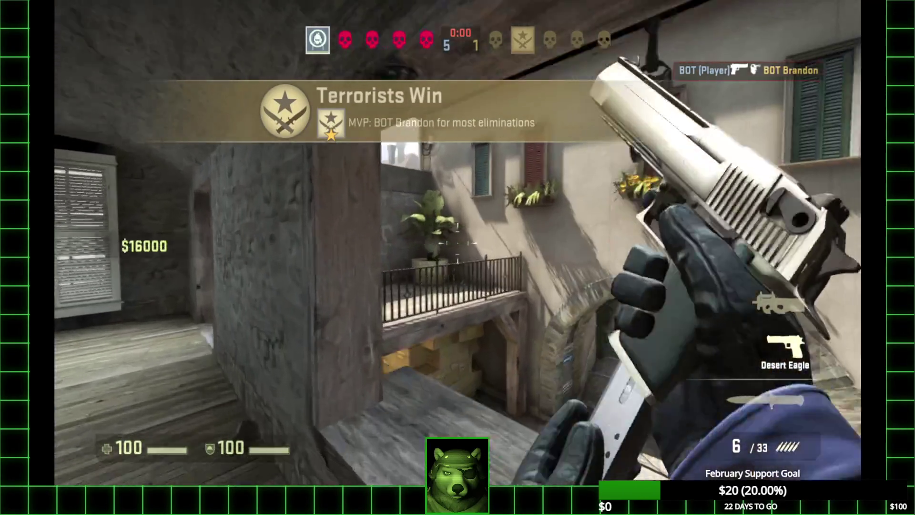
key("w")
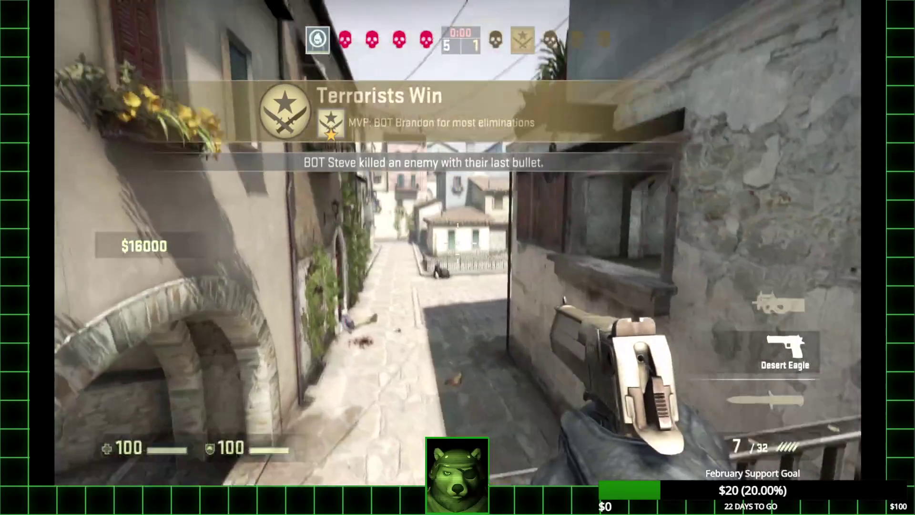
key("w")
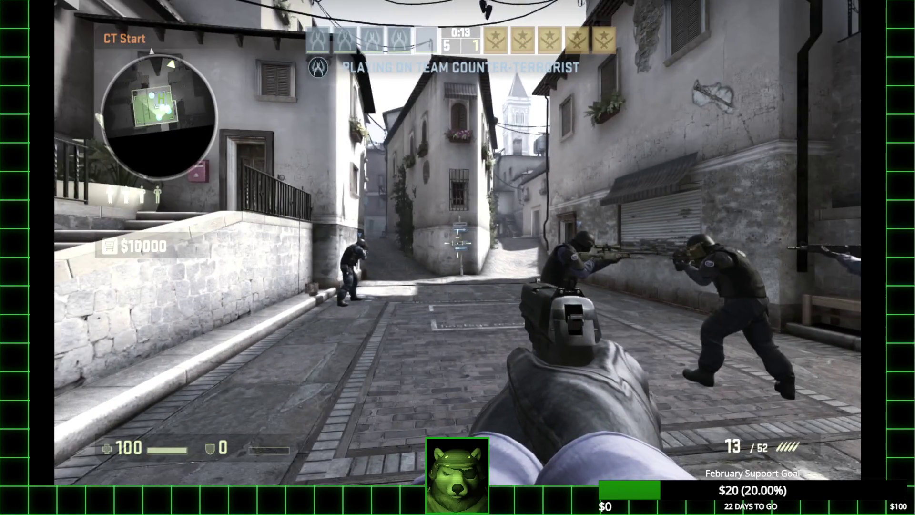
- Buy a Desert Eagle, Kevlar + Helmet and an M4A4 from the purchase wheel, leaving $5100
key("b")
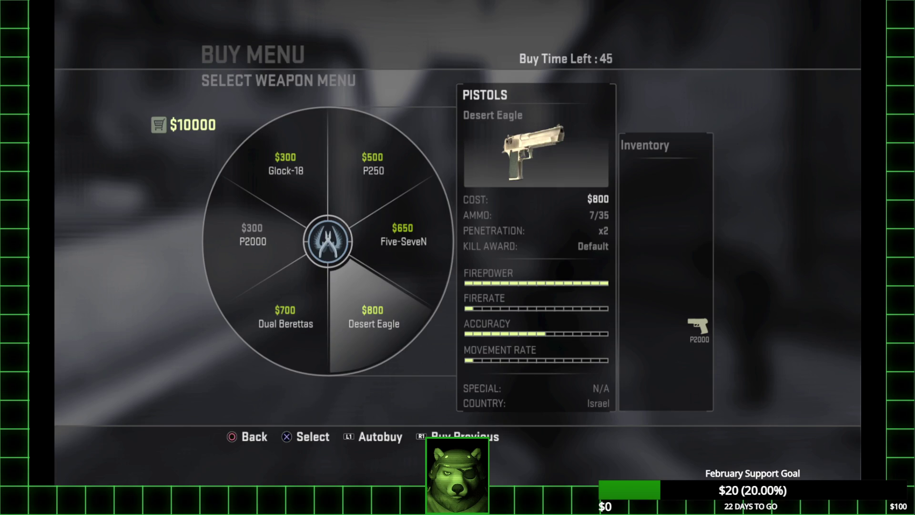
key("Return")
key("Return")
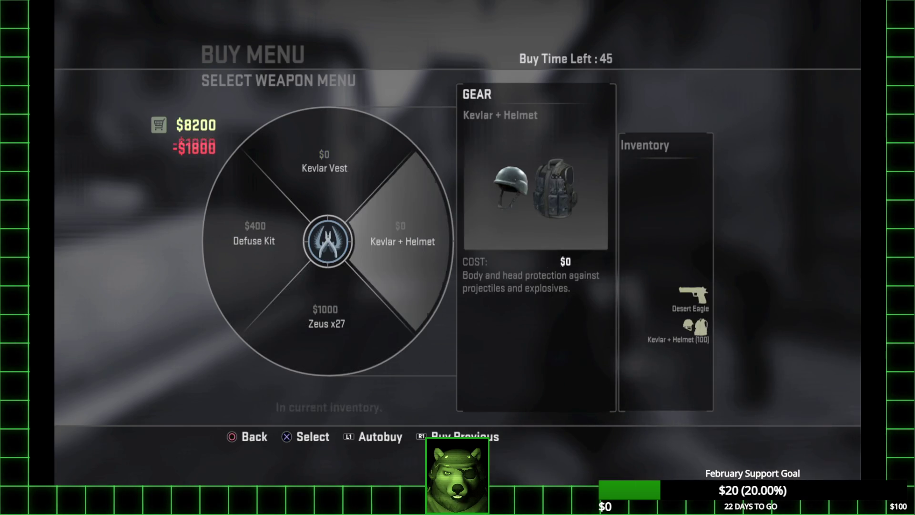
left_click(254, 241)
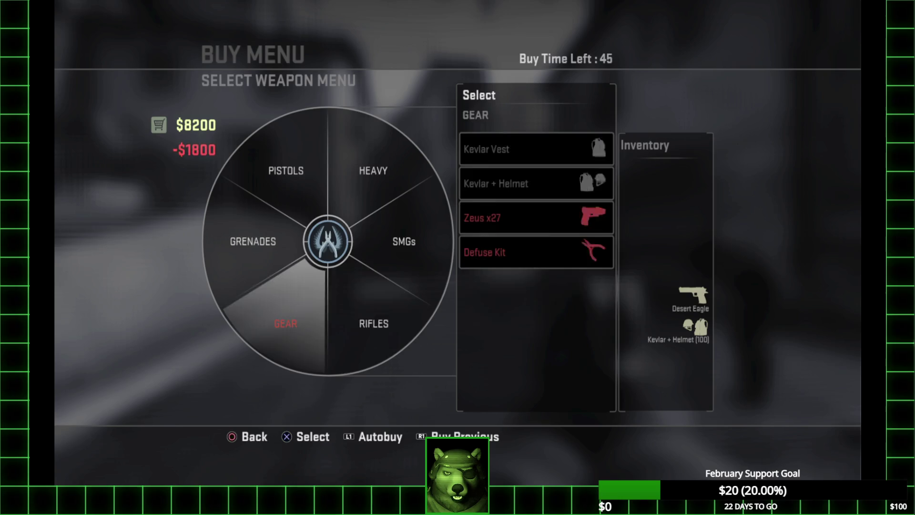
left_click(374, 323)
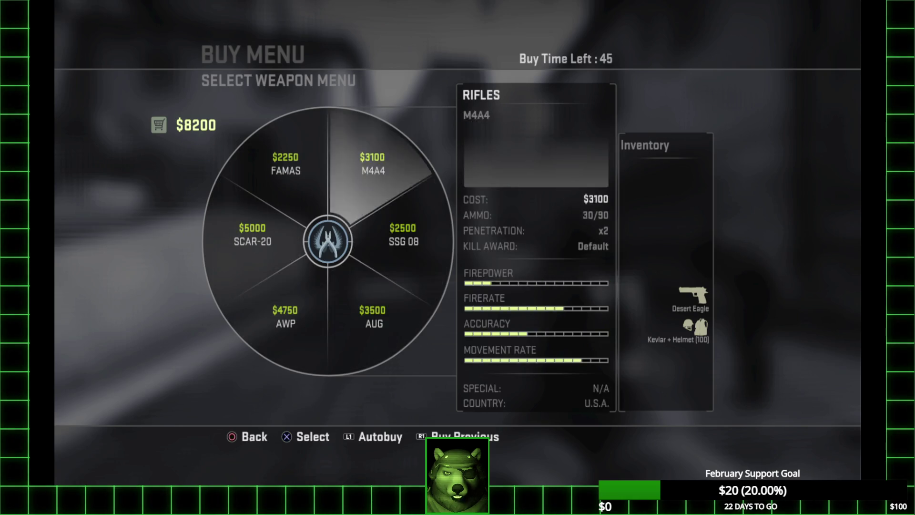
key("Return")
key("Escape")
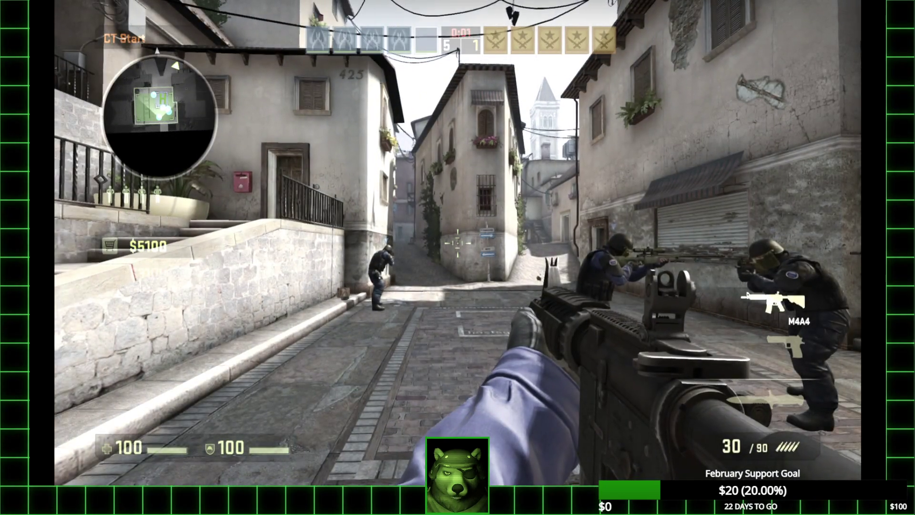
- Run with the knife down the street and through Left Alley, then draw the M4A4
key("3")
key("w")
key("w")
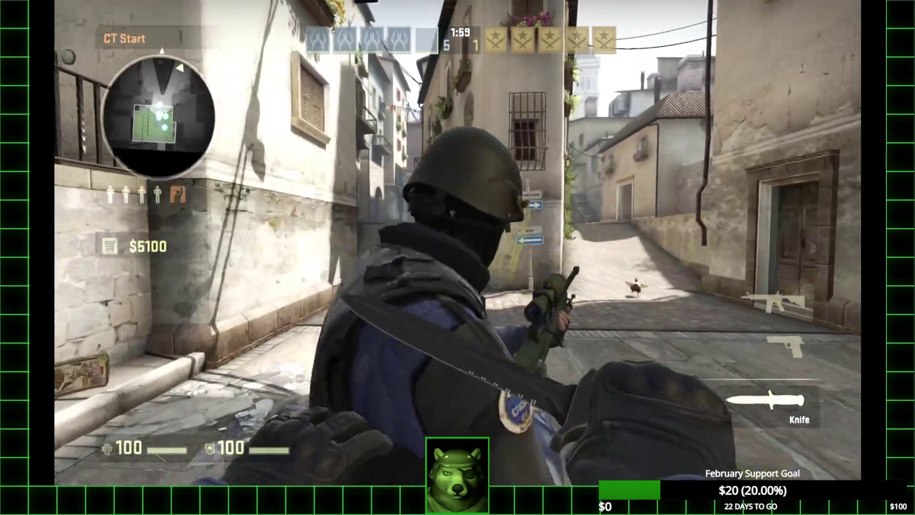
key("w")
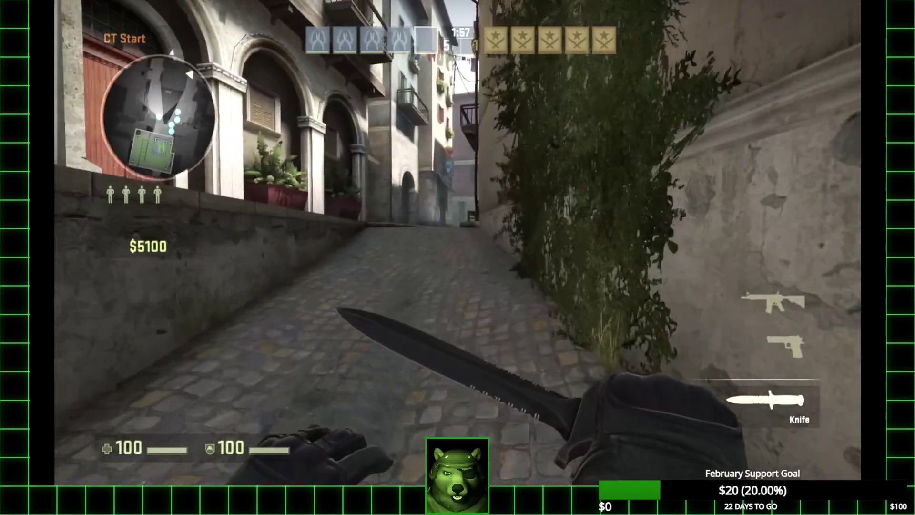
key("w")
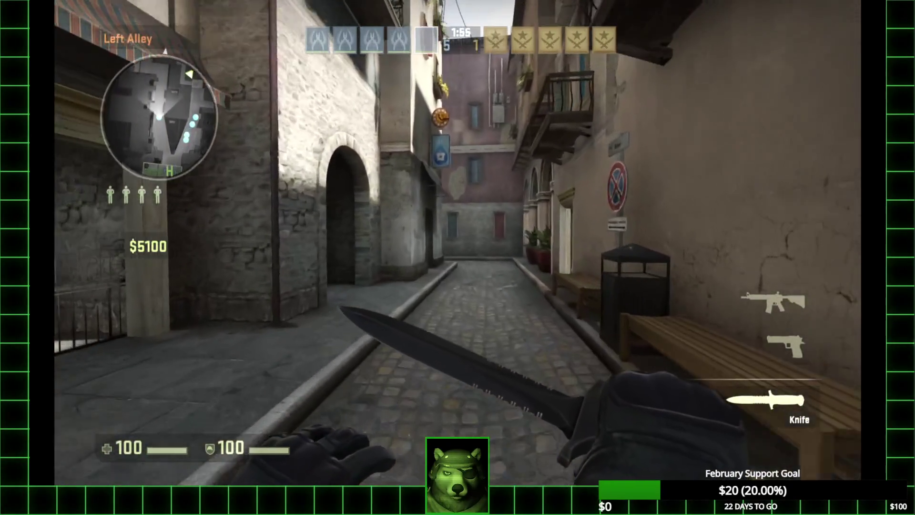
key("w")
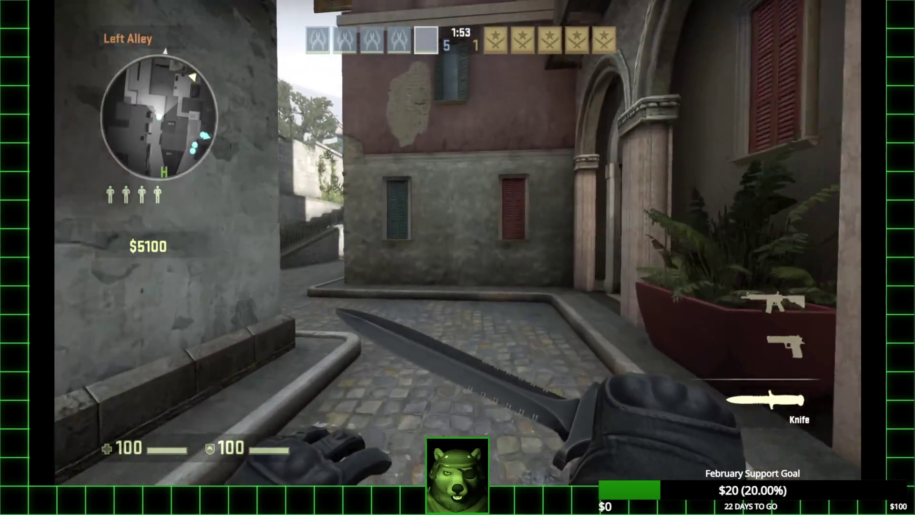
key("1")
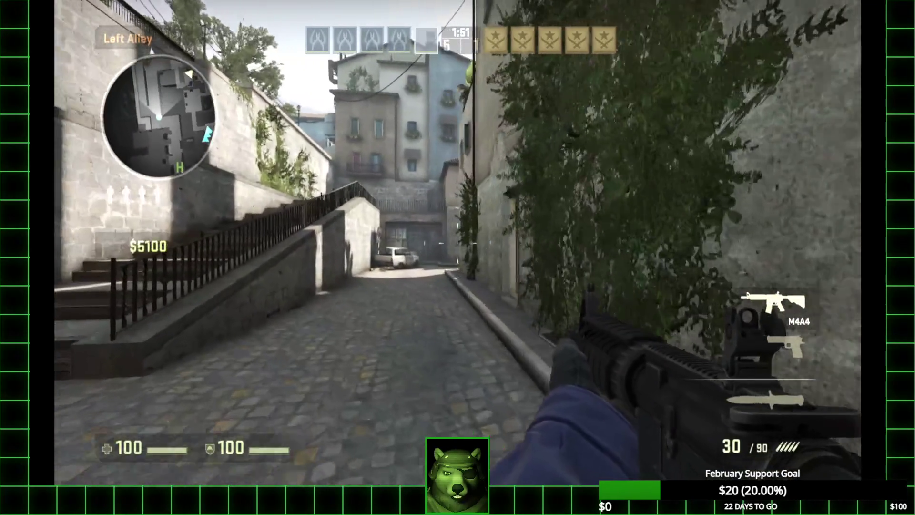
- Climb the stairs to the upper landing and advance to the end of the alley
key("a")
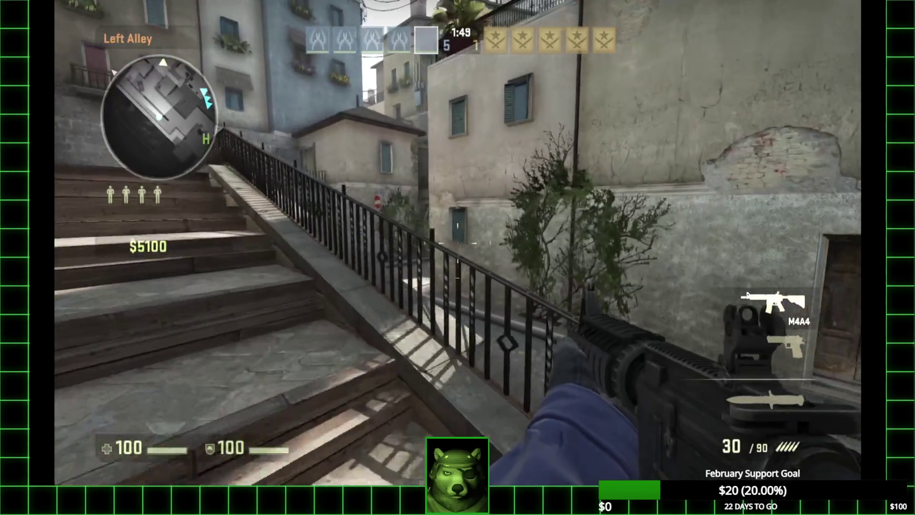
key("w")
key("w")
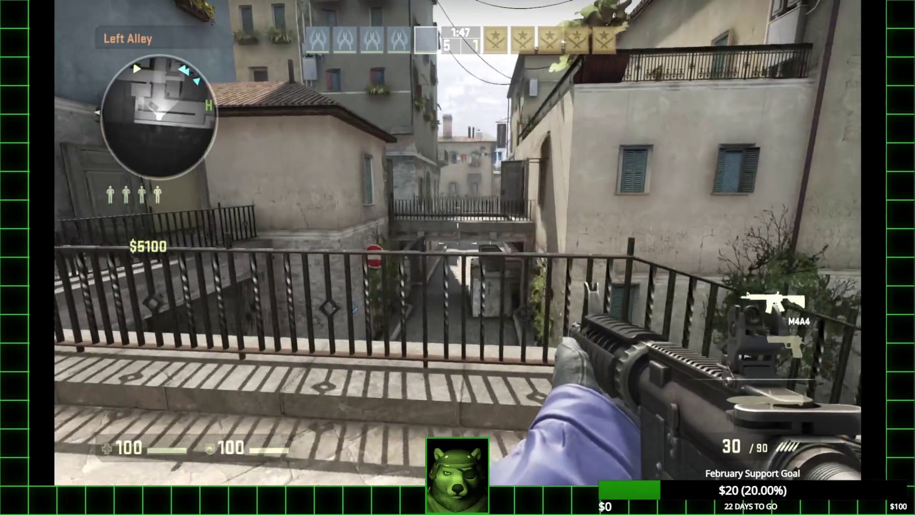
key("w")
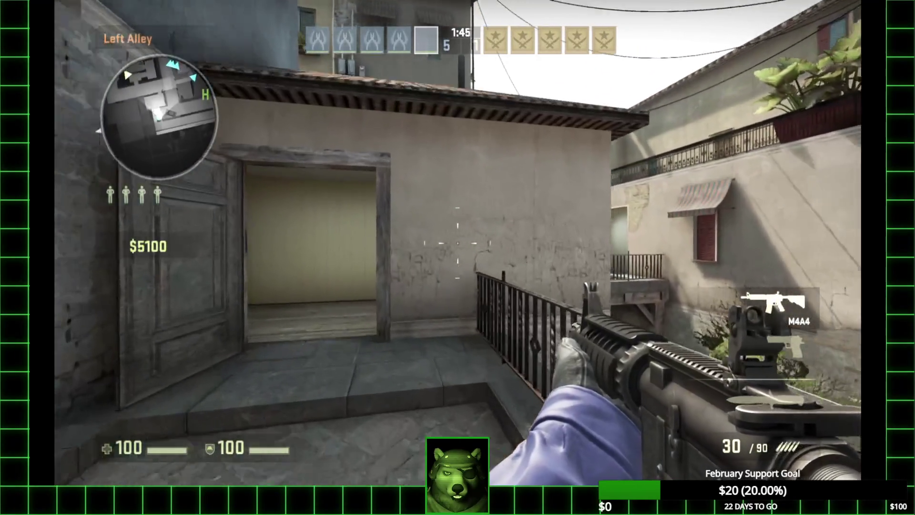
key("w")
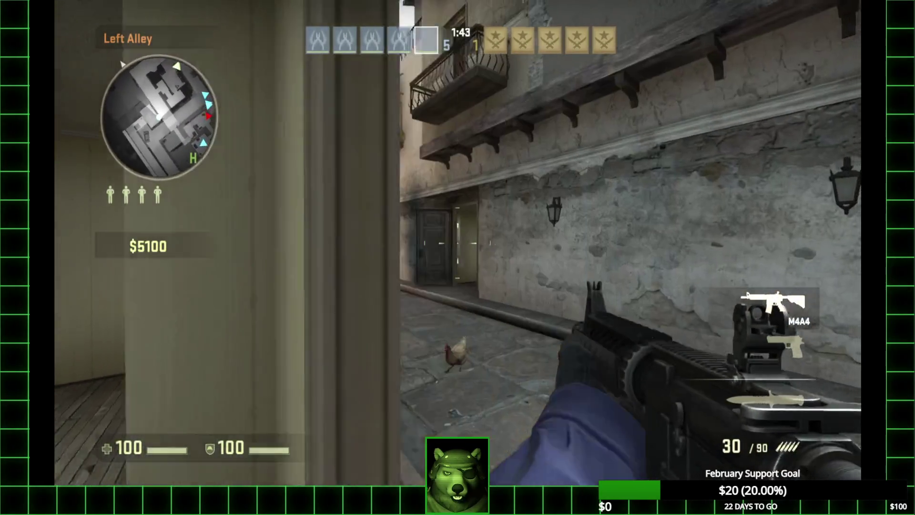
key("w")
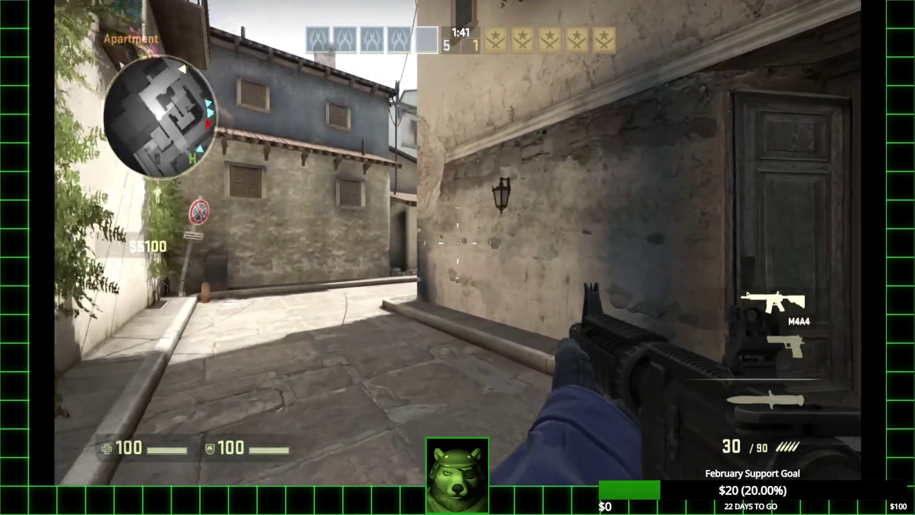
key("w")
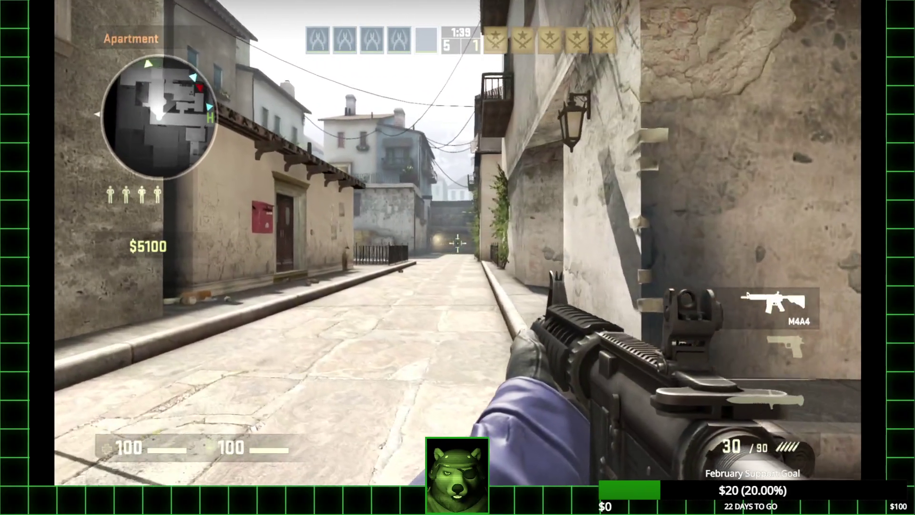
key("w")
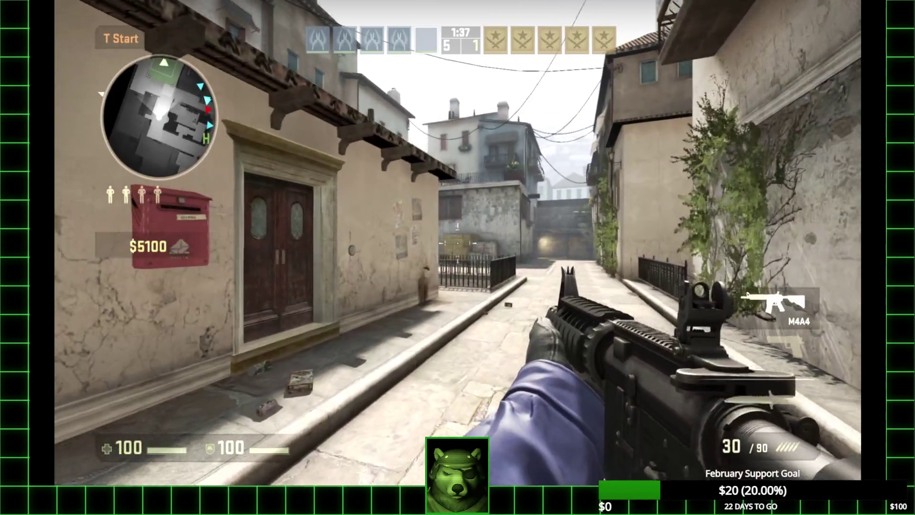
- Move along the street, through the vine-covered alley and arched passage into Long Hall
key("w")
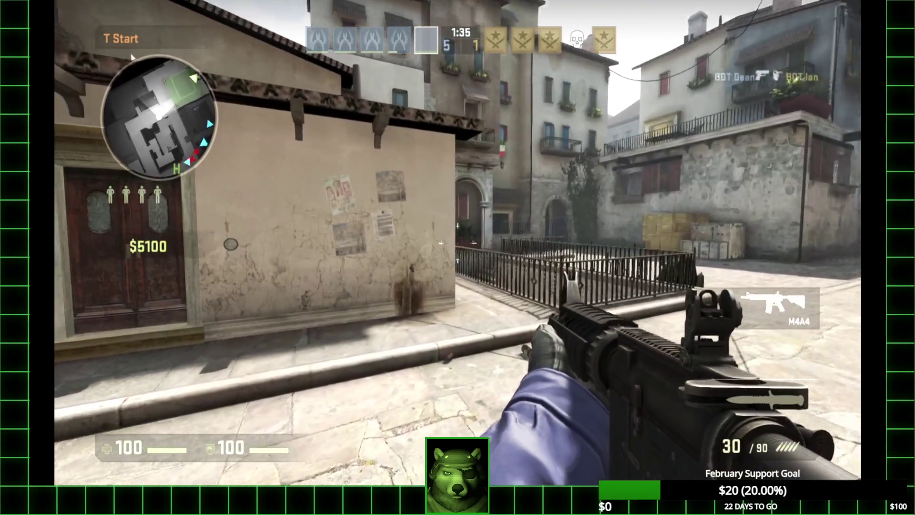
key("w")
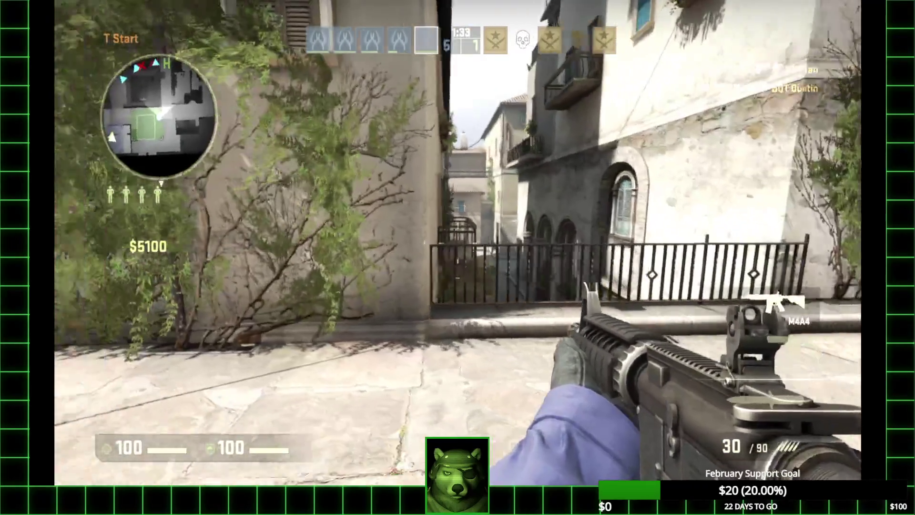
key("w")
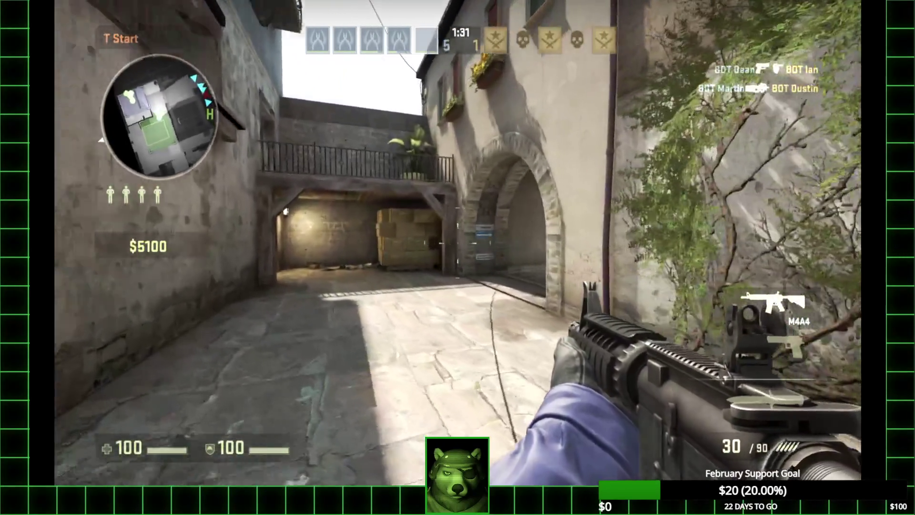
key("w")
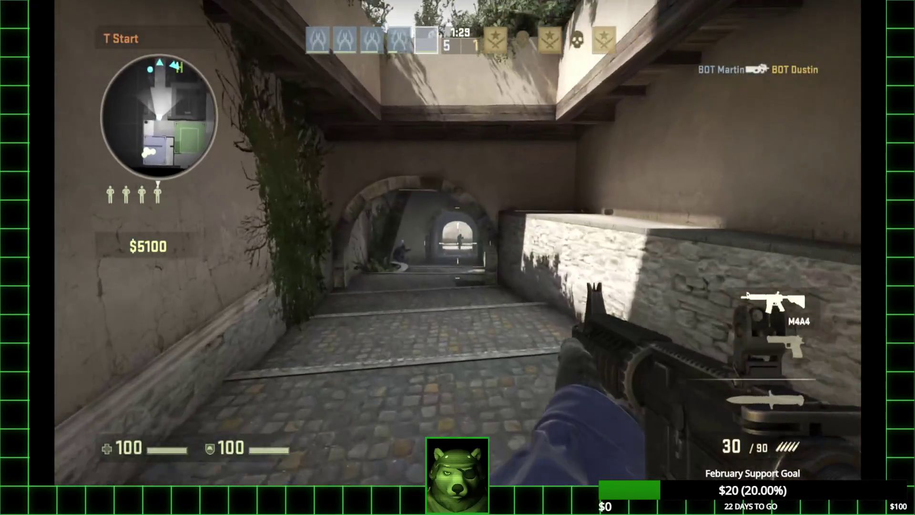
key("w")
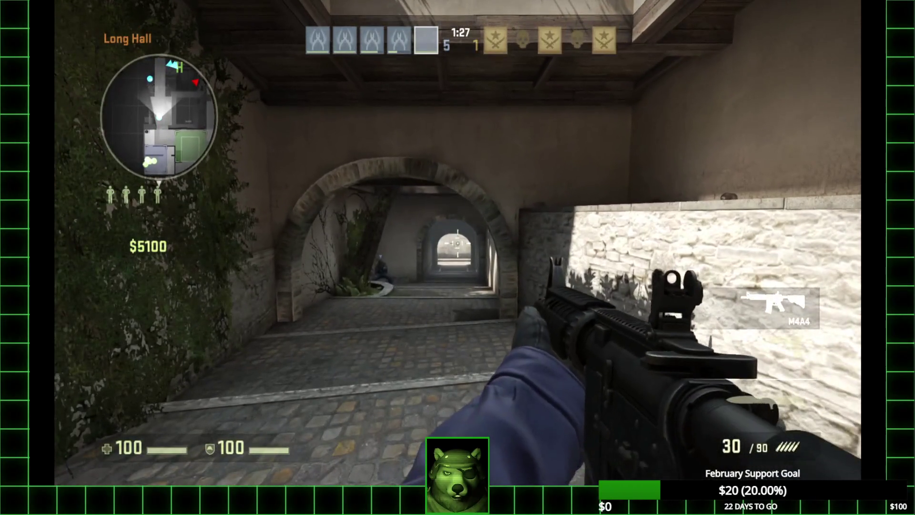
key("w")
key("1")
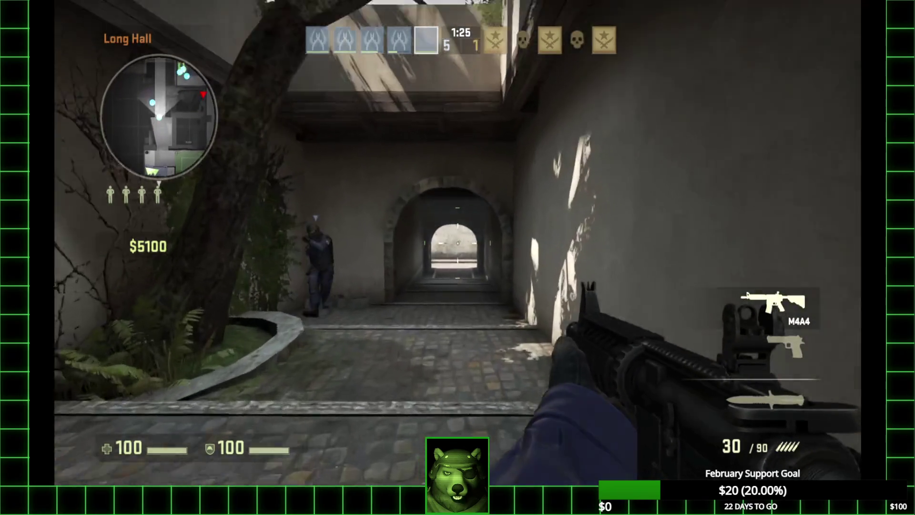
- Cross the dark Long Hall corridor and round the corner into Middle
key("w")
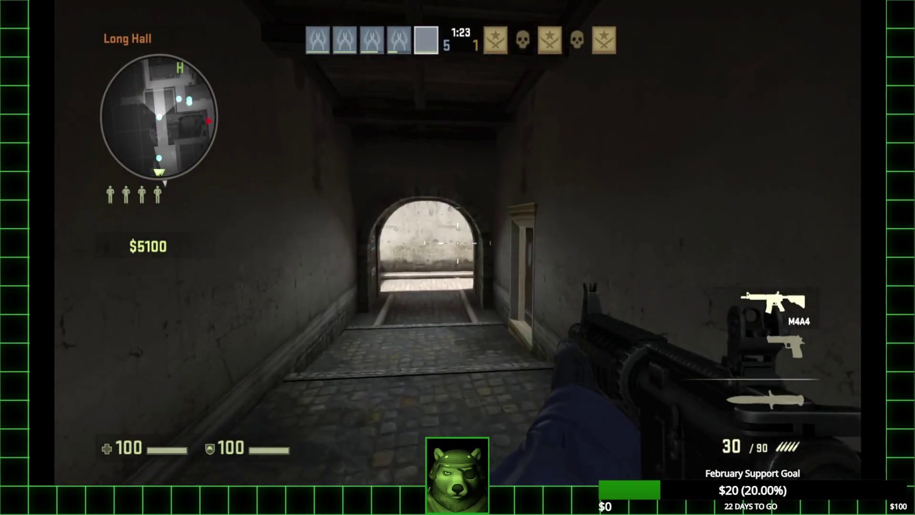
key("w")
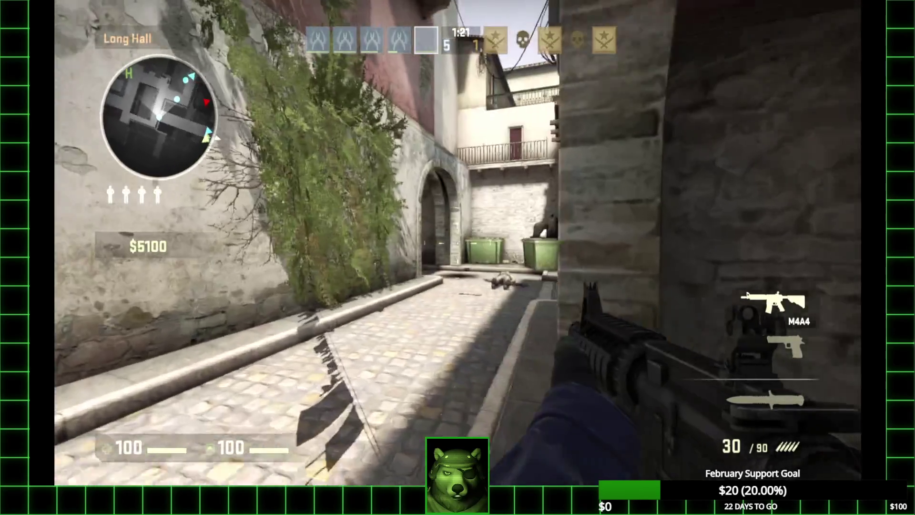
key("w")
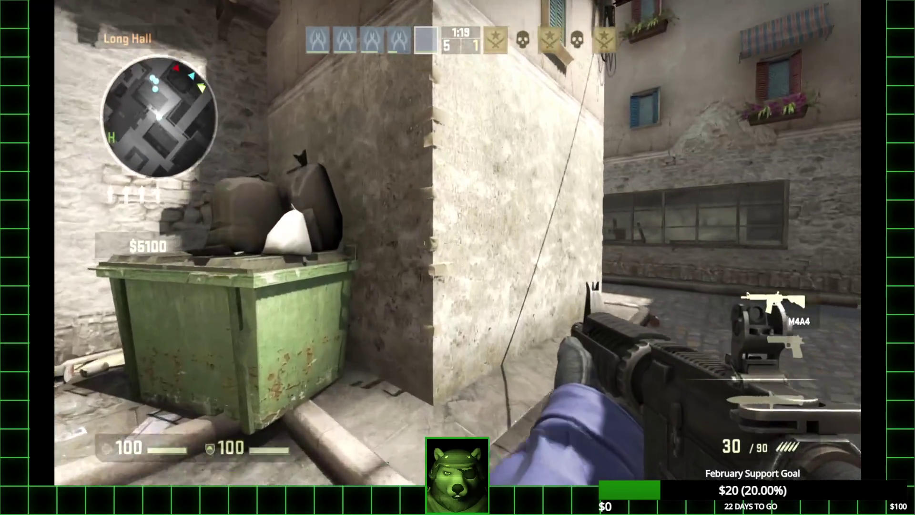
key("w")
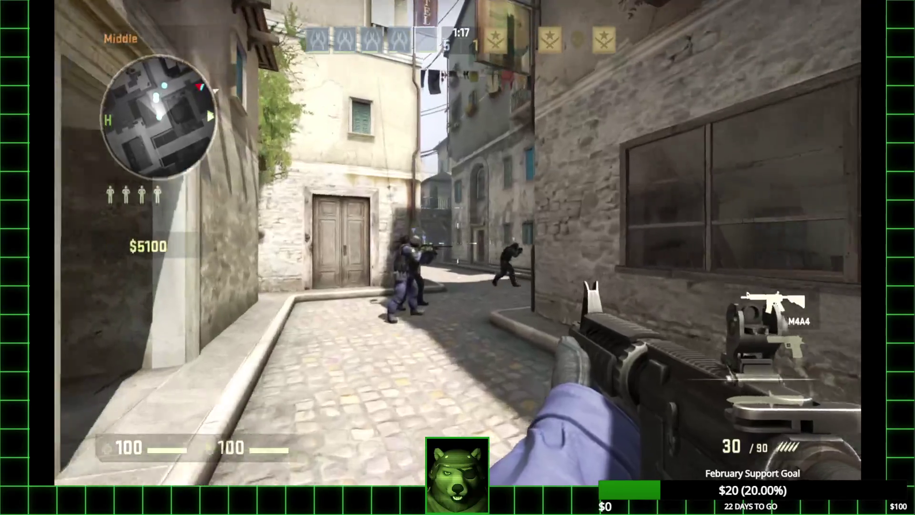
key("w")
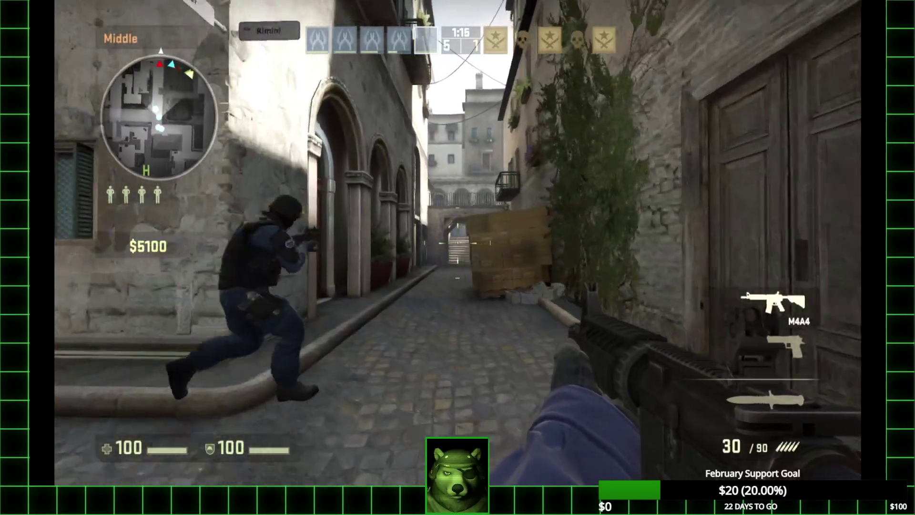
- Shoot the enemy bot in Middle, inspect the rifle, climb the stairs and fire ahead
left_click(457, 243)
left_click(457, 243)
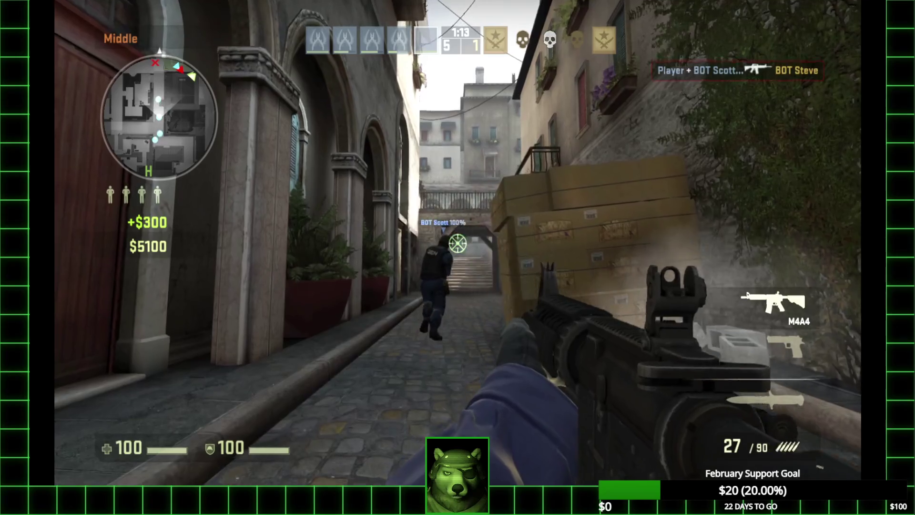
key("f")
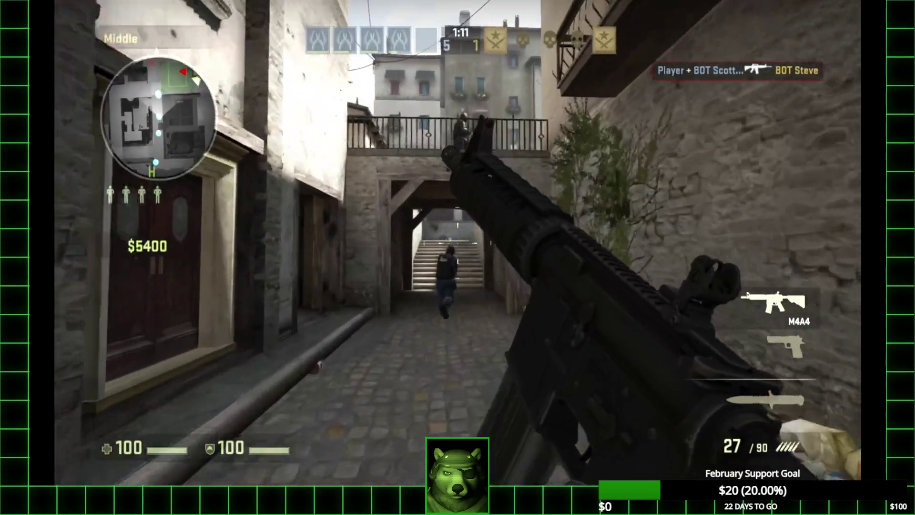
key("w")
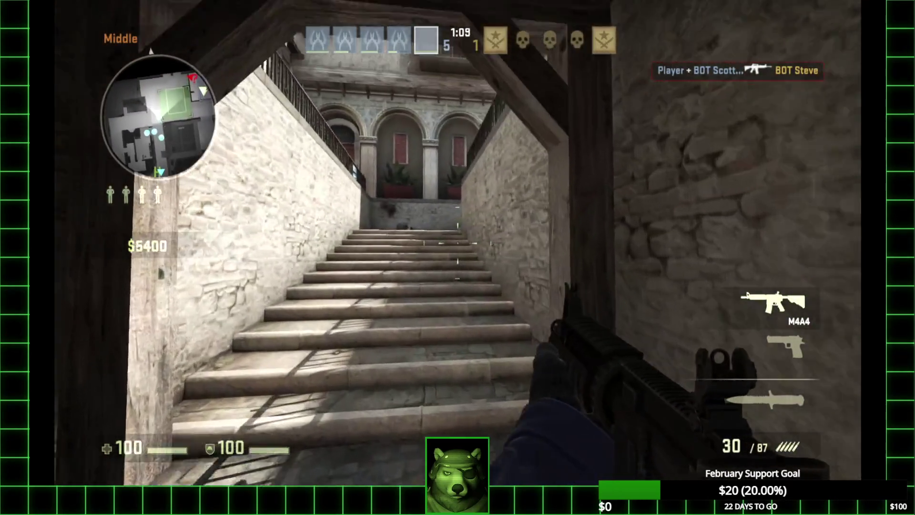
key("w")
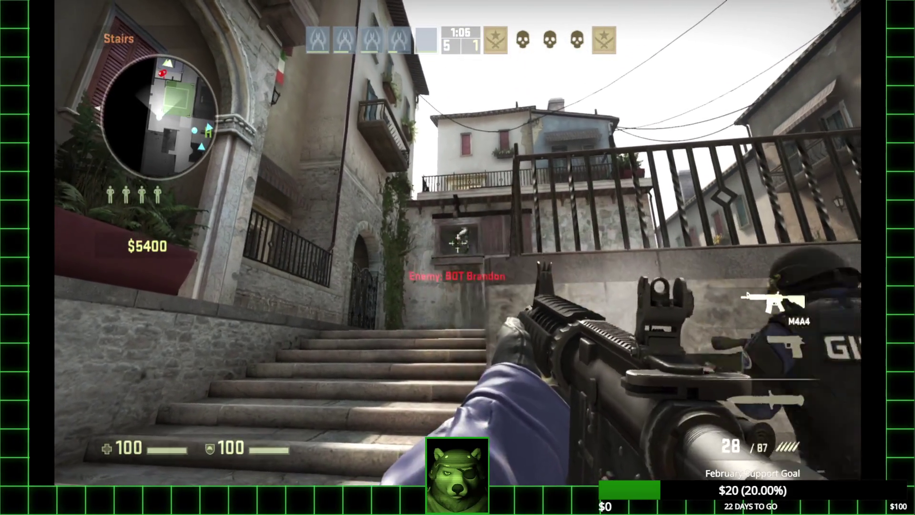
left_click(456, 243)
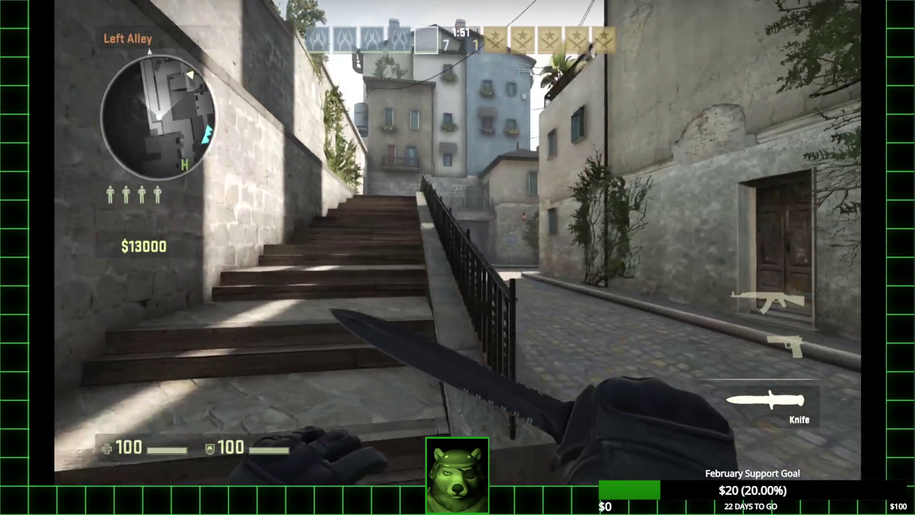
- Draw the AK-47, move toward the Left Alley stairs and fire bursts at the enemies there
key("1")
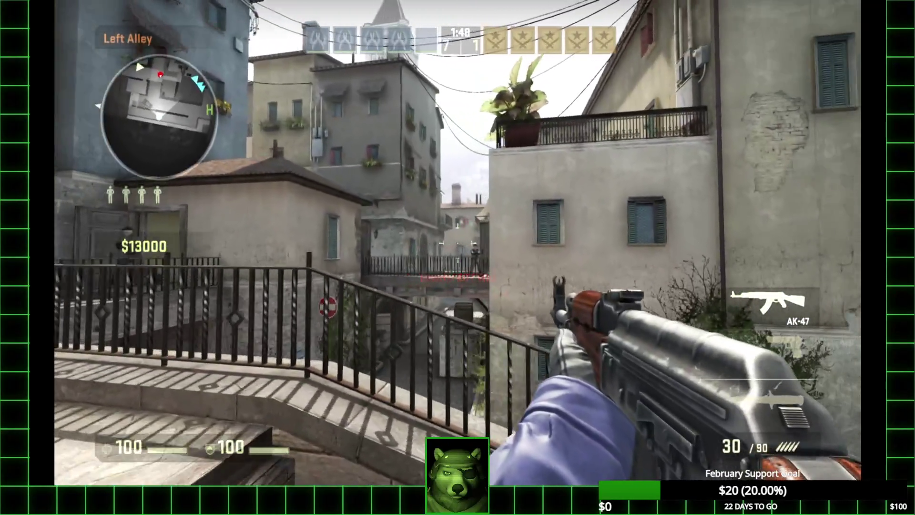
mouse_move(457, 243)
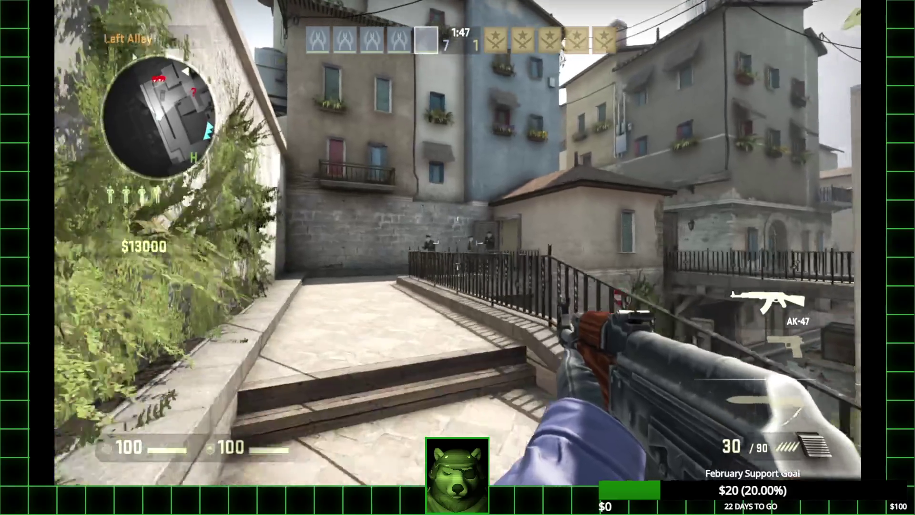
key("w")
left_click(458, 243)
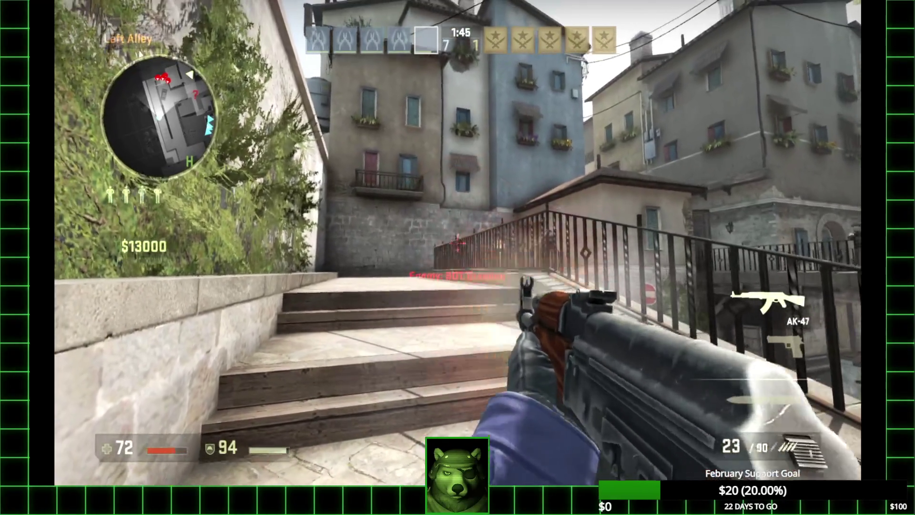
left_click(458, 243)
left_click(458, 243)
left_click(457, 243)
left_click(457, 243)
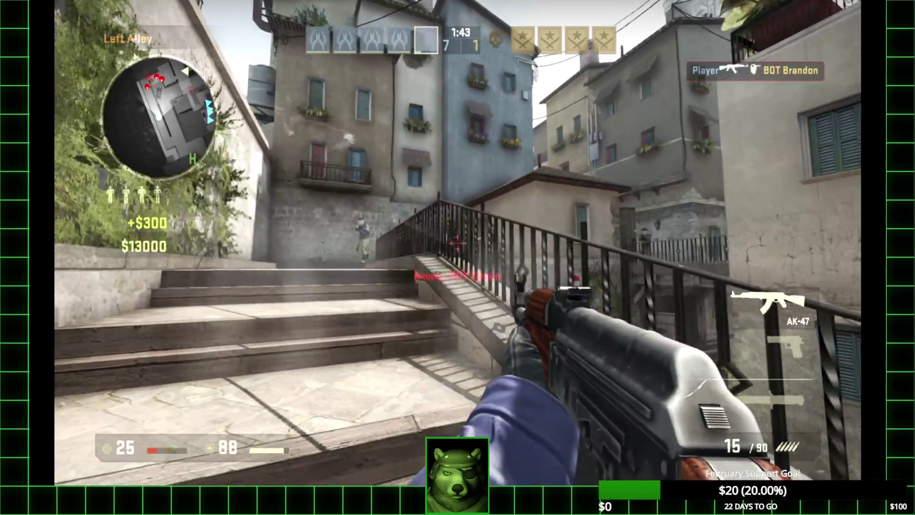
left_click(458, 243)
left_click(458, 243)
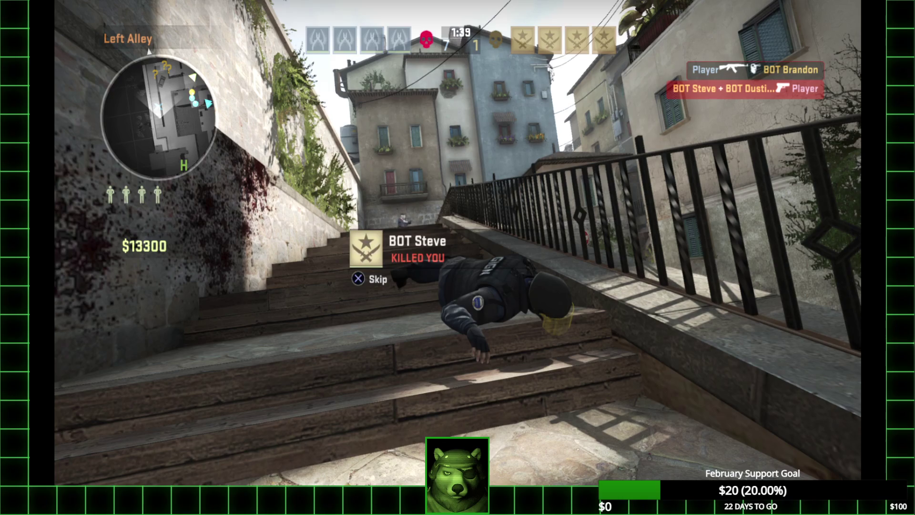
- Take over the teammate bot and snipe with the scoped AWP down the alley
key("e")
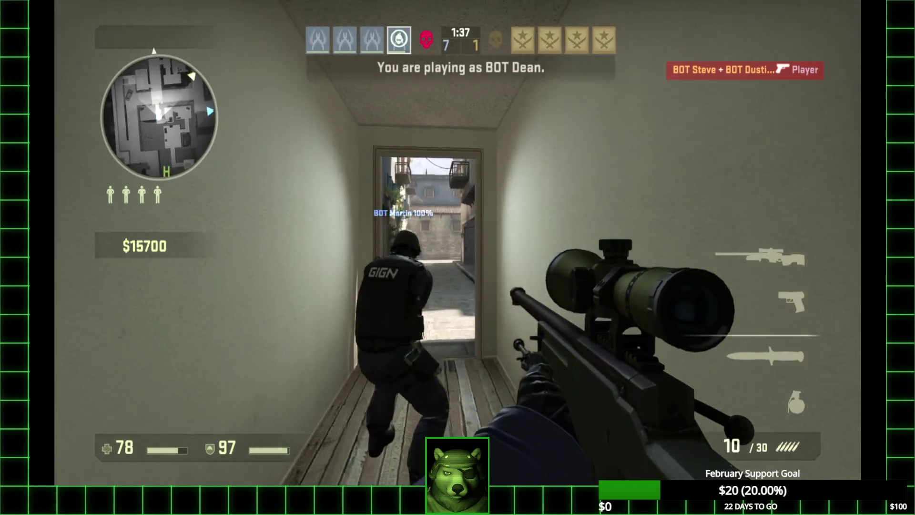
right_click(458, 243)
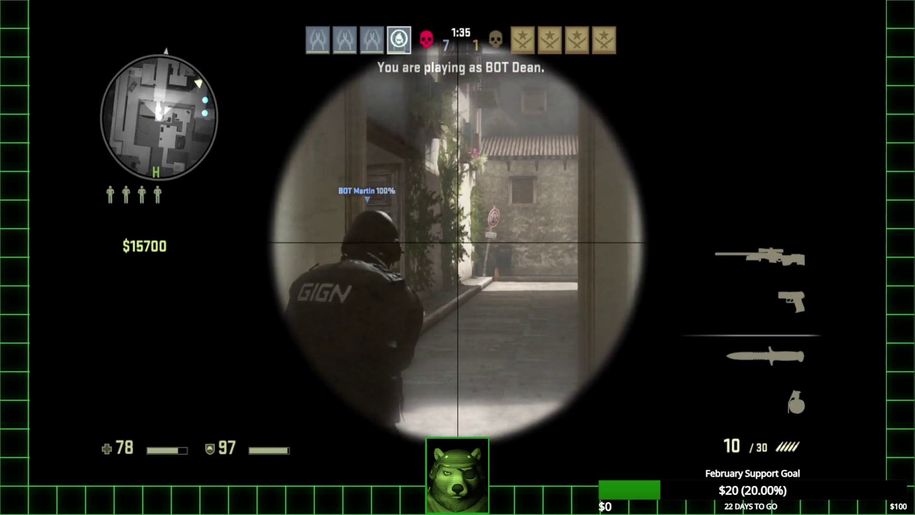
right_click(461, 242)
right_click(461, 242)
left_click(461, 242)
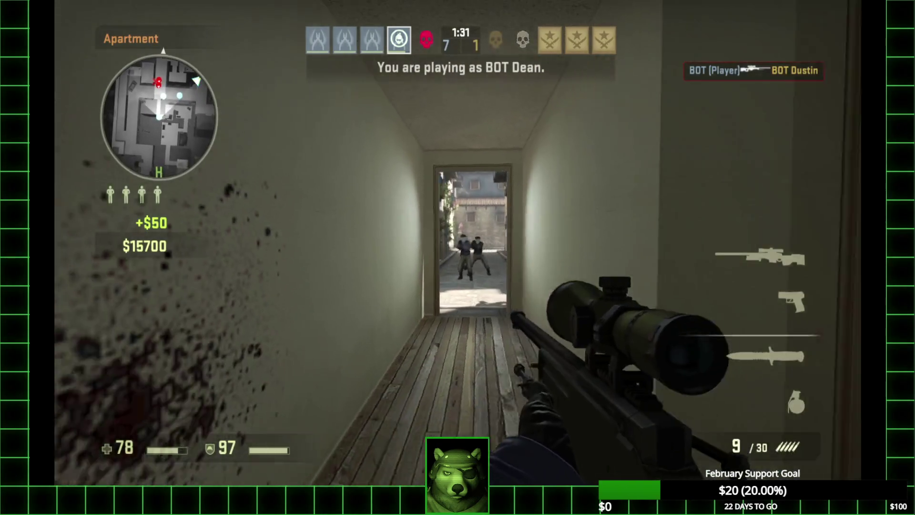
right_click(461, 244)
left_click(457, 243)
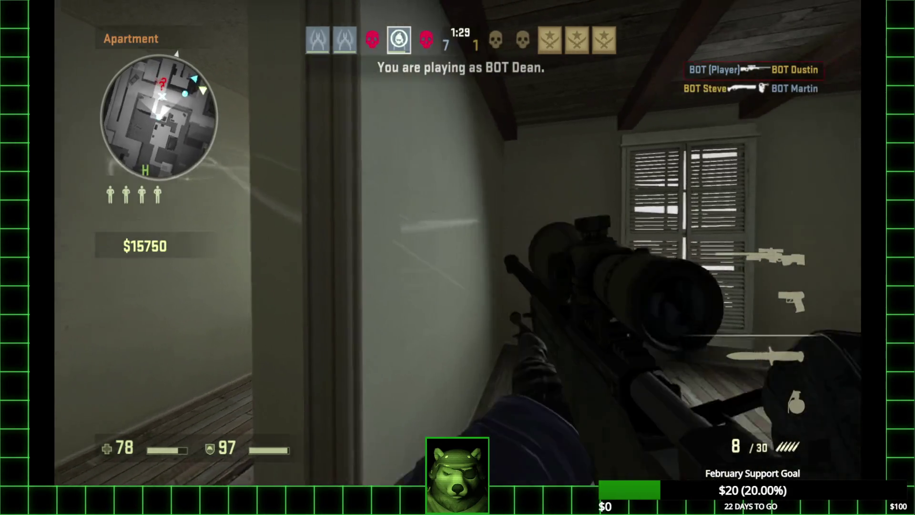
- Scope in and shoot the enemy ahead, then the enemy in the doorway
right_click(458, 243)
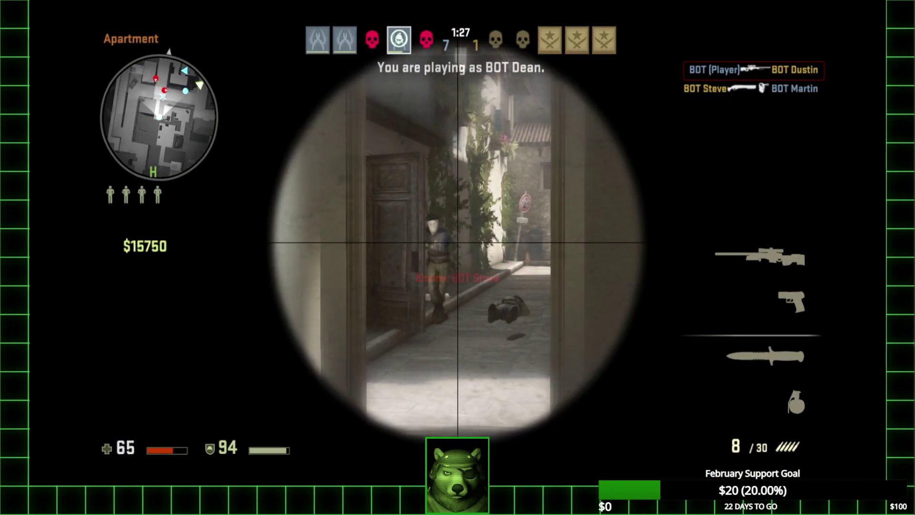
left_click(458, 243)
right_click(457, 243)
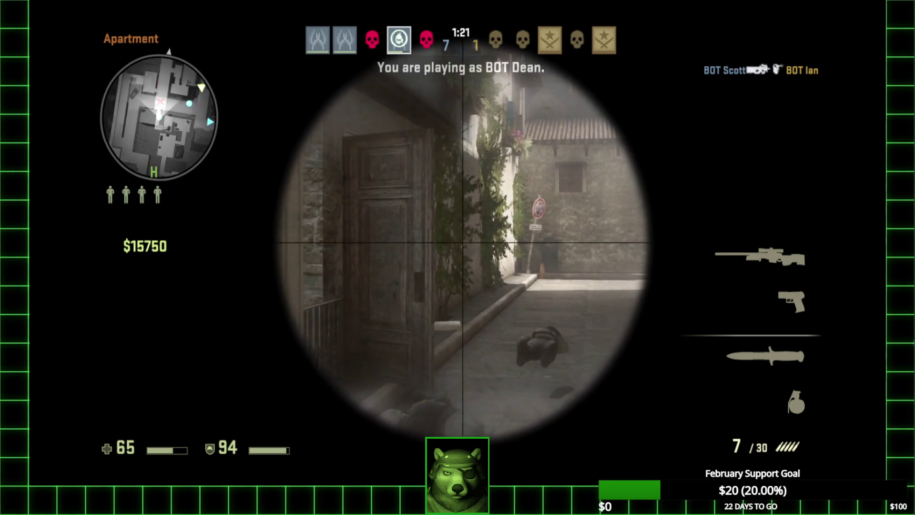
right_click(457, 243)
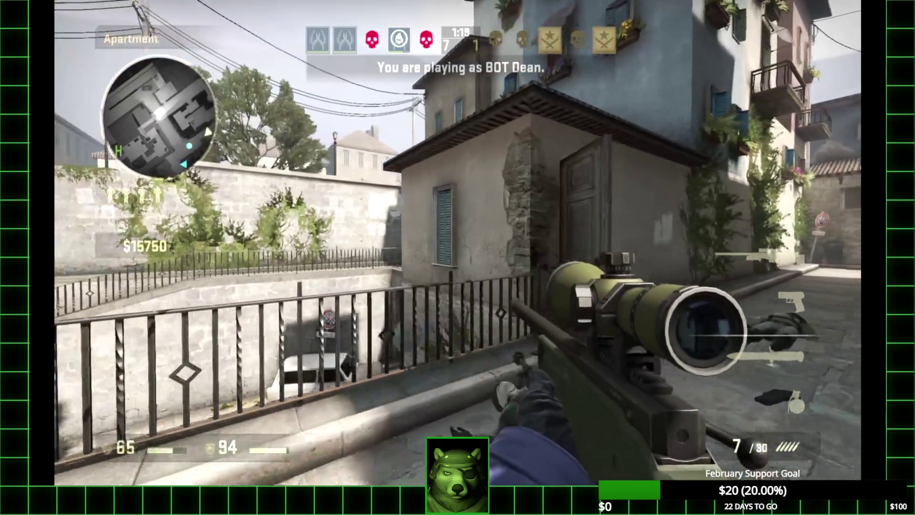
right_click(458, 243)
left_click(458, 243)
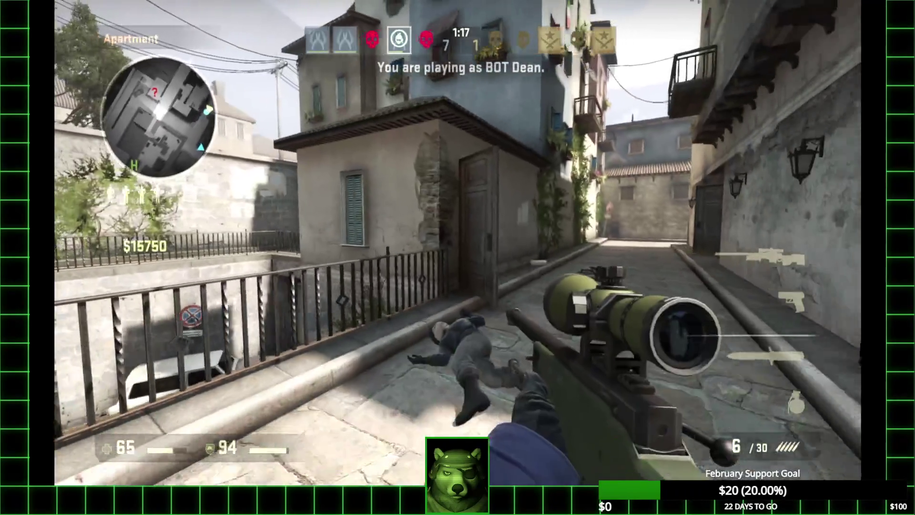
- Shoot the enemy further down the street, unscope, swap weapons and walk toward T Start
right_click(457, 243)
left_click(457, 243)
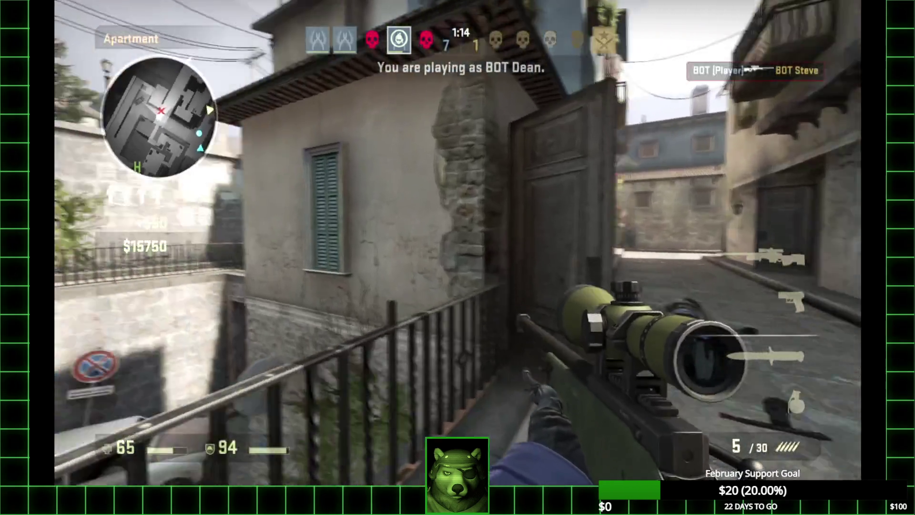
right_click(458, 243)
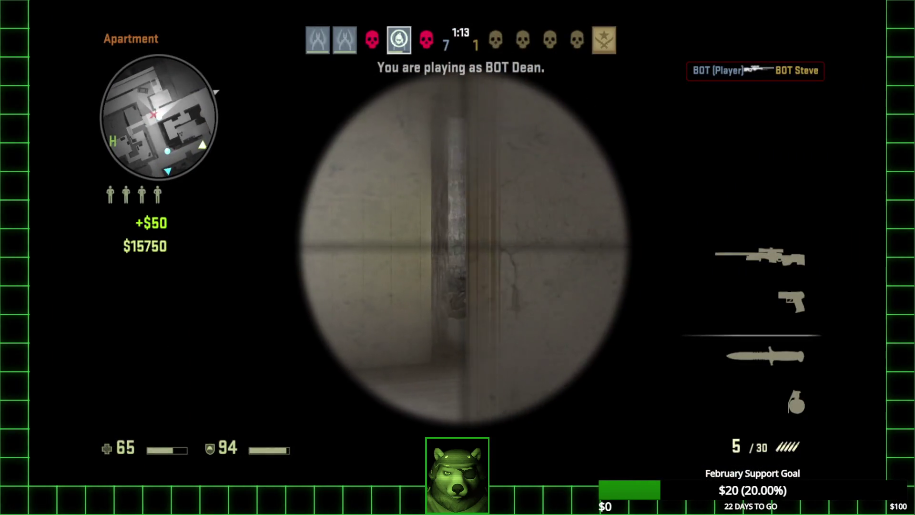
right_click(457, 243)
key("3")
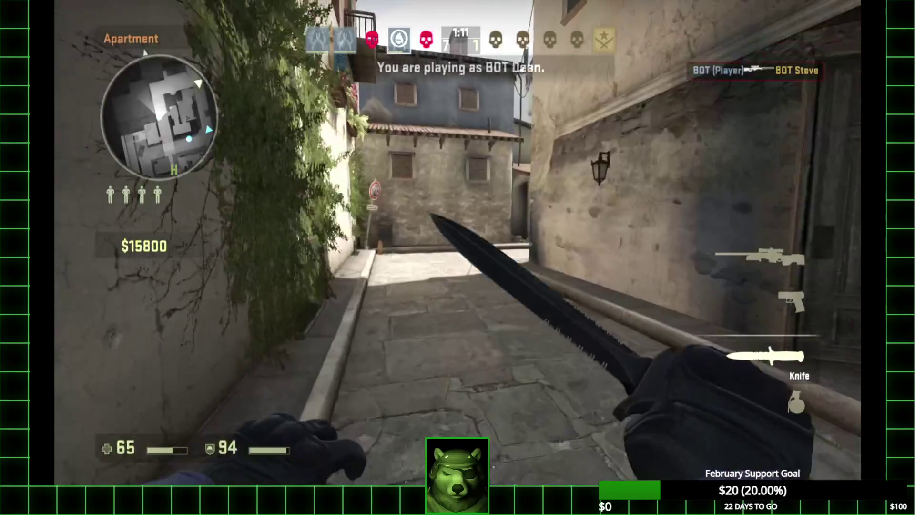
key("1")
key("w")
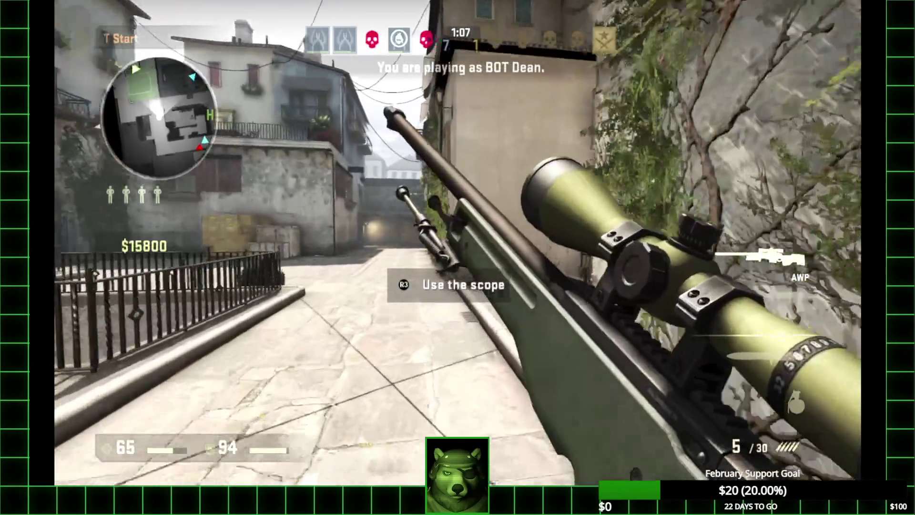
- Reload the AWP and walk under the archway into the wooden-floored room
key("r")
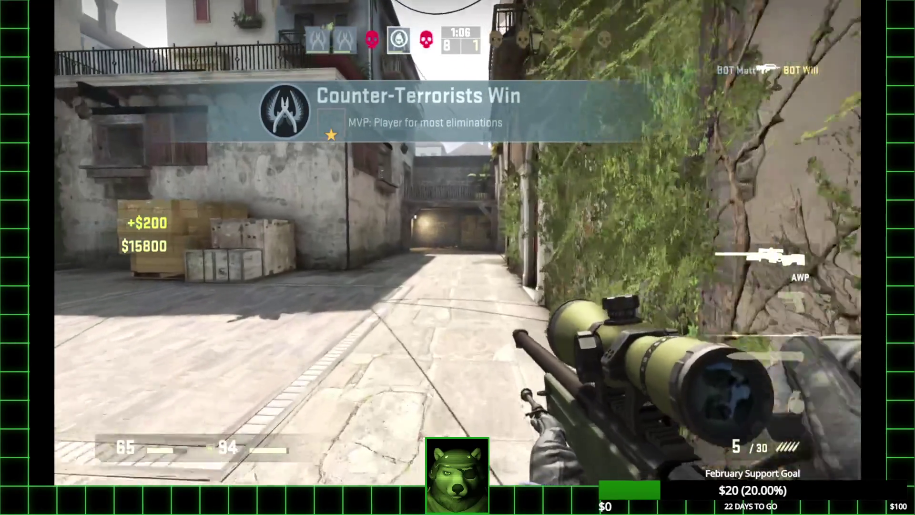
key("w")
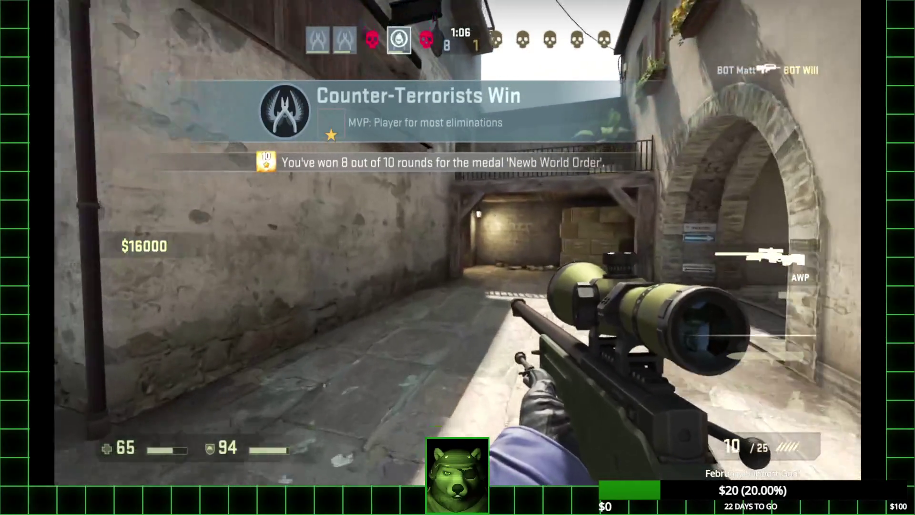
key("w")
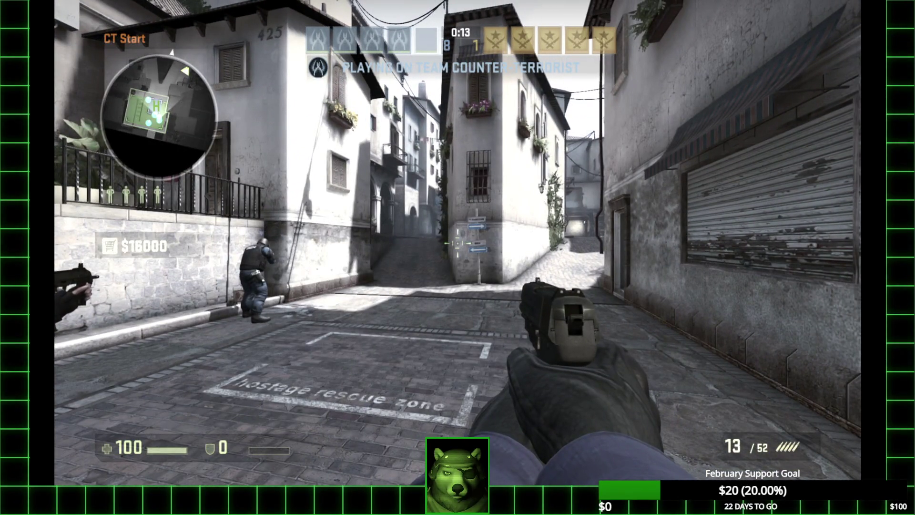
- Open the buy menu and purchase the M4A4 for $3100
key("b")
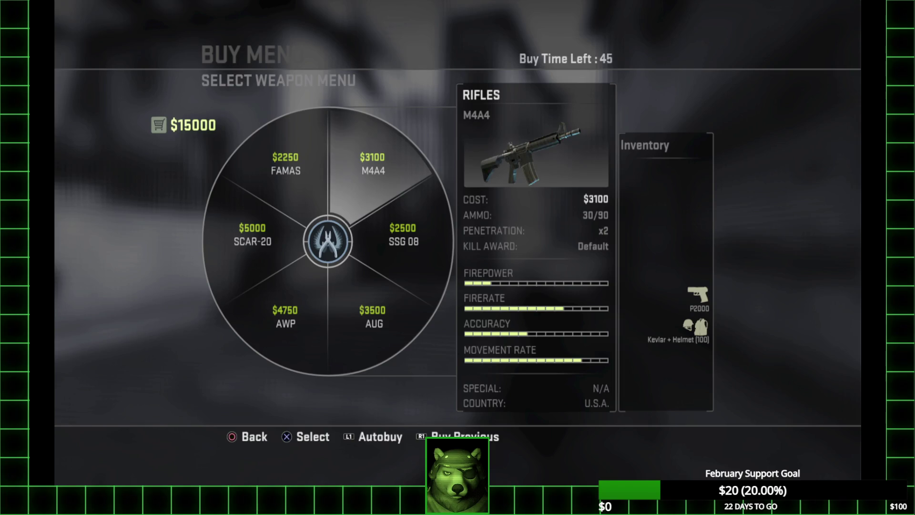
key("F4")
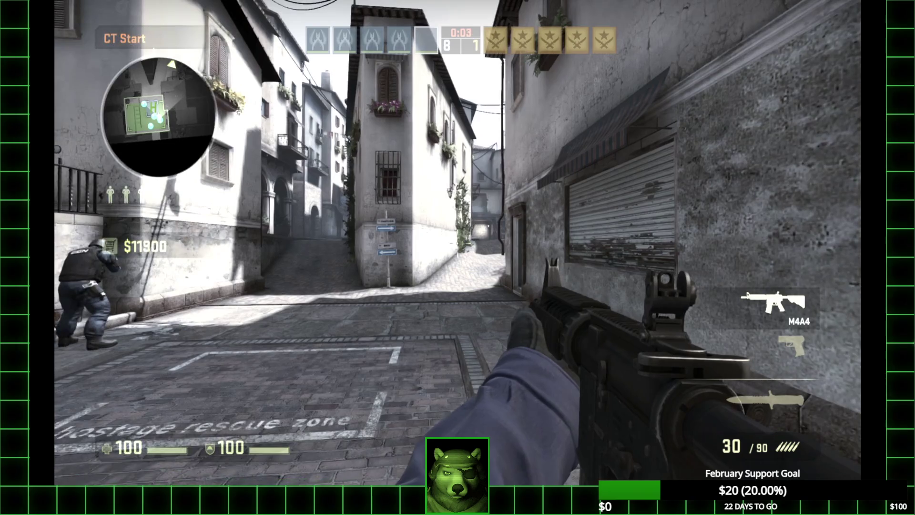
- Run from CT spawn into the alley with the knife, then draw the M4A4
key("3")
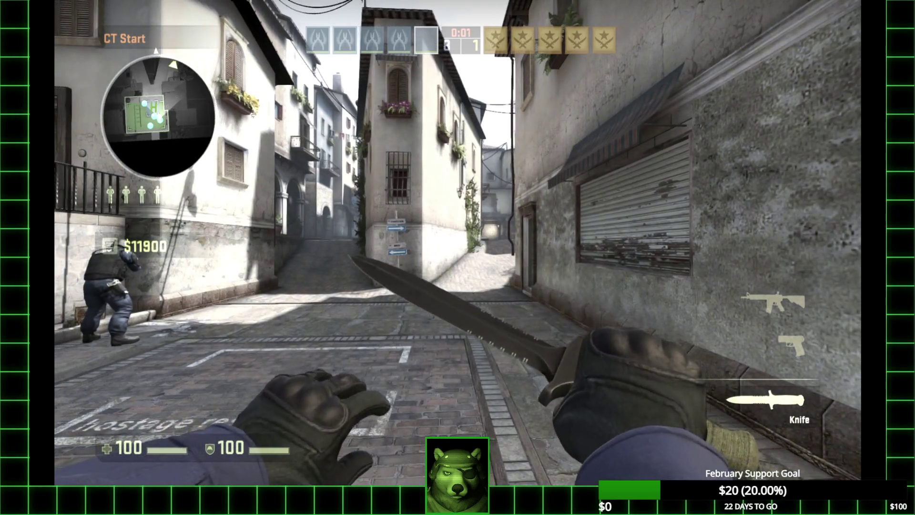
key("w")
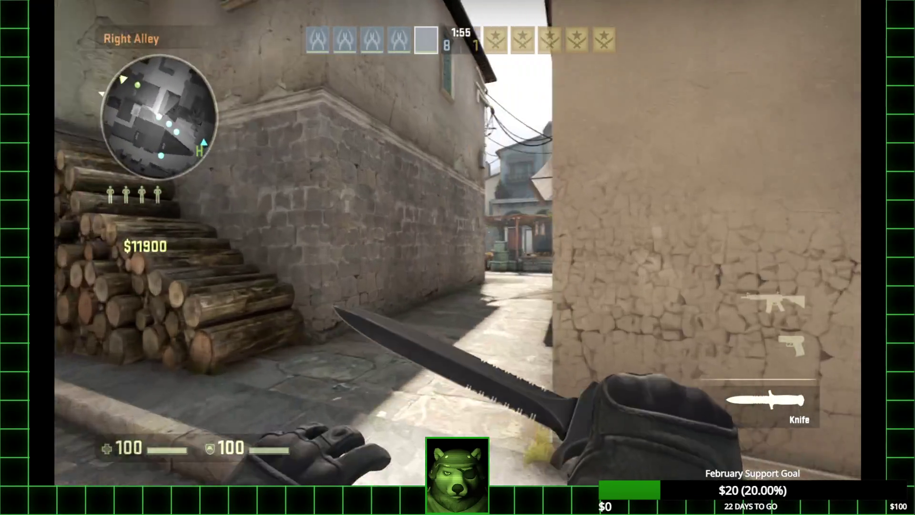
key("1")
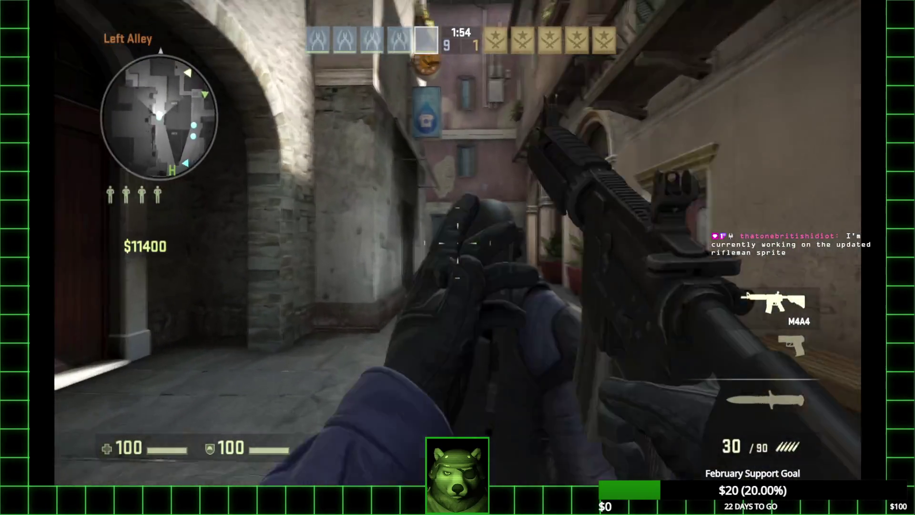
- Head down the alley, shoot the enemy bot there, and move through the doorway into the room
key("w")
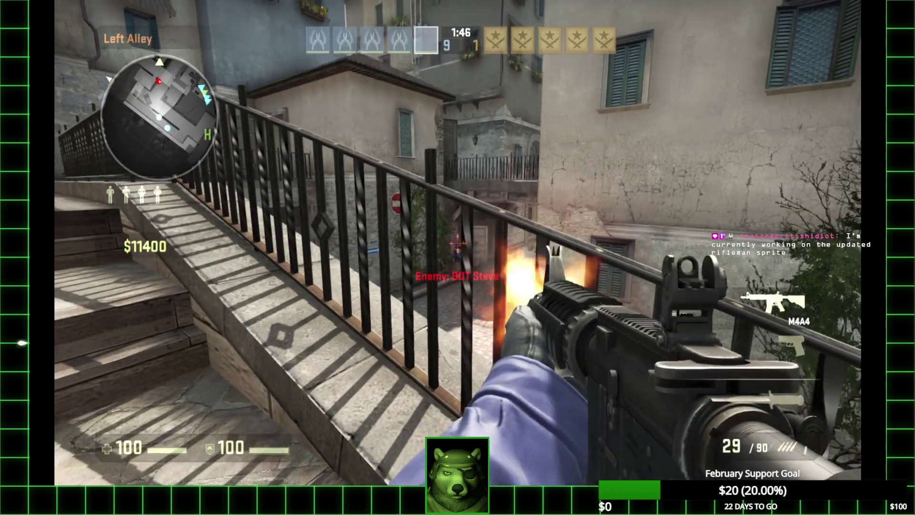
left_click(457, 243)
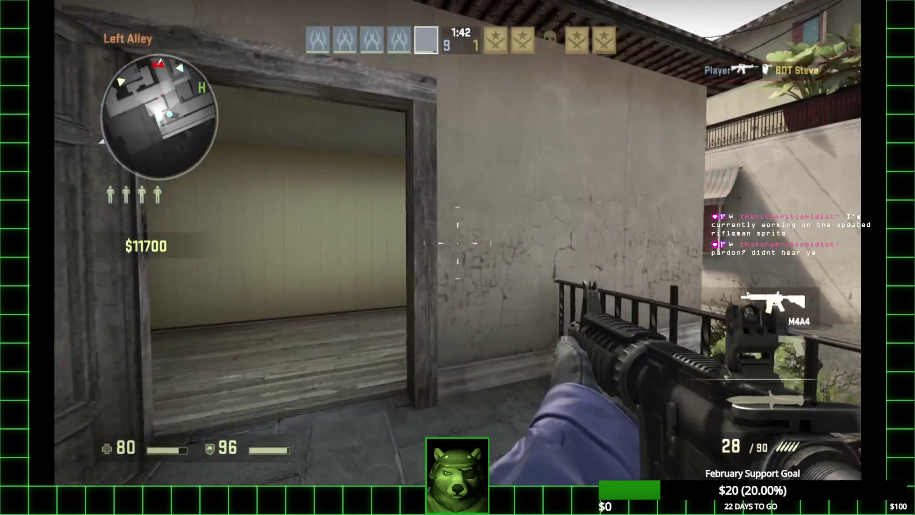
key("w")
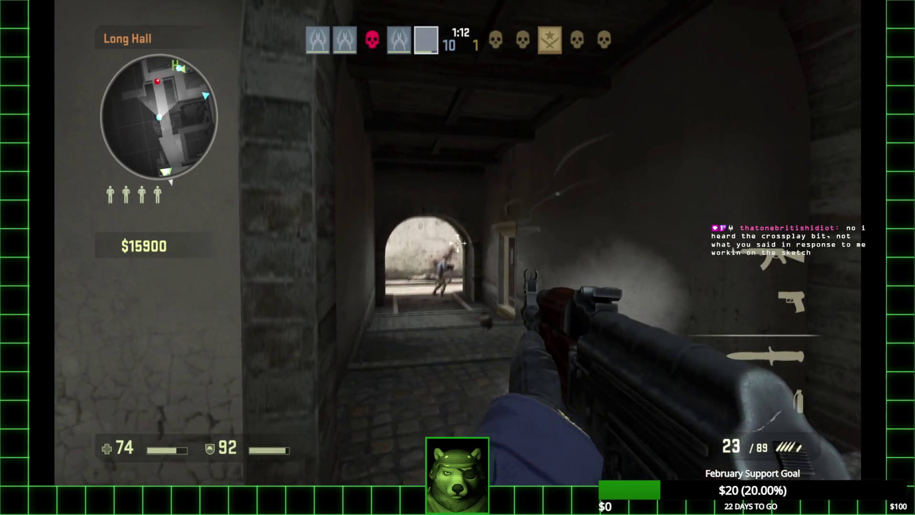
- Kill the last bot in Long Hall, reload, and walk through the archway until the round resets
left_click(457, 243)
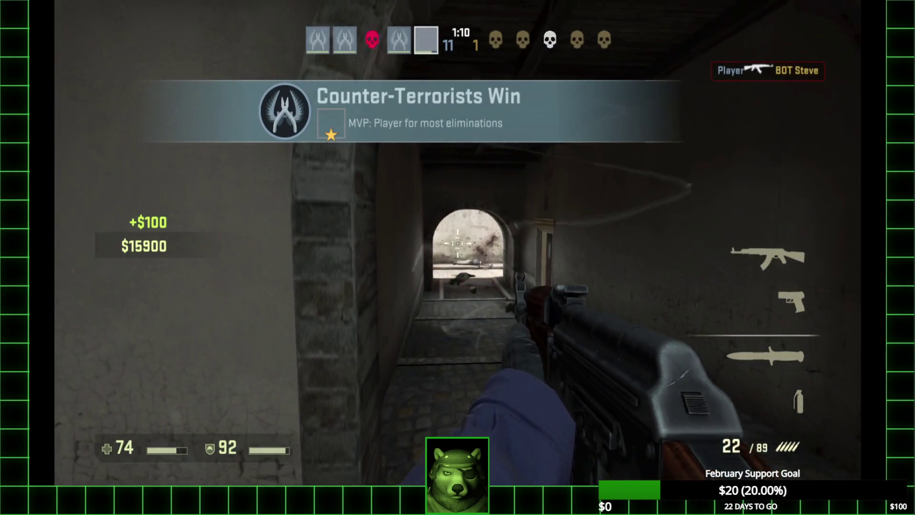
key("r")
key("w")
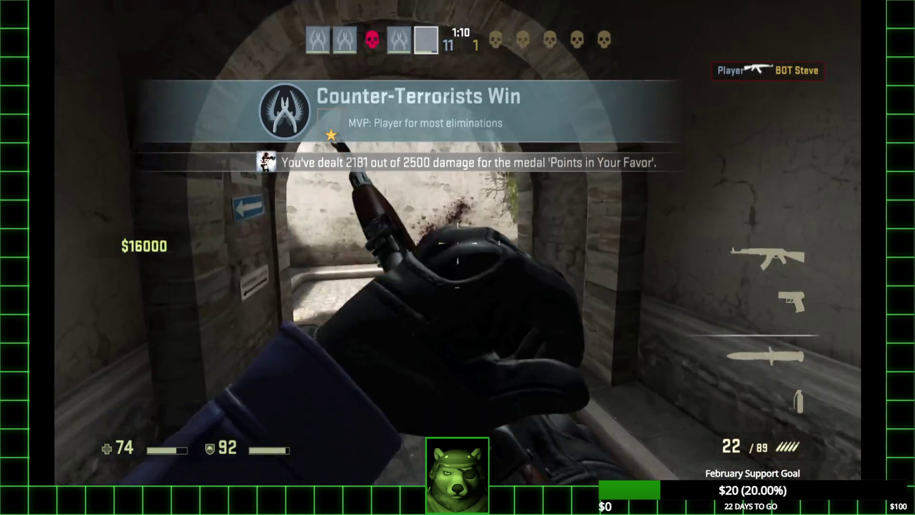
key("w")
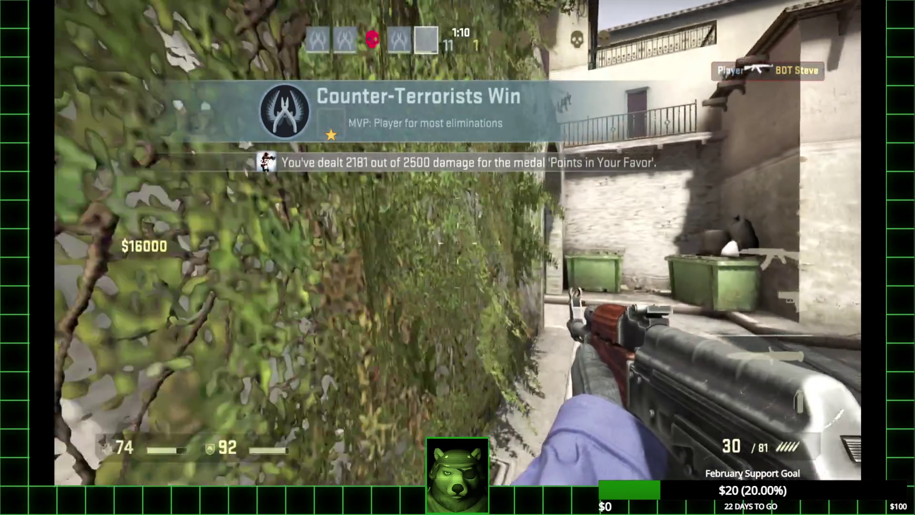
key("w")
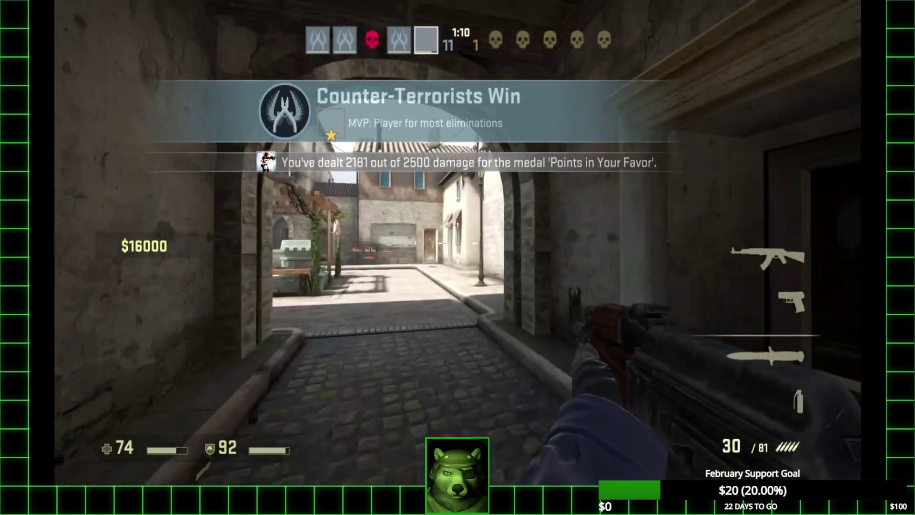
key("w")
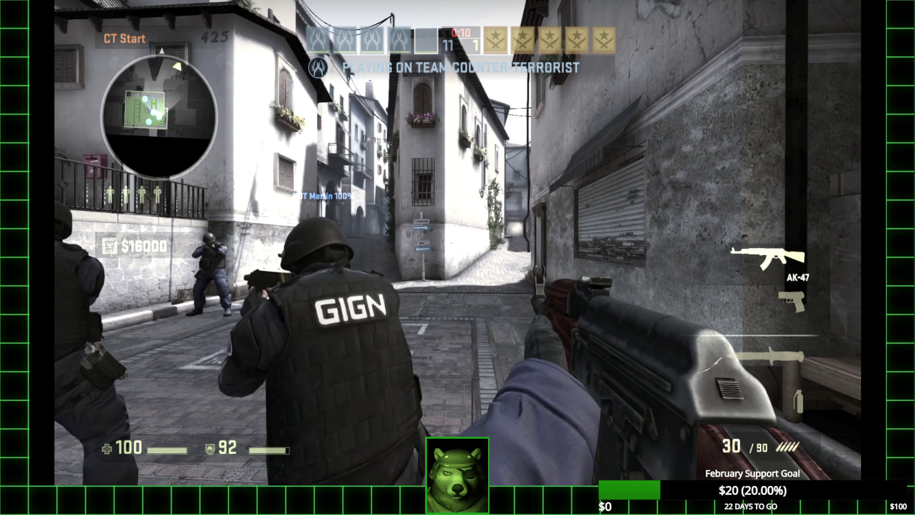
- Drop the AK-47 and pistol, check the buy options, and cycle weapons ending on the Decoy Grenade
key("g")
key("g")
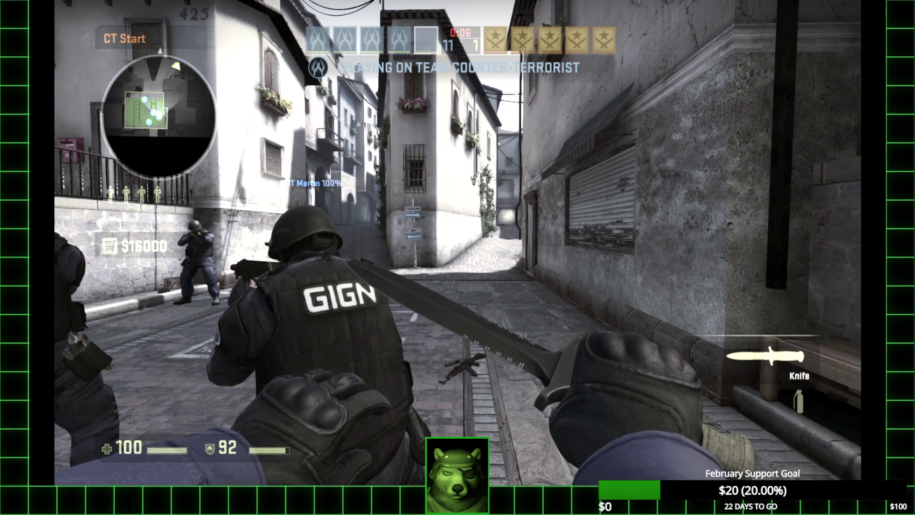
key("b")
key("b")
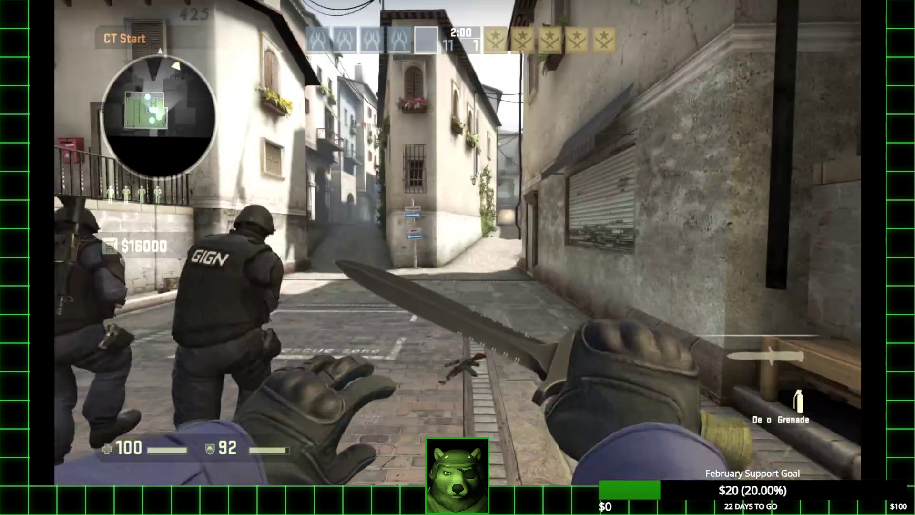
key("4")
key("1")
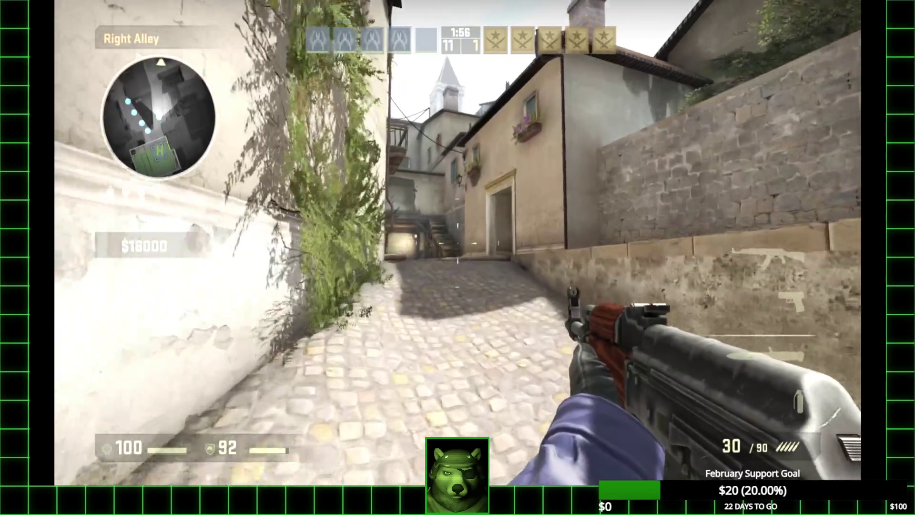
key("3")
key("4")
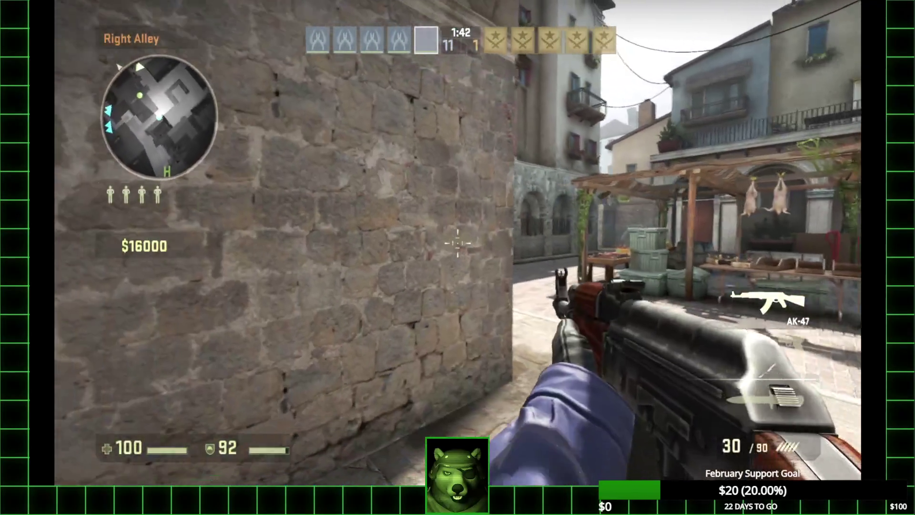
- Move through the Market past the pergola and walk up the street into Long Hall
key("d")
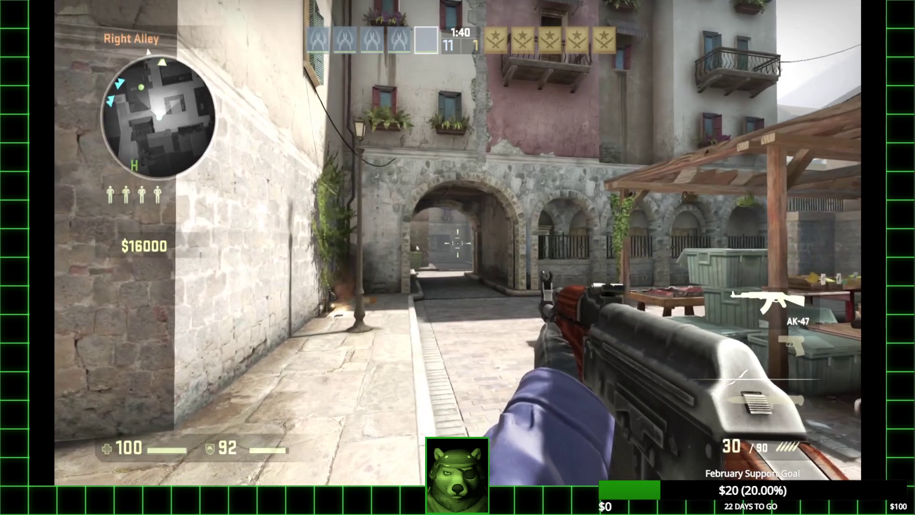
key("w")
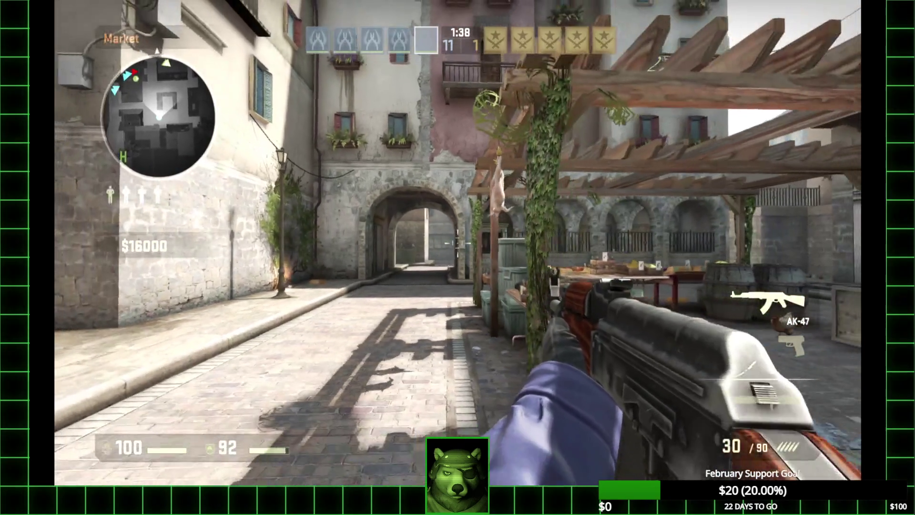
key("d")
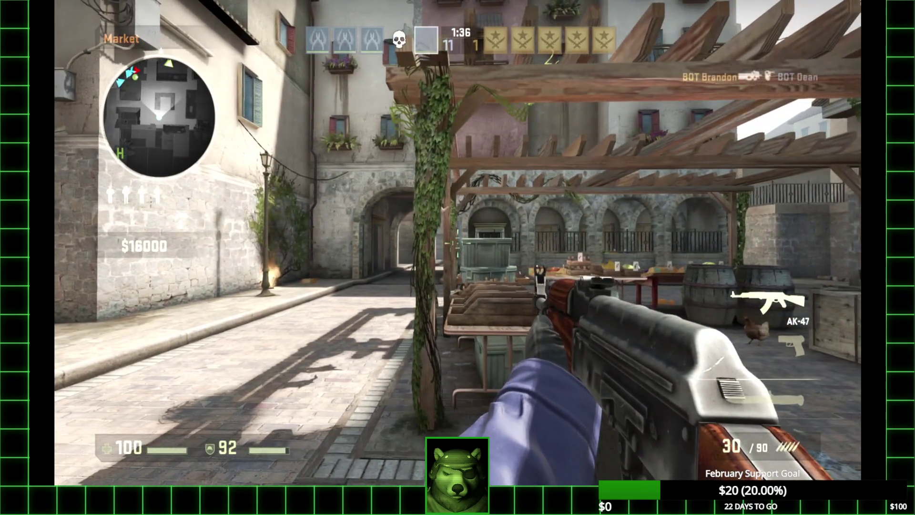
key("a")
key("d")
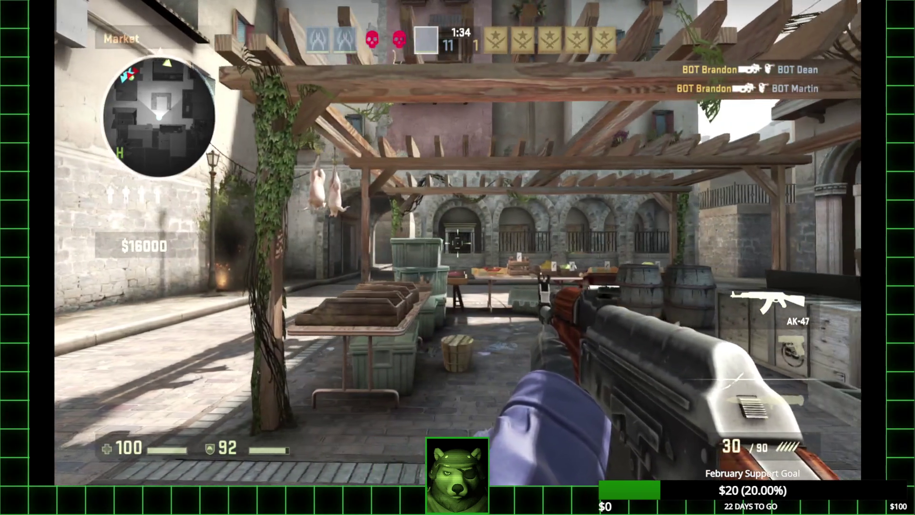
key("s")
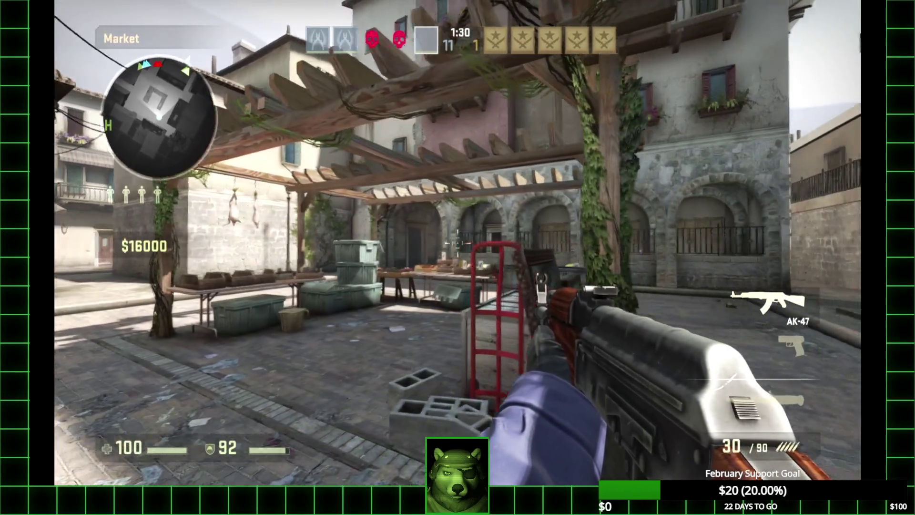
mouse_move(458, 243)
key("w")
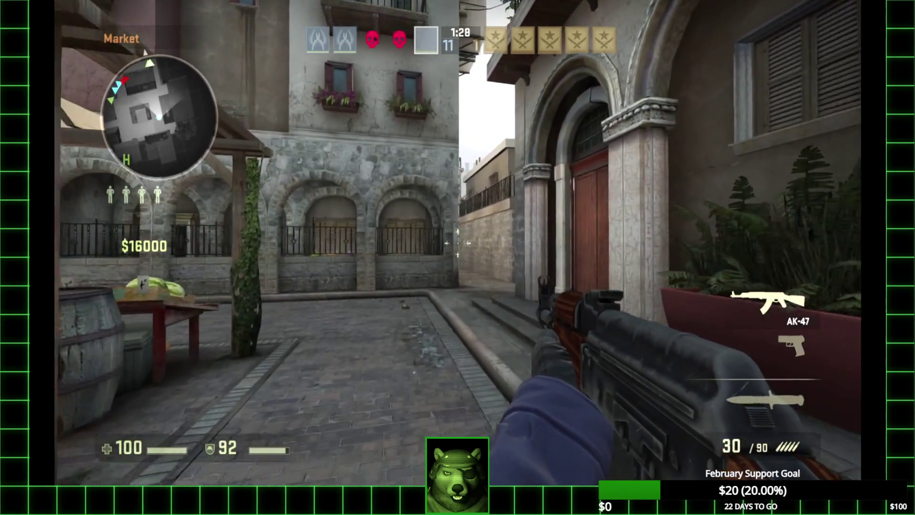
key("w")
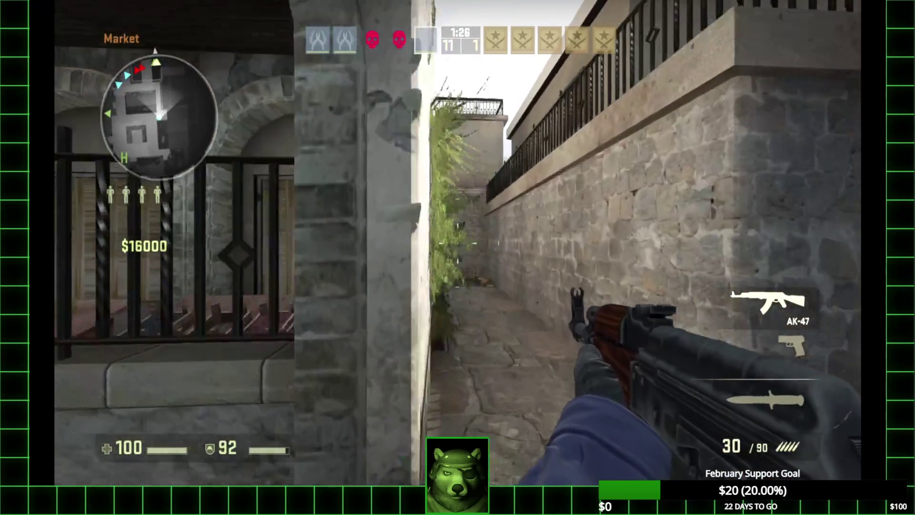
key("w")
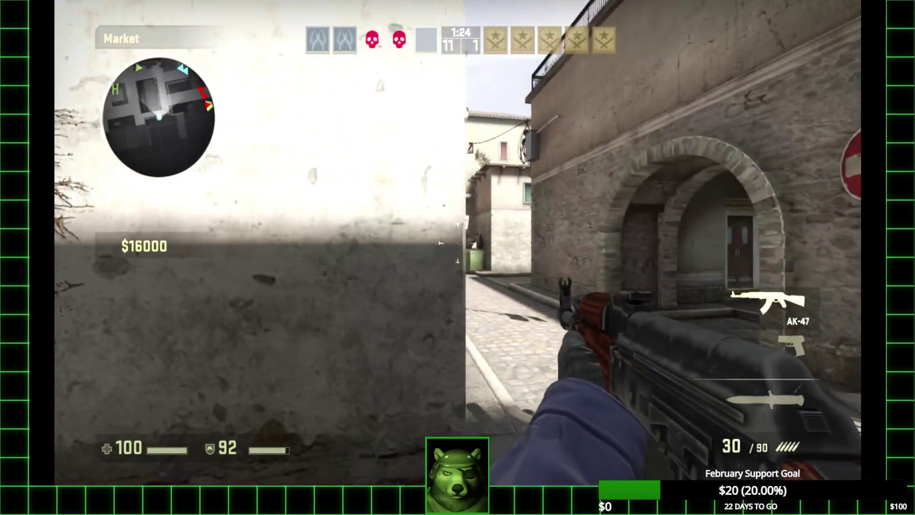
key("w")
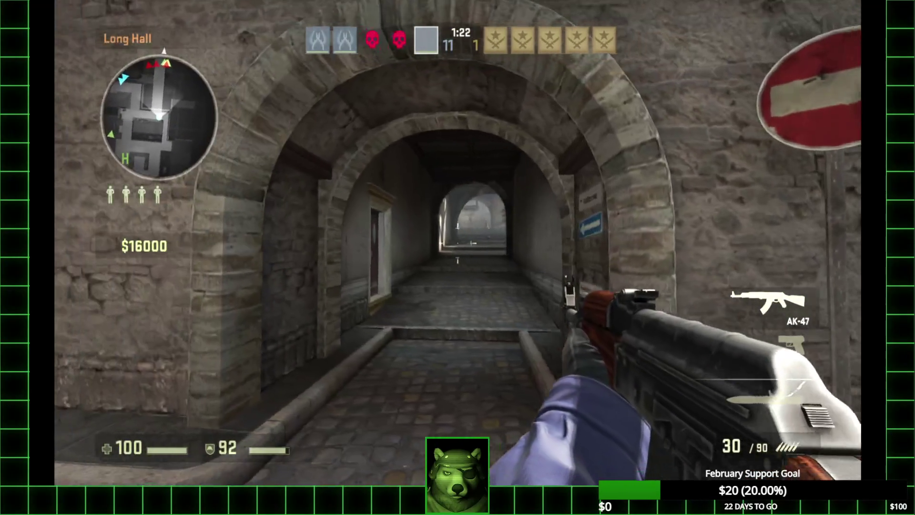
key("w")
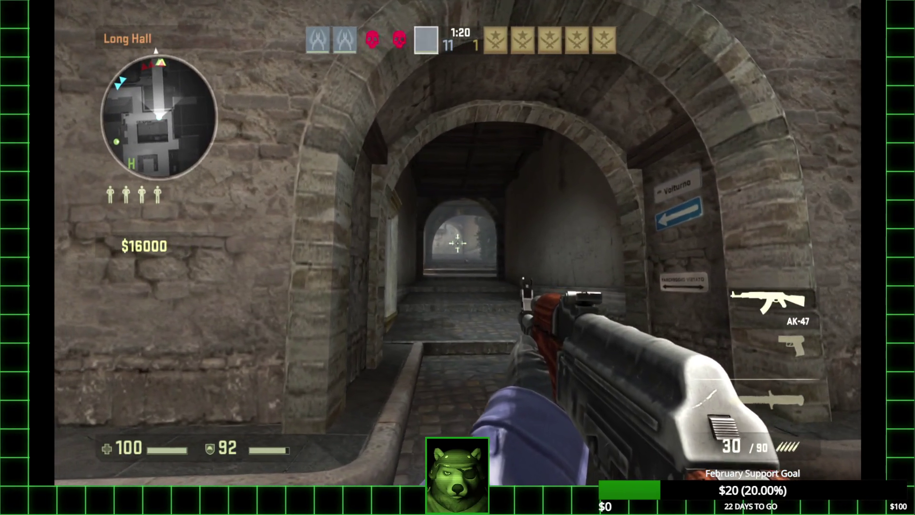
- Push down Long Hall toward the arch, shooting the bots Steve, Will and Ian
left_click(457, 243)
left_click(458, 243)
key("w")
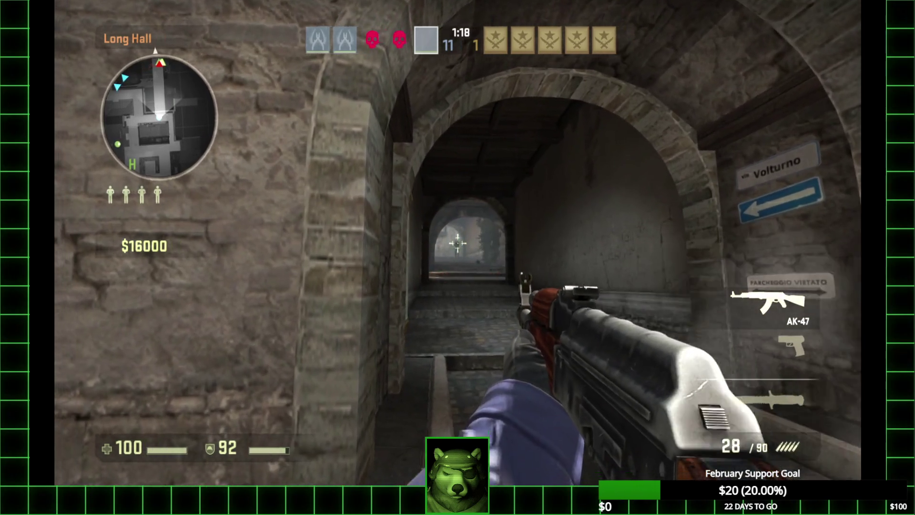
left_click(458, 243)
key("w")
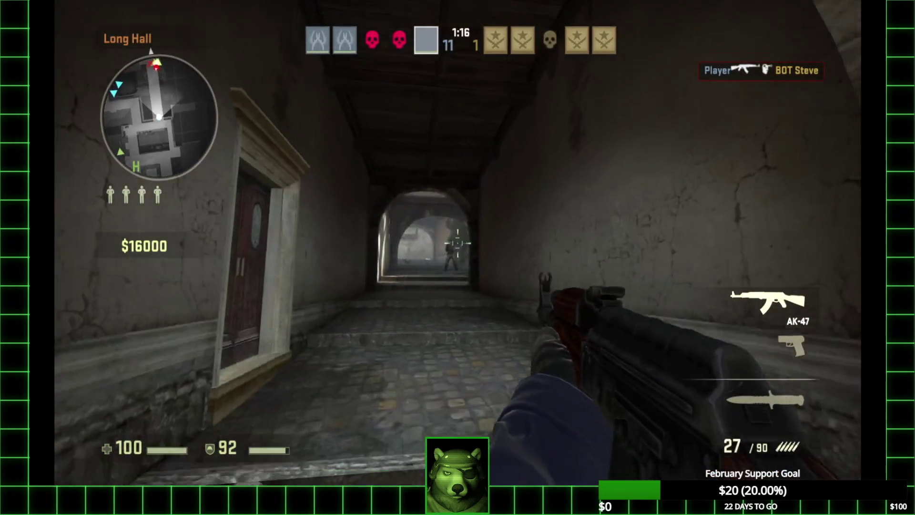
left_click(458, 243)
left_click(457, 243)
key("w")
left_click(458, 243)
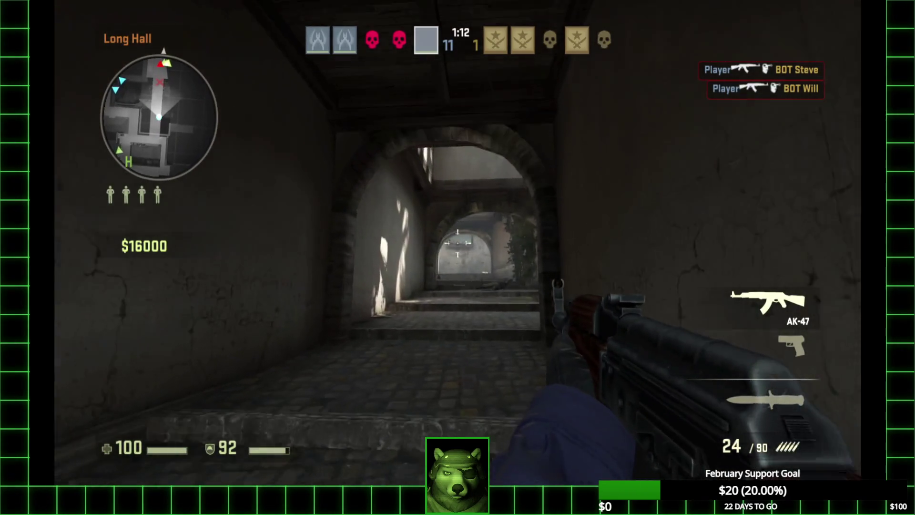
key("w")
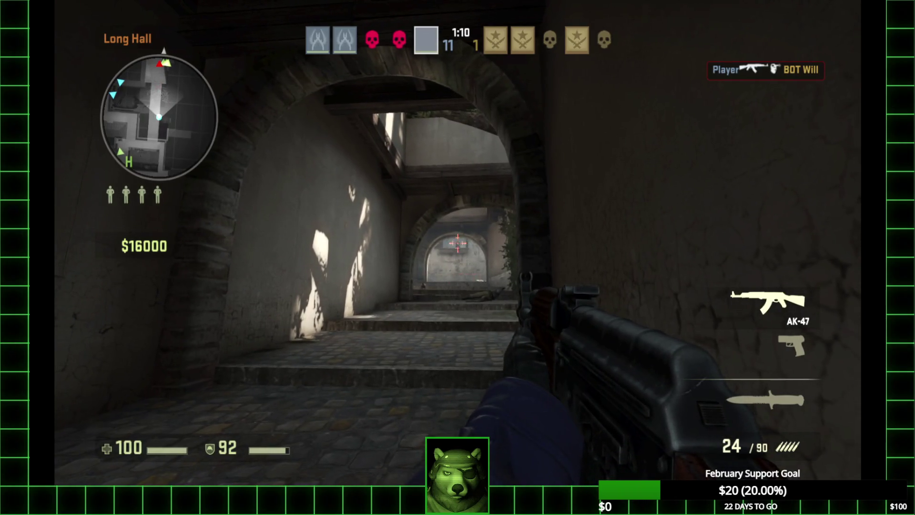
left_click(457, 243)
- Walk through the arch and down the street via Front Door toward Downstairs
key("w")
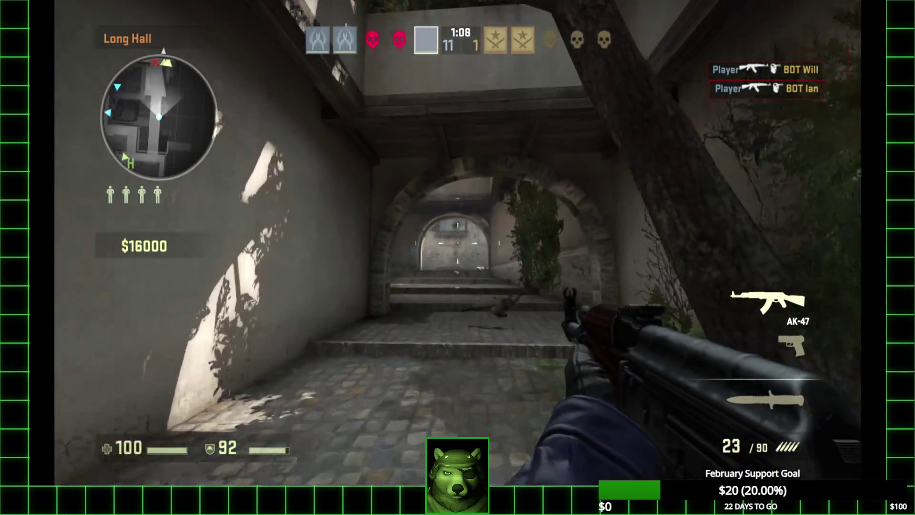
key("w")
key("f")
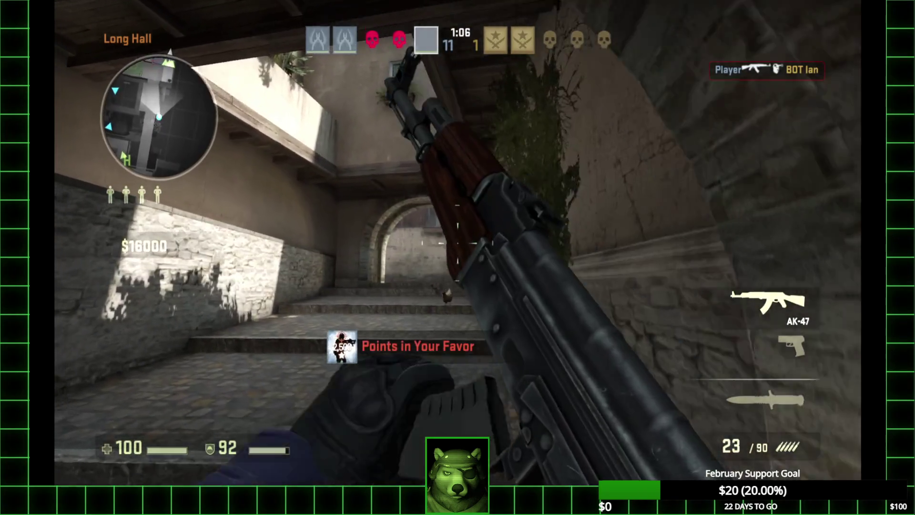
key("w")
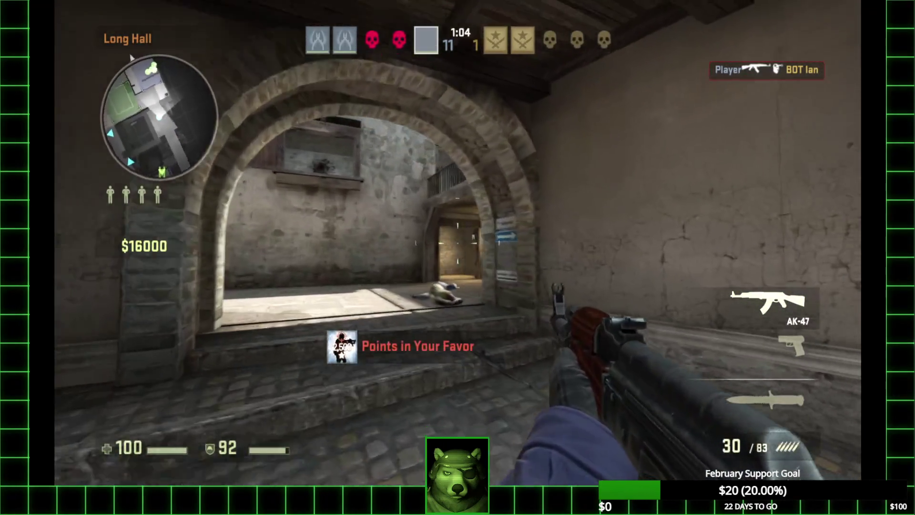
key("w")
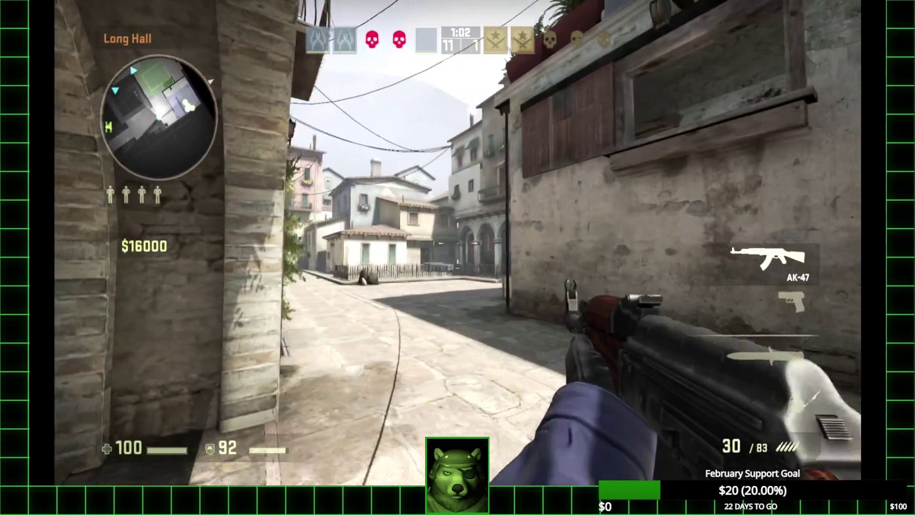
key("w")
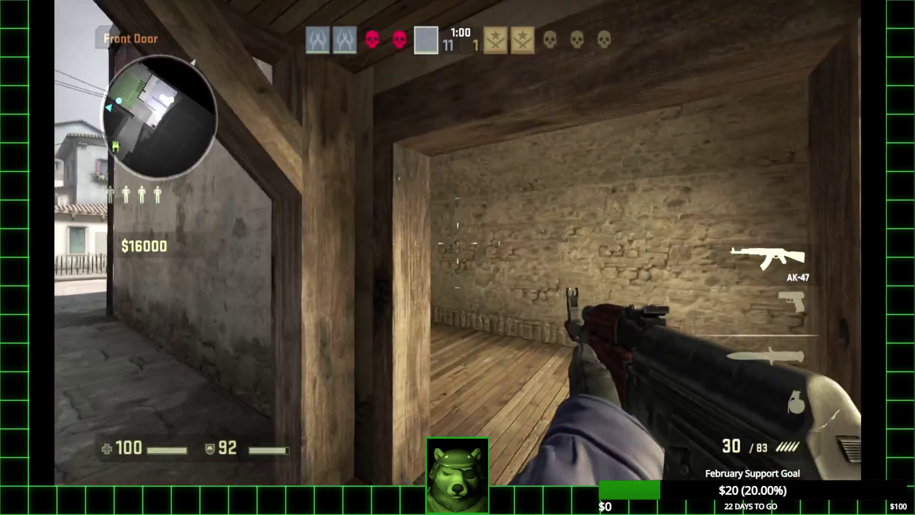
key("w")
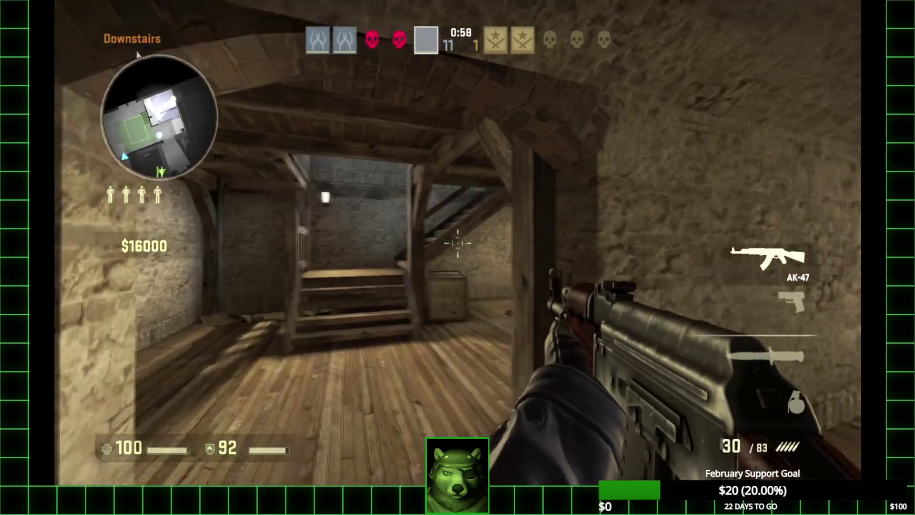
key("w")
- Kill the bot near the hostages, climb to them, return, and shoot the last bot
left_click(458, 243)
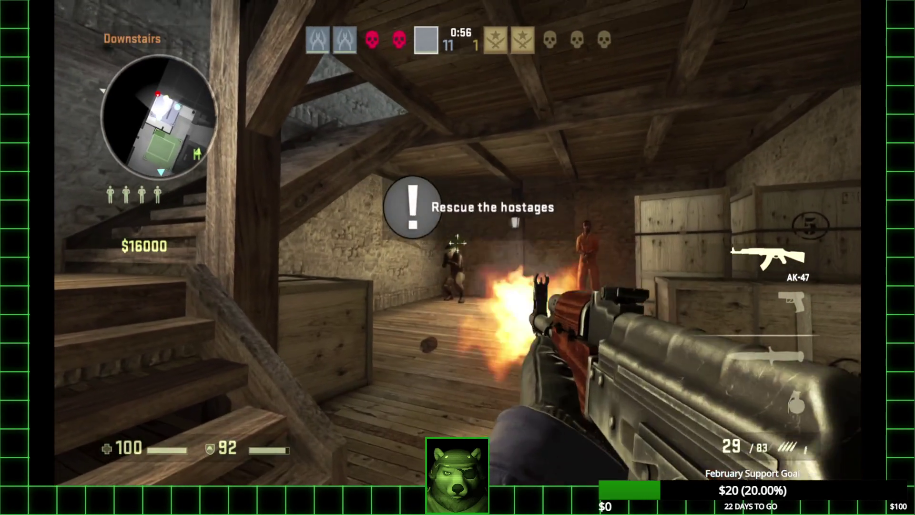
left_click(458, 243)
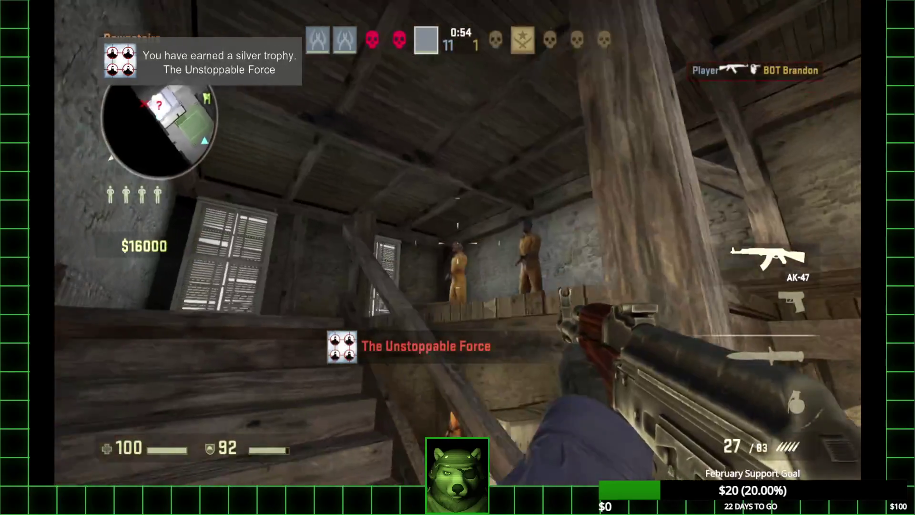
key("w")
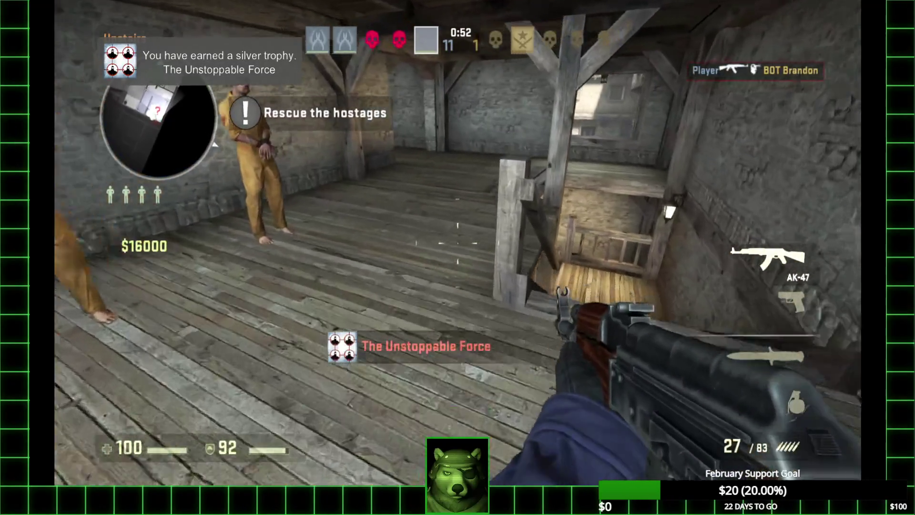
key("w")
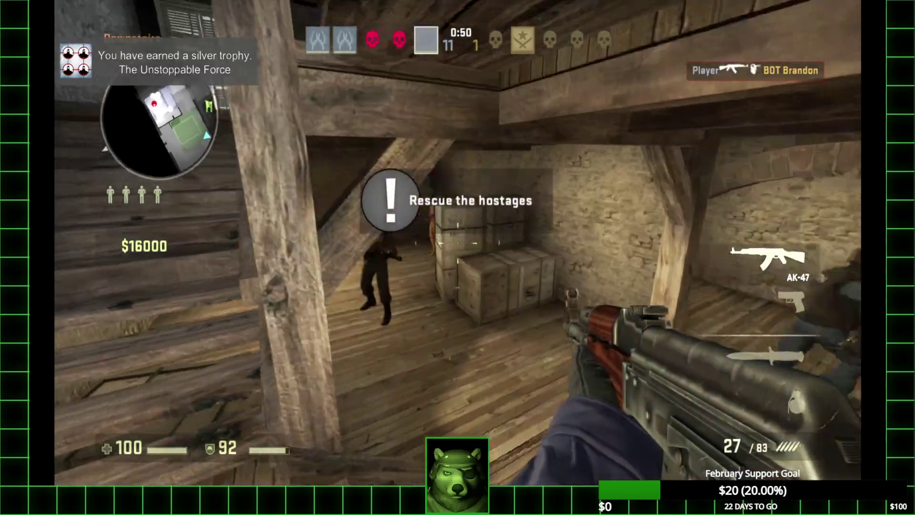
left_click(457, 243)
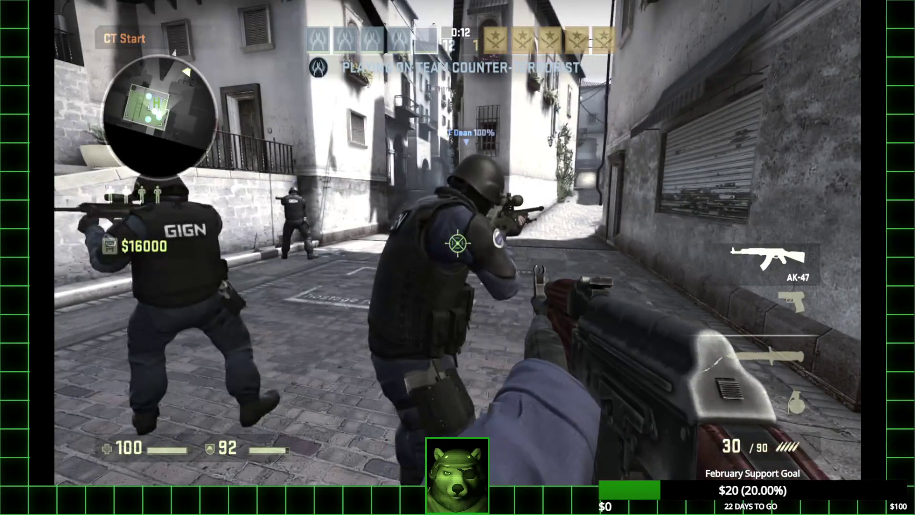
- Pause and quit the Italy match to the main menu
key("Escape")
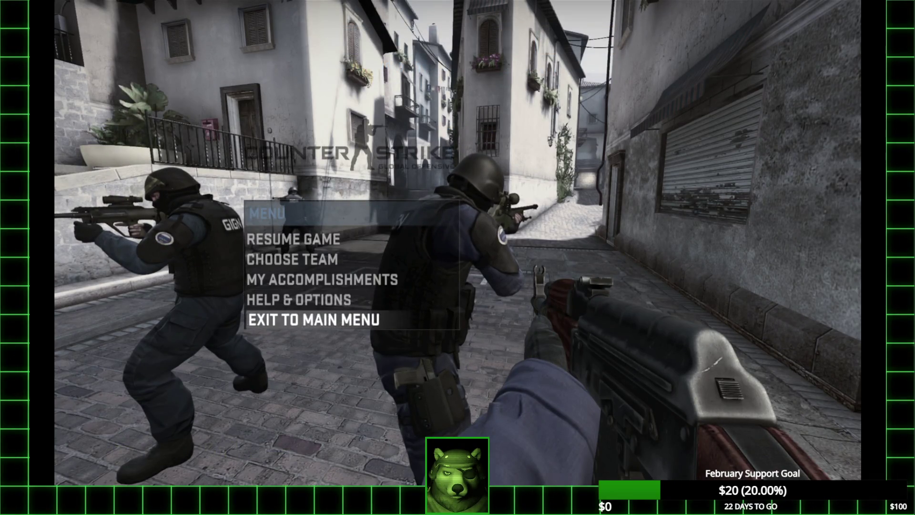
left_click(309, 320)
left_click(556, 300)
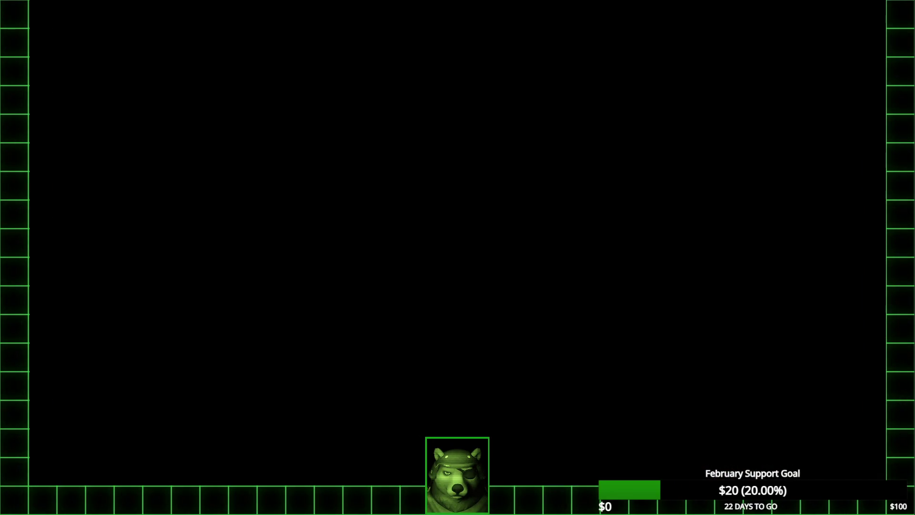
- Go to Play > Offline With Bots and choose Classic Competitive to show the maps
key("Down")
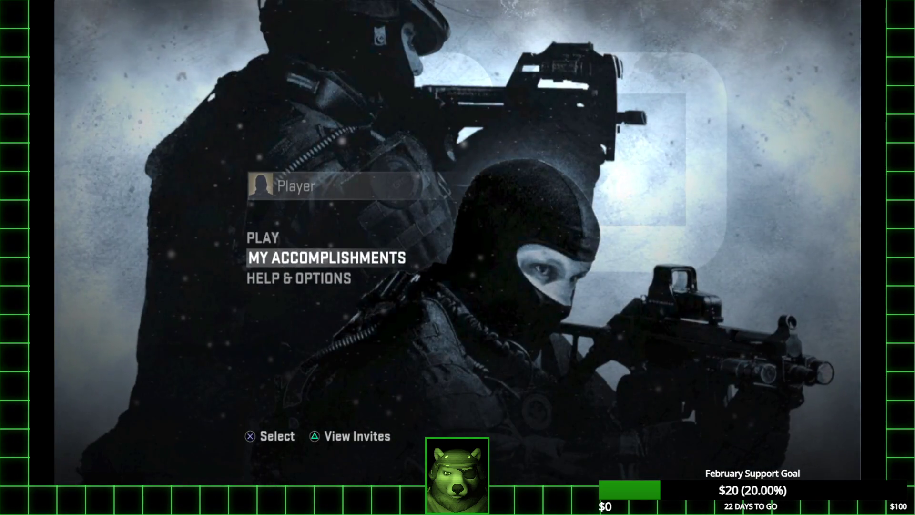
key("Up")
key("Return")
key("Down")
key("Down")
key("Down")
key("Return")
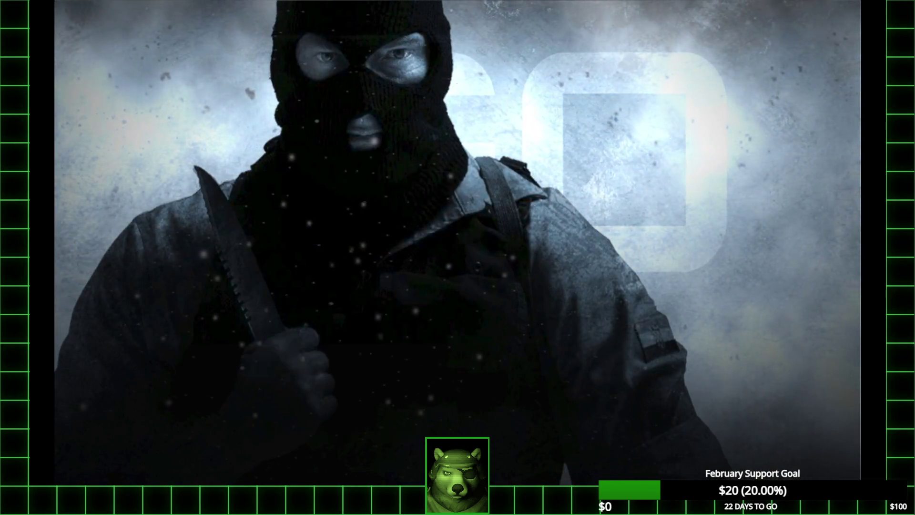
key("Up")
key("Down")
key("Return")
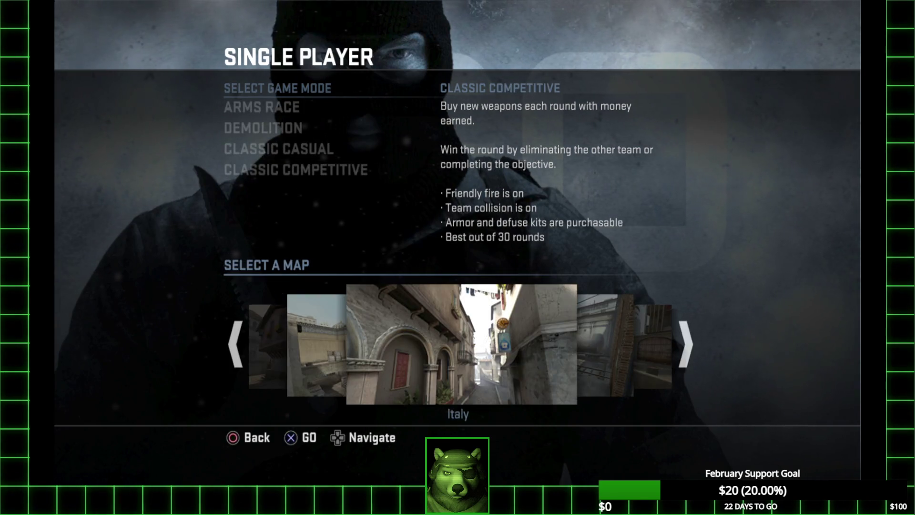
- Browse the map carousel past Train, Office and Italy, launch Random, and accept Medium Bots
key("Right")
key("Right")
key("Right")
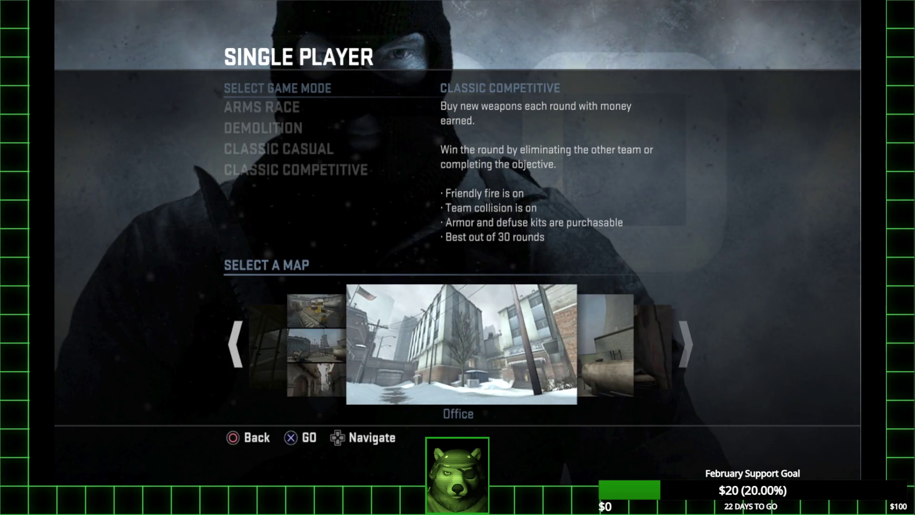
key("Left")
key("Left")
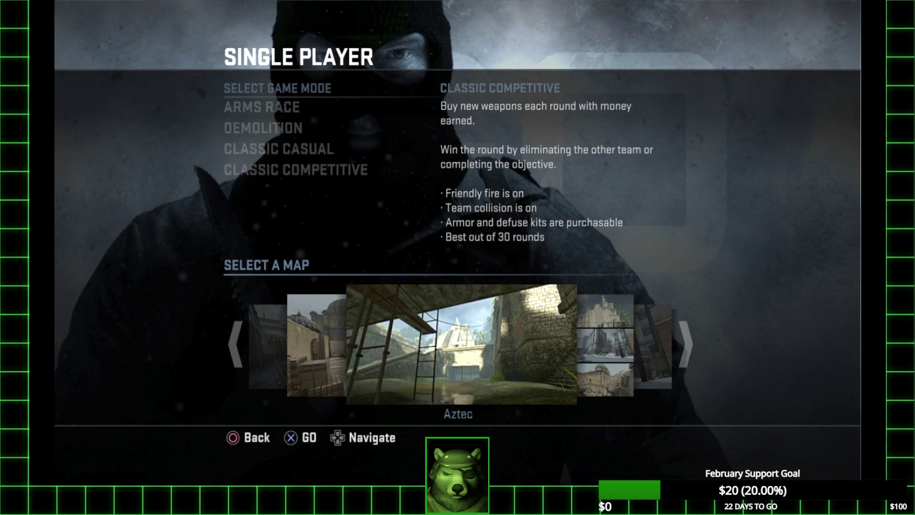
key("Left")
key("Left")
key("Right")
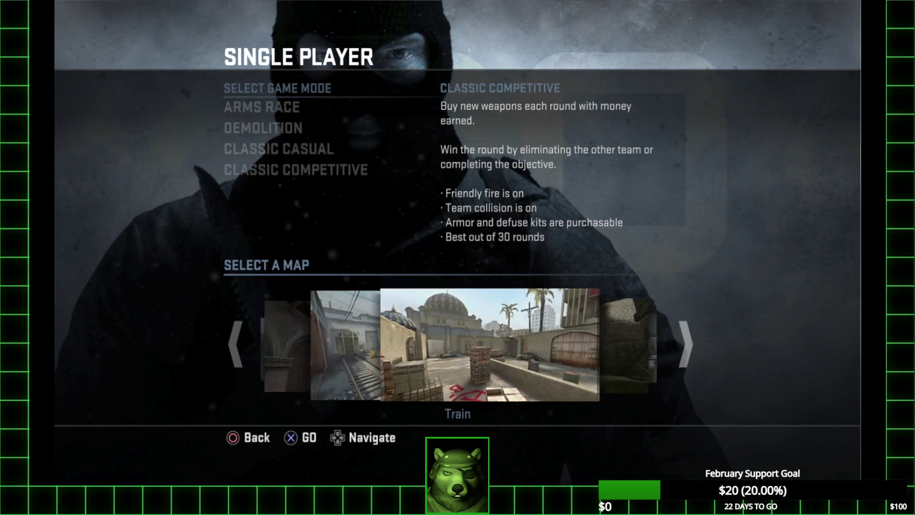
key("Right")
key("Right")
key("Right")
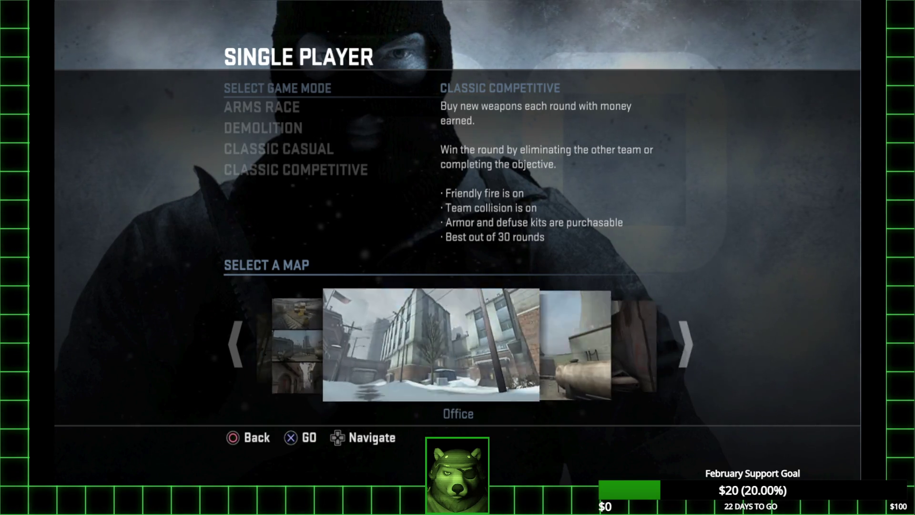
key("Right")
key("Right")
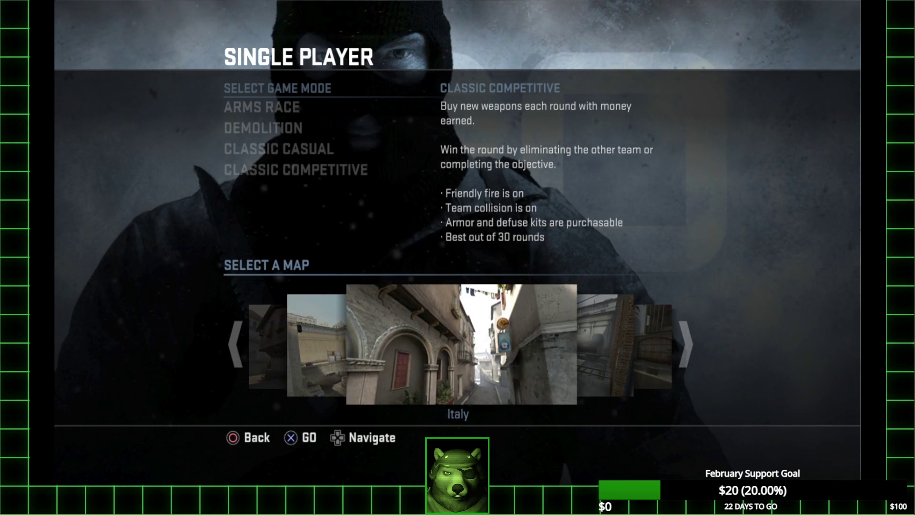
key("Right")
key("Right")
key("Right")
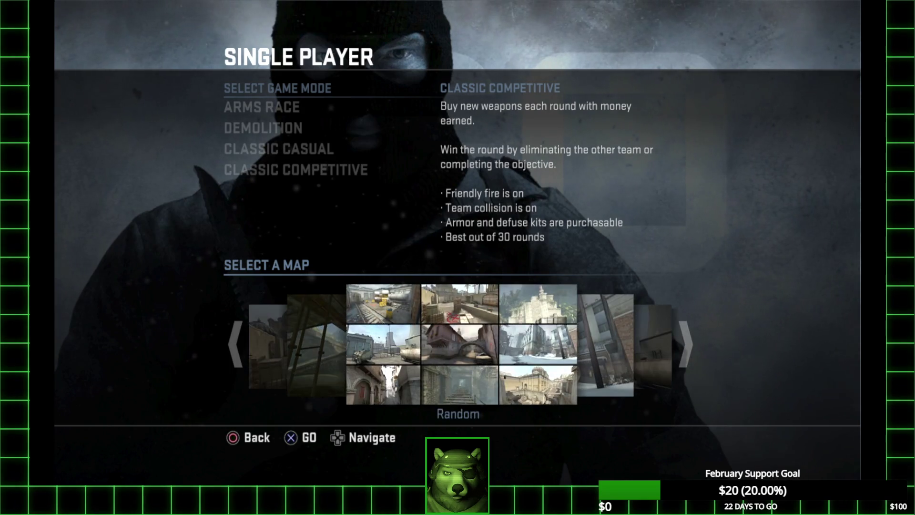
key("Return")
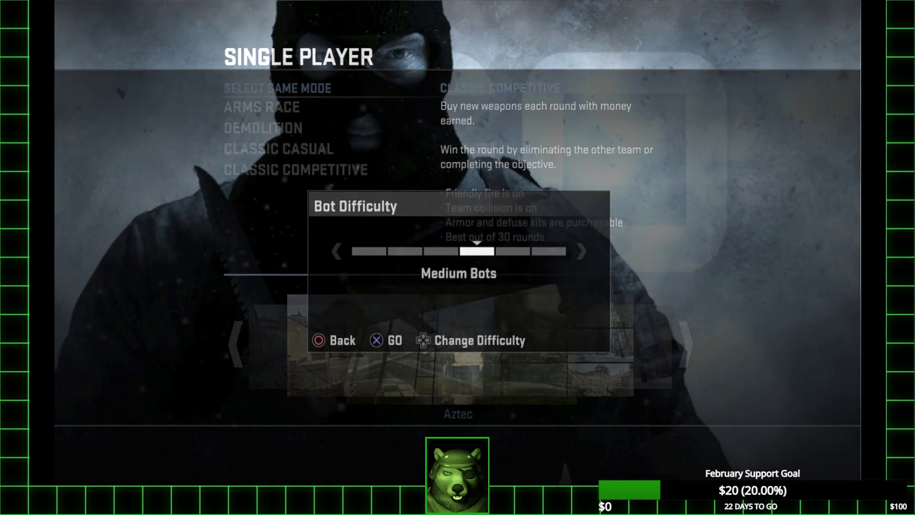
key("Return")
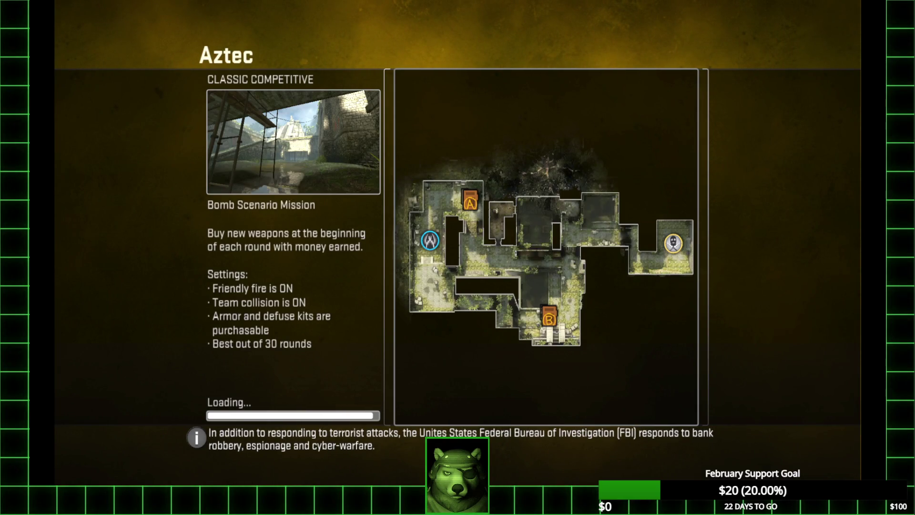
- Skip the briefing, join the Terrorists, and drop the bomb
key("Return")
key("Right")
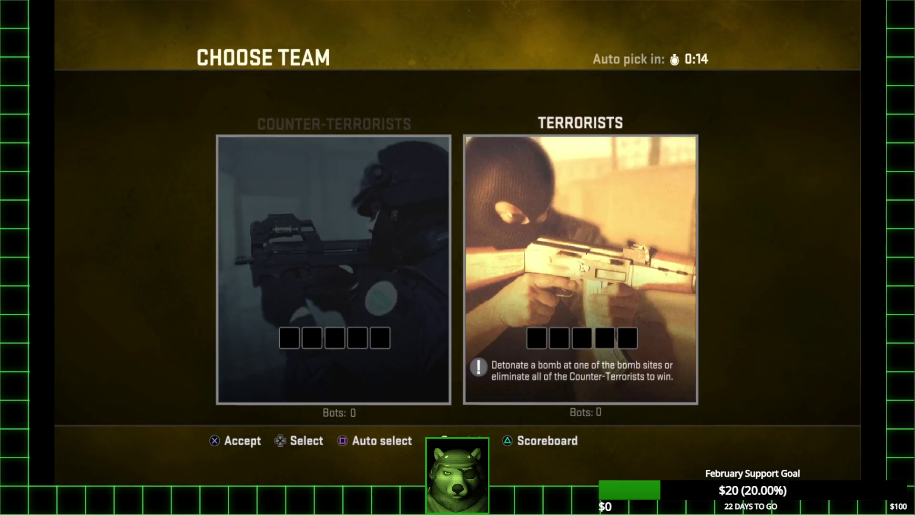
key("Return")
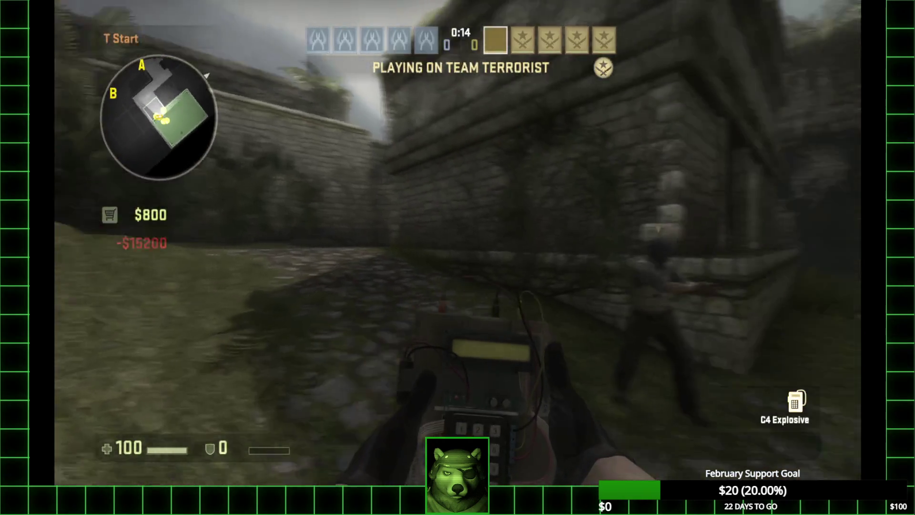
key("3")
key("5")
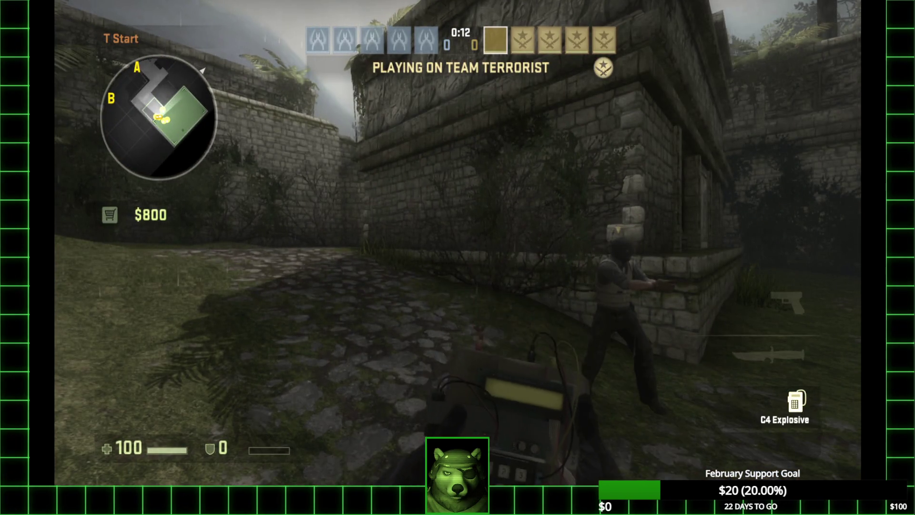
key("g")
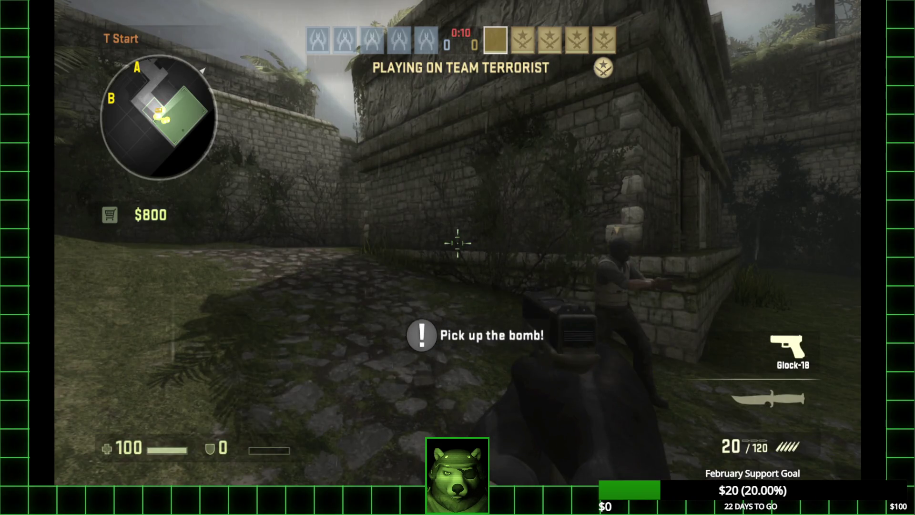
- Buy a Kevlar Vest from the gear section, switch to the knife, and move beside a teammate
key("b")
key("5")
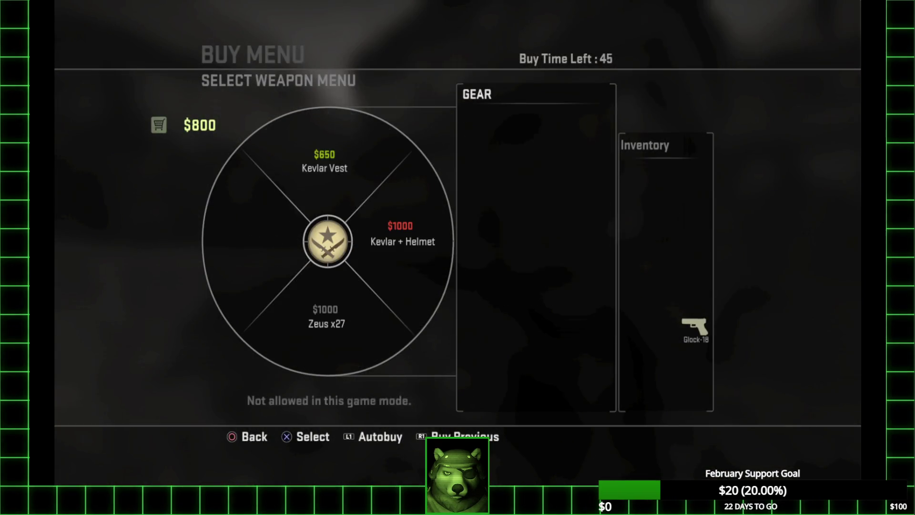
key("1")
key("b")
key("3")
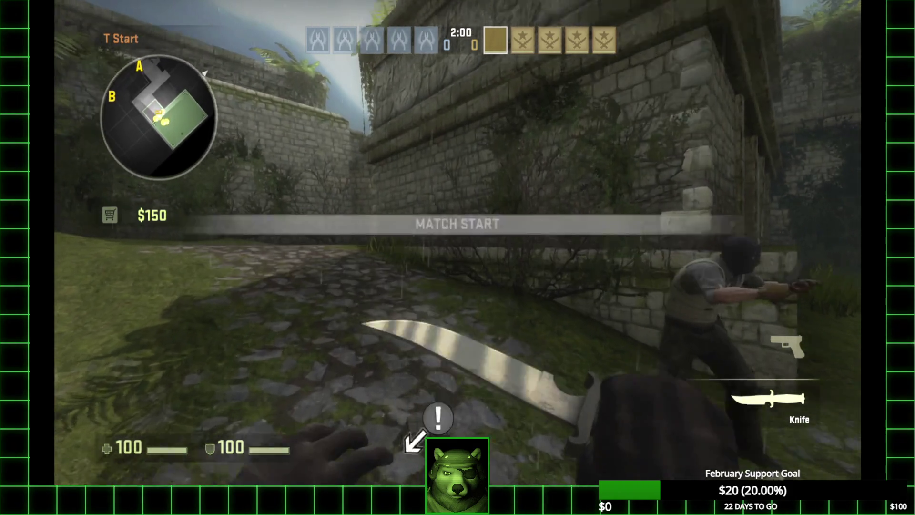
key("w")
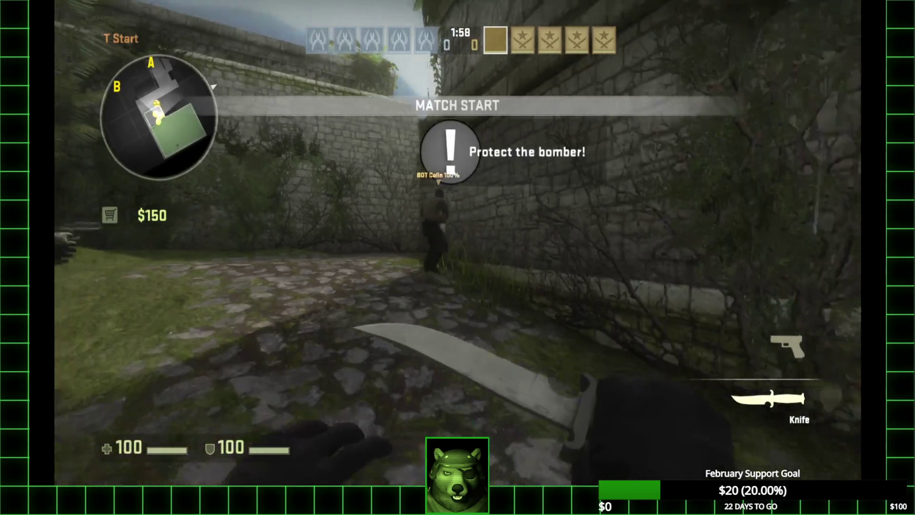
- Switch to the Glock-18 and advance along the wall with the teammates past the palm plant
key("2")
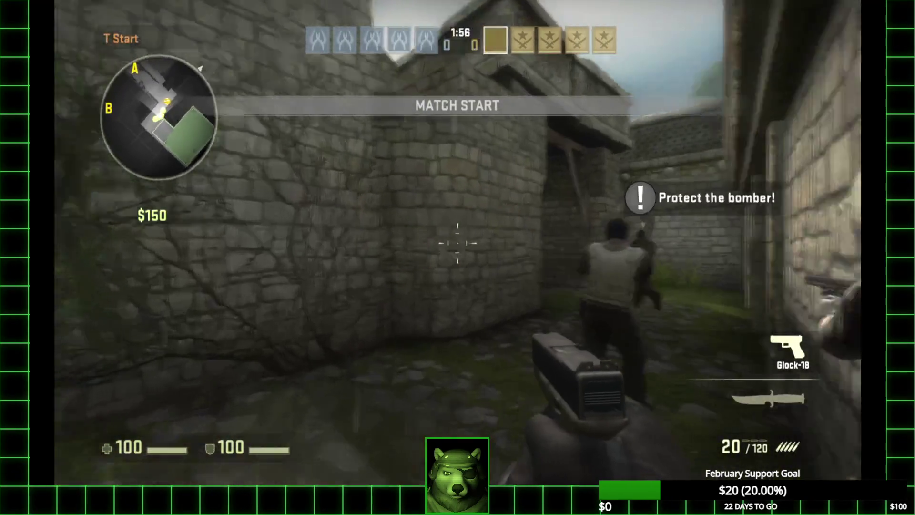
key("w")
key("w")
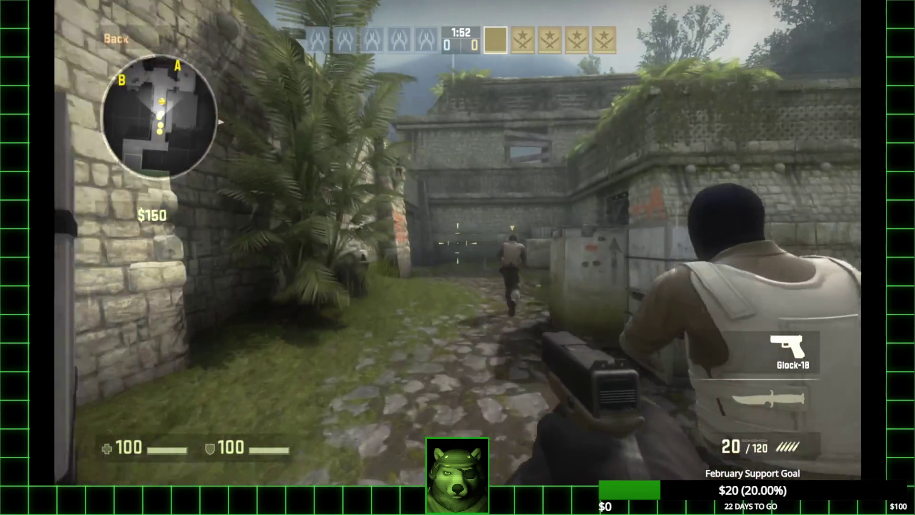
key("w")
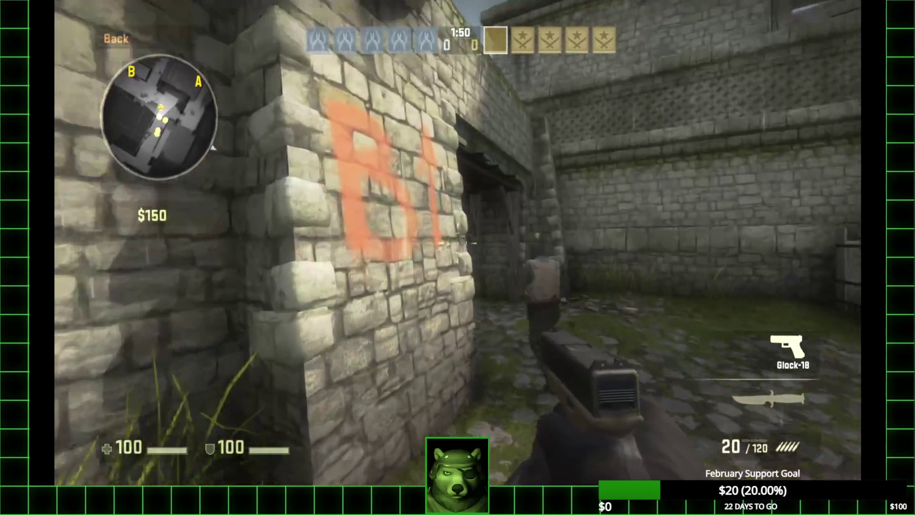
key("w")
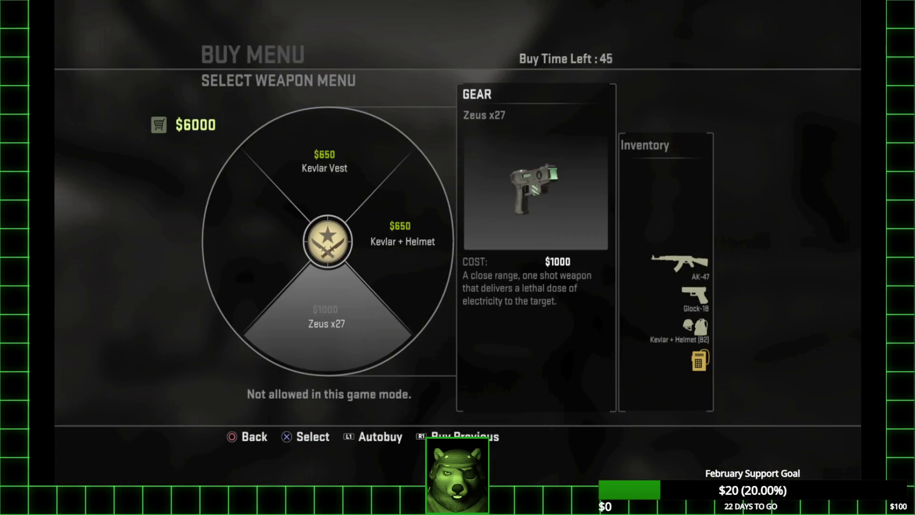
- Buy Kevlar + Helmet and switch from the bomb to the knife
left_click(402, 233)
key("Return")
key("Escape")
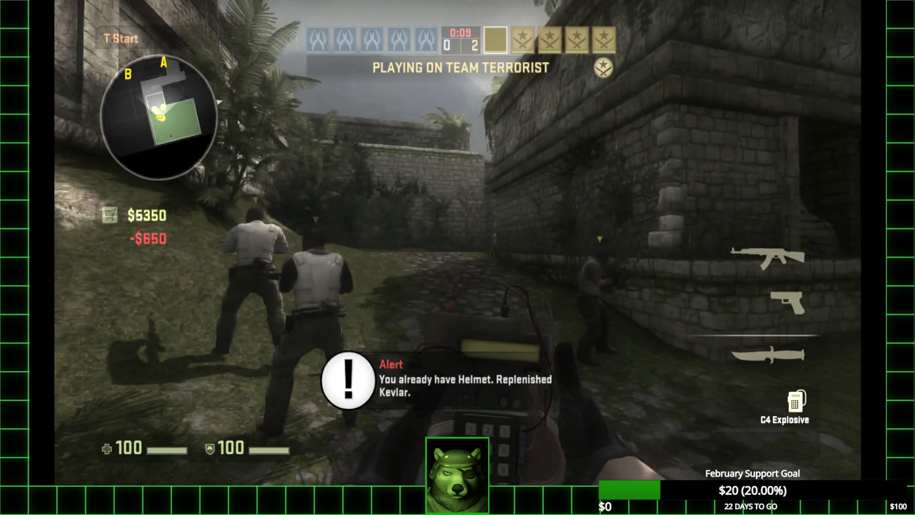
key("3")
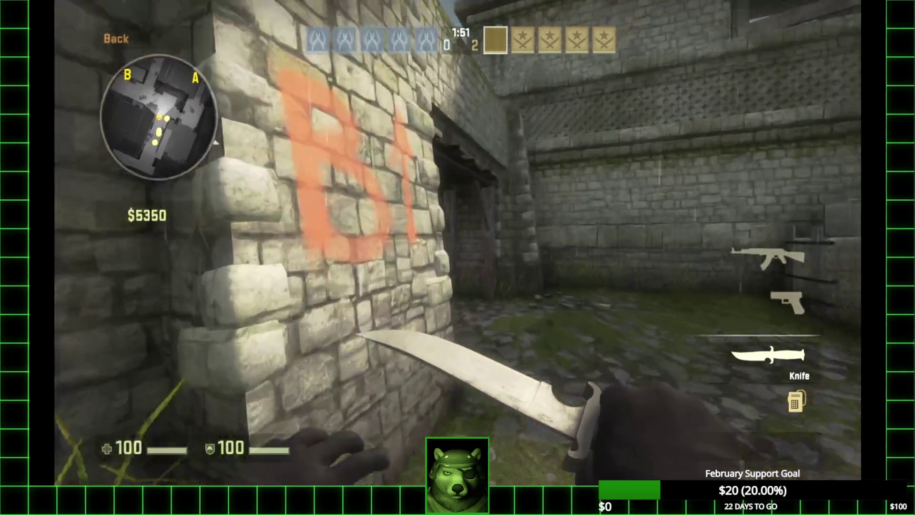
- Switch to the AK-47 and walk from Double Doors to the crate at Bombsite B
key("5")
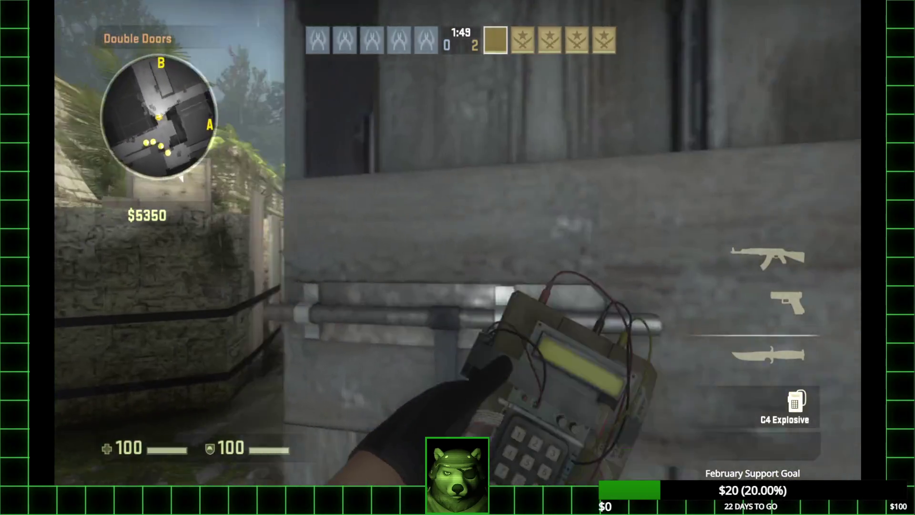
key("1")
key("w")
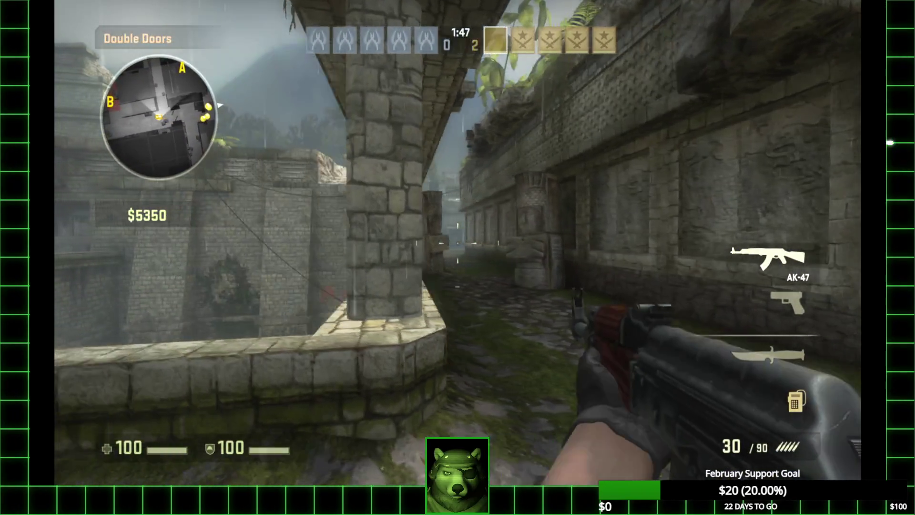
key("w")
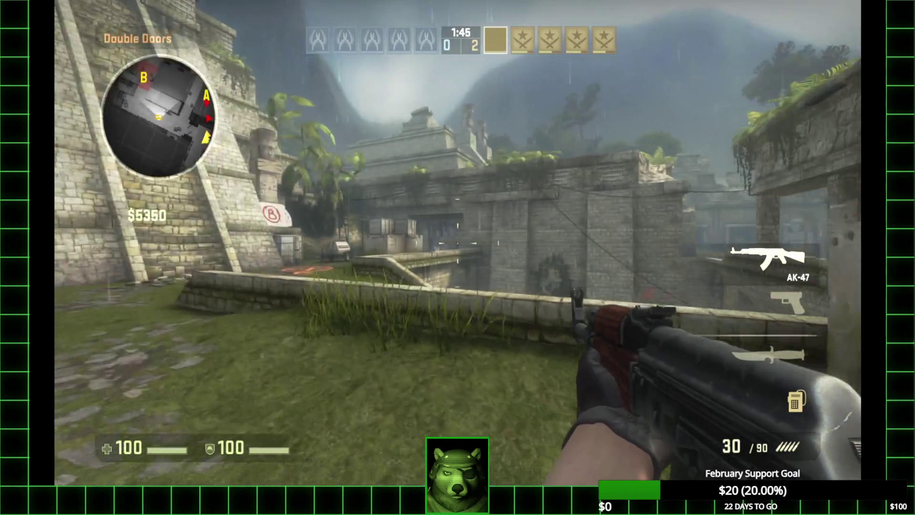
key("w")
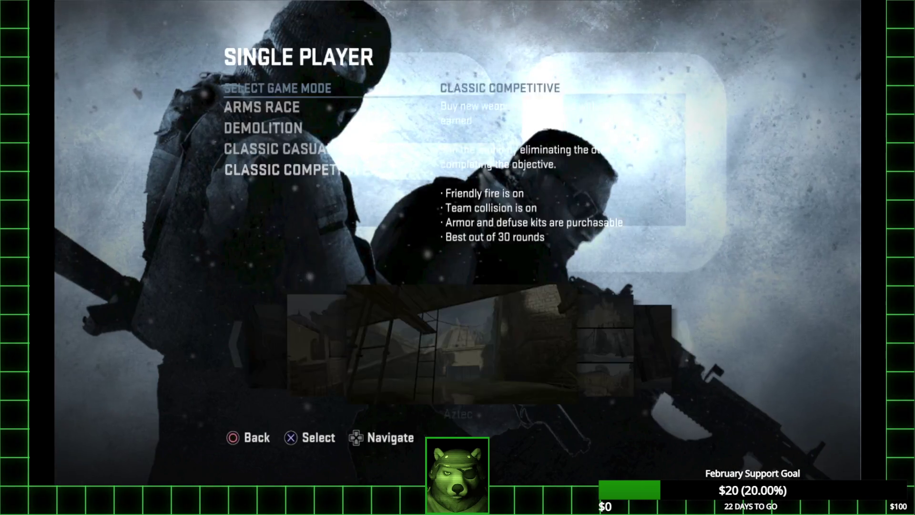
- Confirm Classic Competitive, pick Dust II, and set bot difficulty to Expert Bots
key("Return")
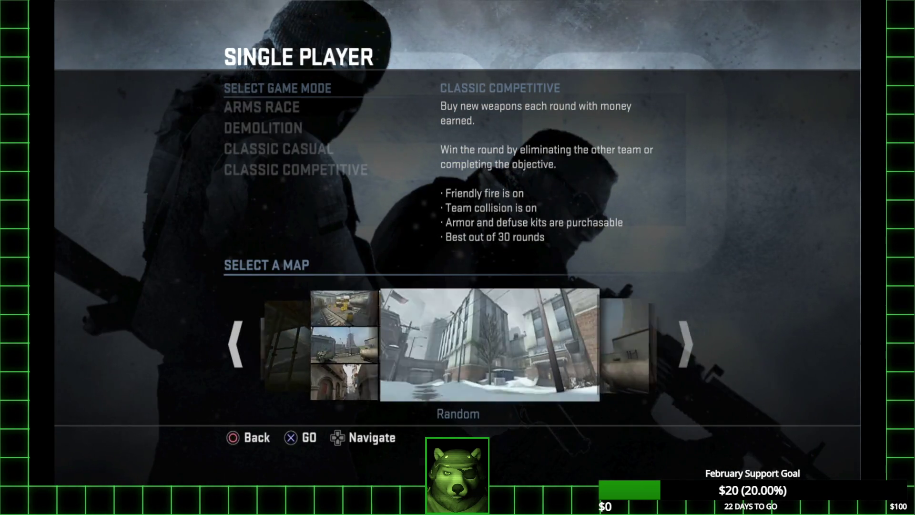
key("Right")
key("Right")
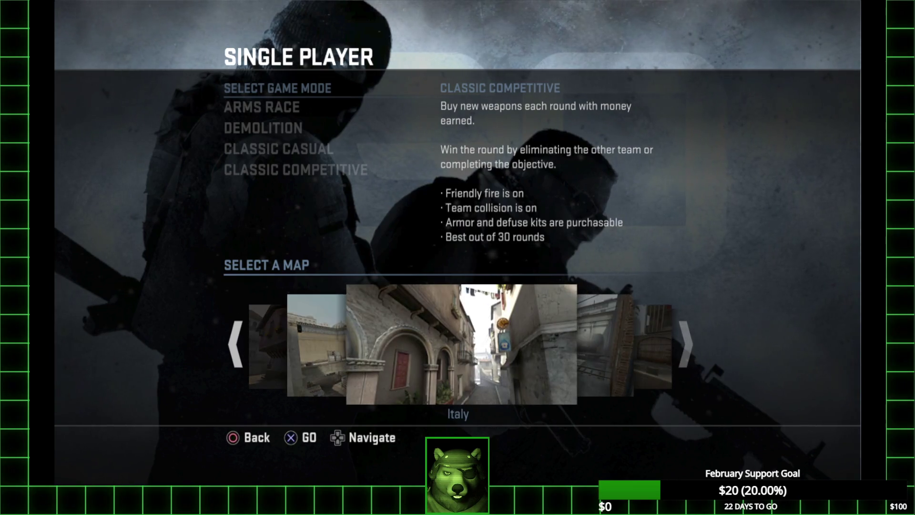
key("Left")
key("Left")
key("Right")
key("Return")
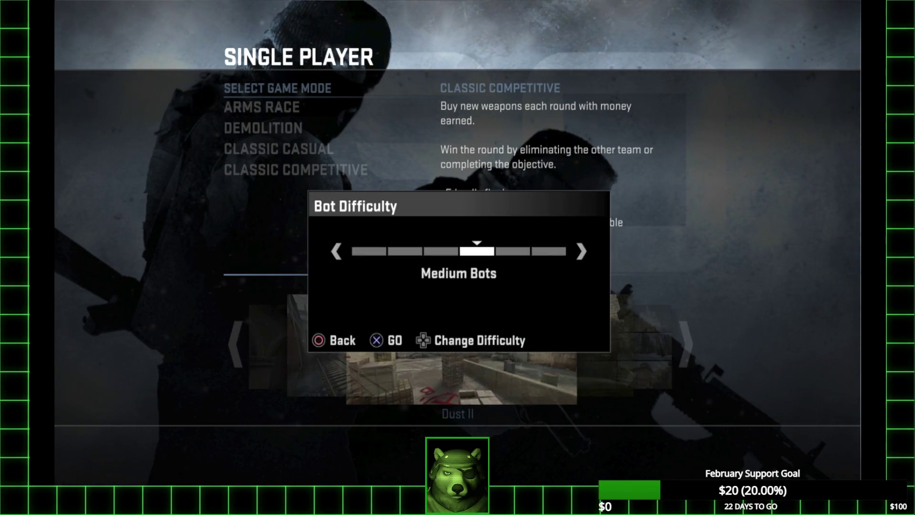
key("Right")
key("Right")
key("Right")
key("Left")
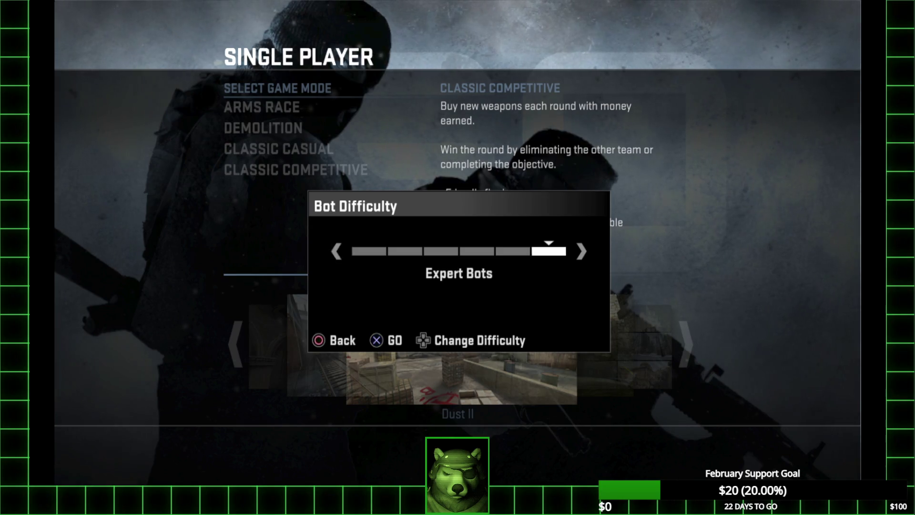
key("Return")
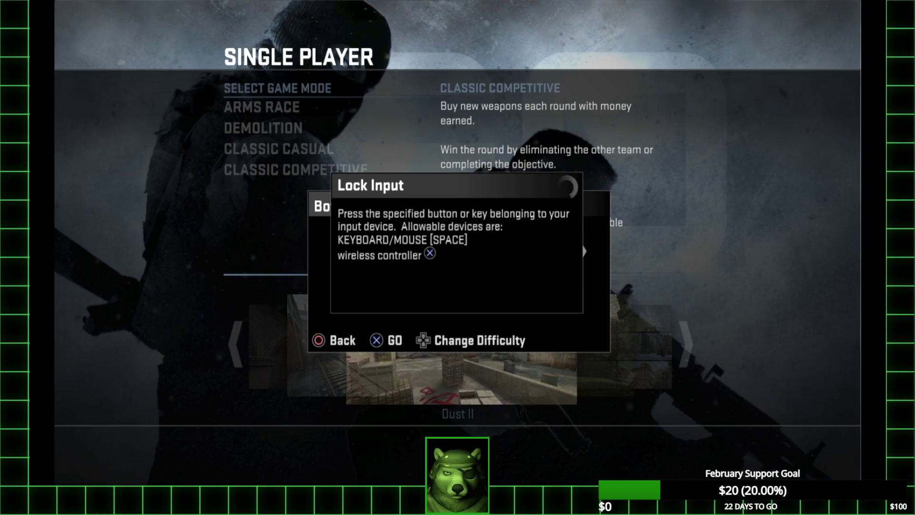
- Start the Dust II match, join the Terrorists, and pause the game
key("space")
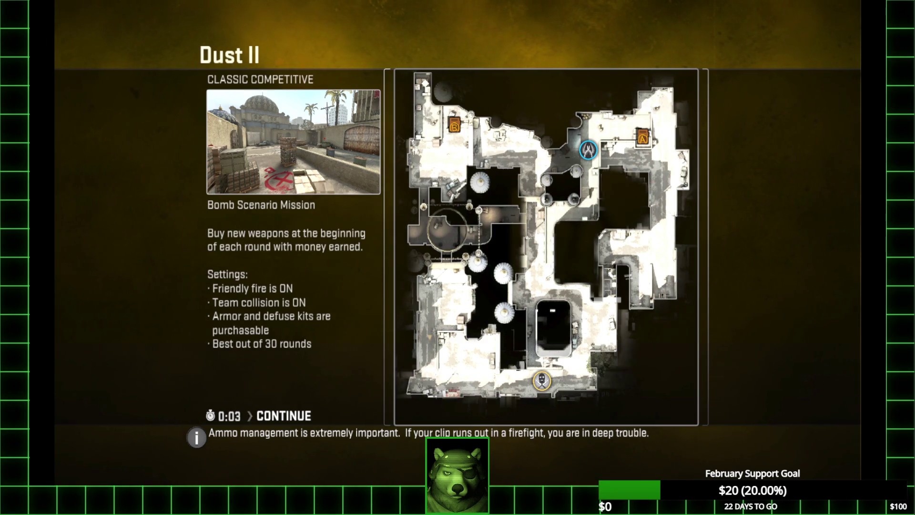
key("Return")
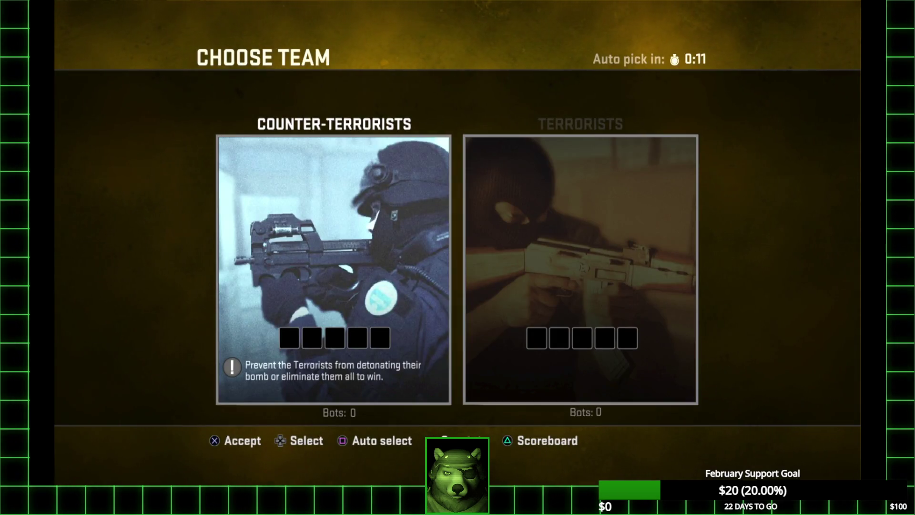
key("Right")
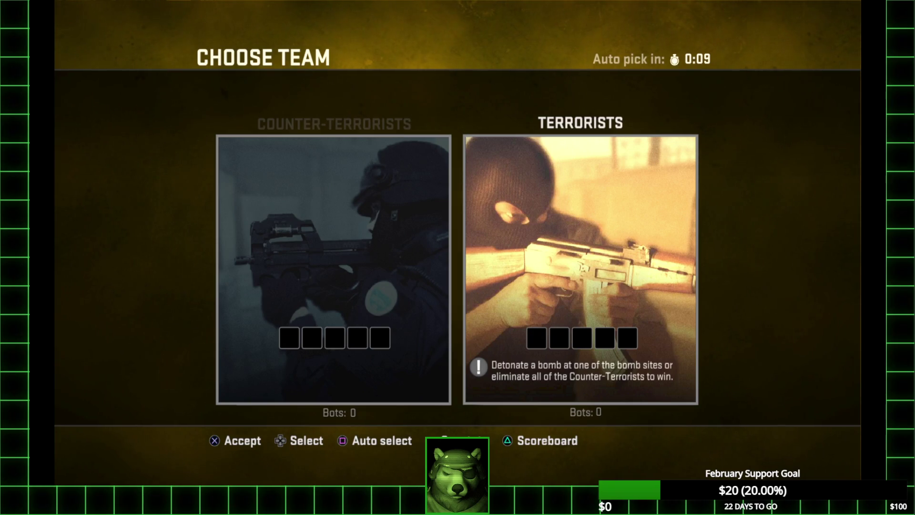
key("Return")
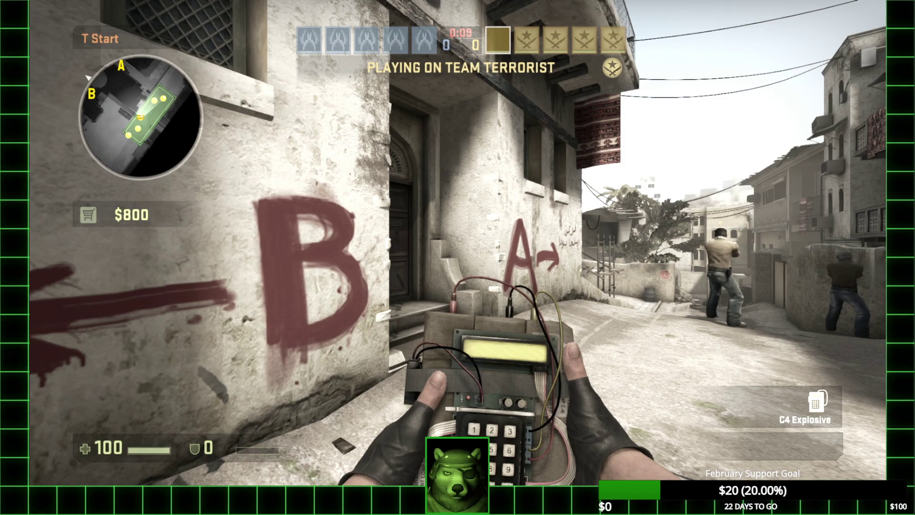
key("Escape")
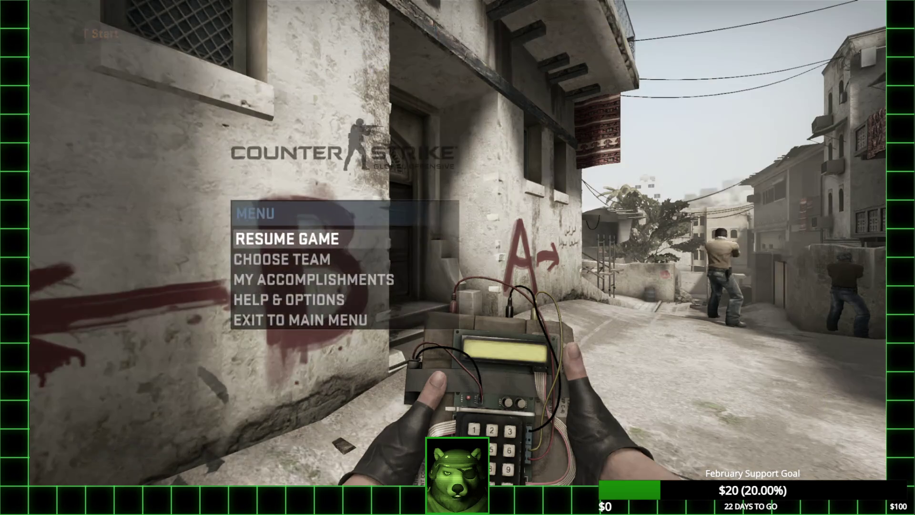
- Open Help & Options and review the wireless controller settings
key("Down")
key("Down")
key("Down")
key("Return")
key("Down")
key("Down")
key("Up")
key("Return")
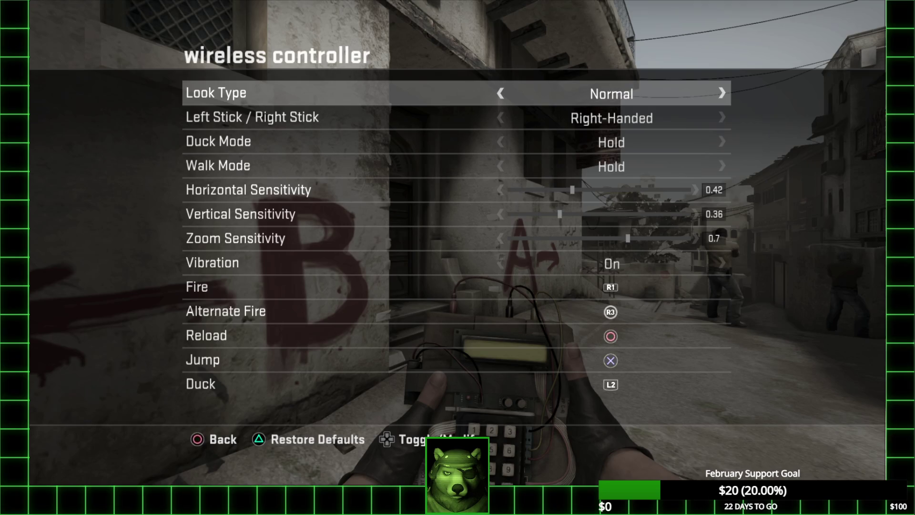
key("Escape")
- Review the Keyboard / Mouse settings
key("Down")
key("Down")
key("Return")
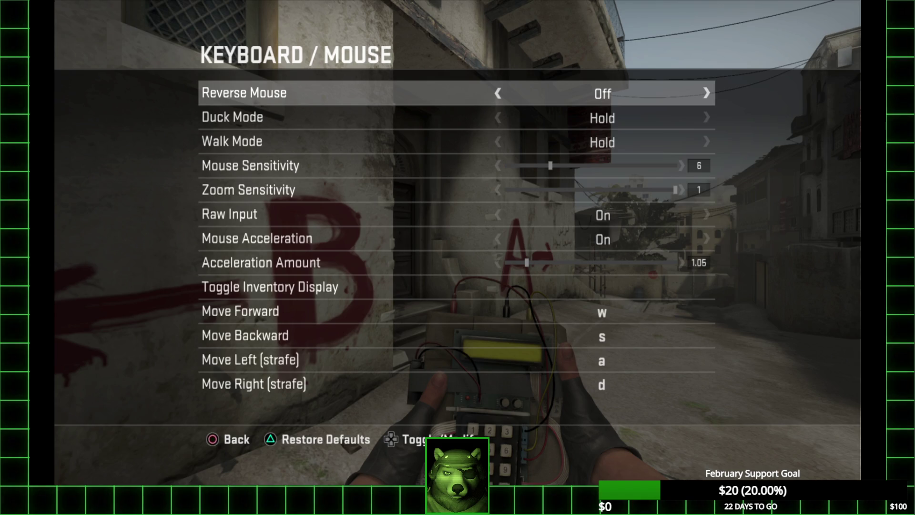
key("Escape")
key("Down")
- Exit to the main menu and confirm Yes to quit the Dust II match
key("Escape")
key("Down")
key("Return")
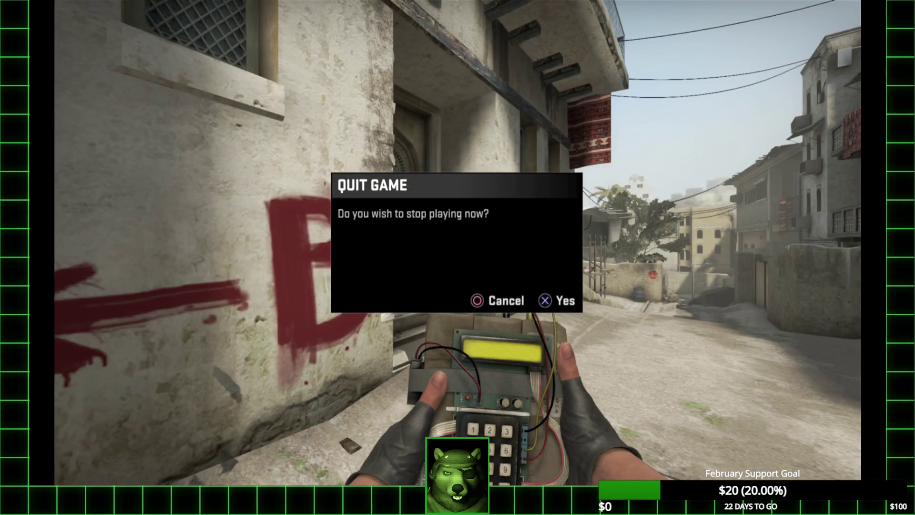
key("Return")
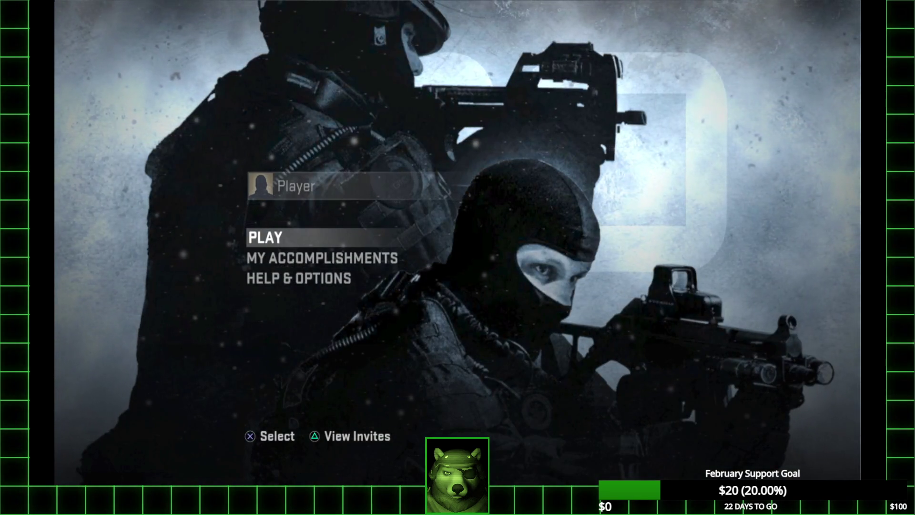
- Go to Play > Offline With Bots from the main menu
key("Down")
key("Up")
key("Return")
key("Down")
key("Down")
key("Down")
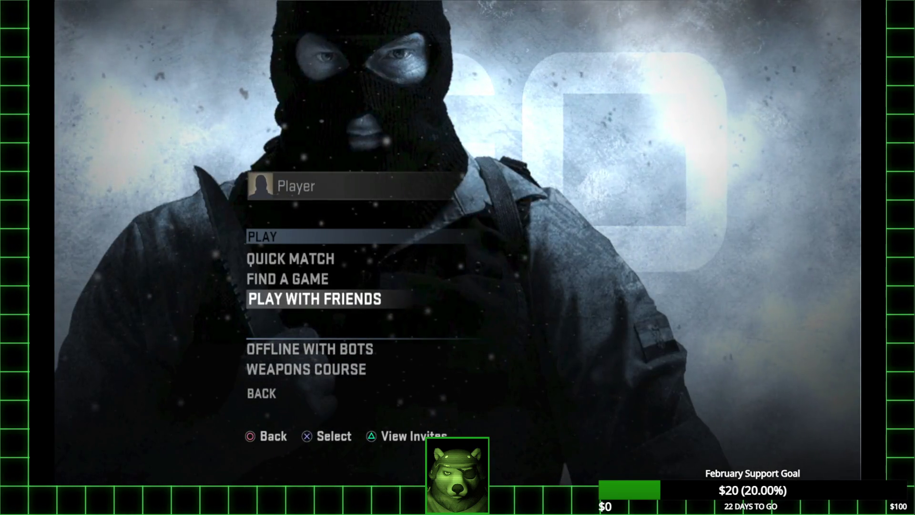
key("Up")
key("Return")
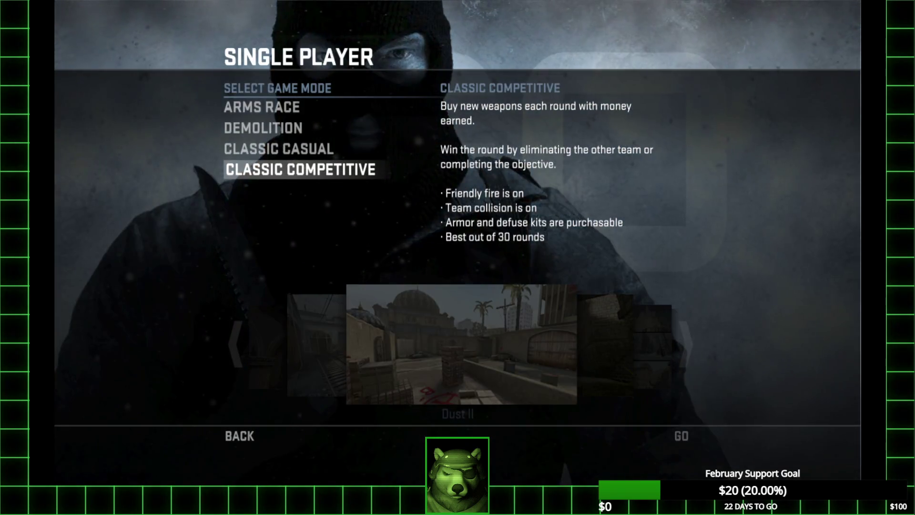
- Start a Classic Competitive match on Dust II with Expert Bots and continue past loading
key("Return")
key("Return")
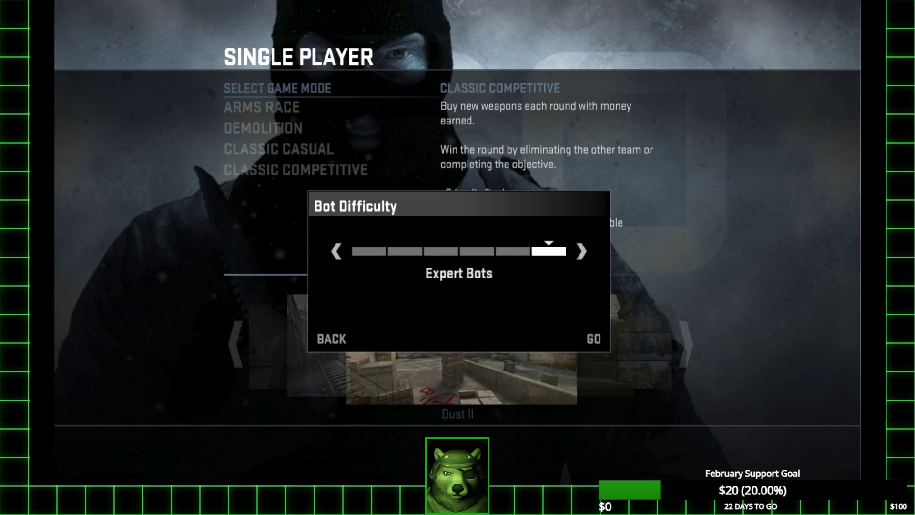
key("Return")
key("space")
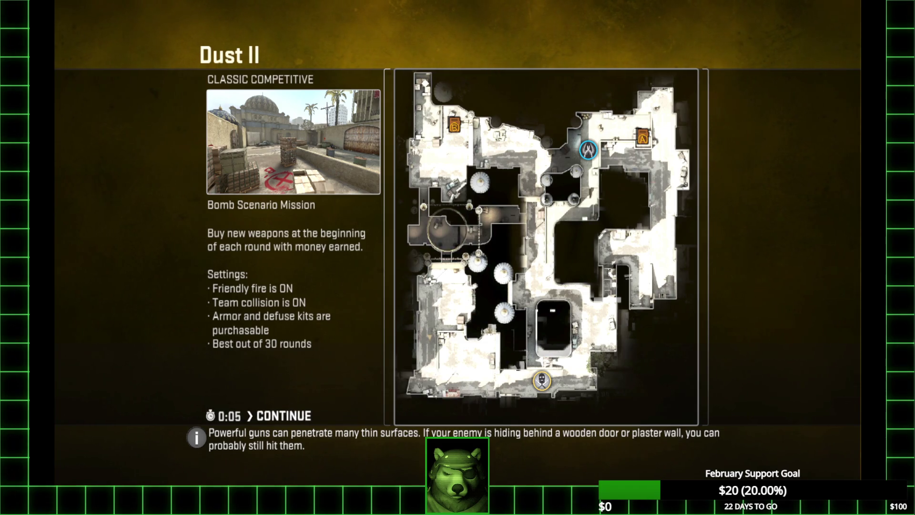
key("Return")
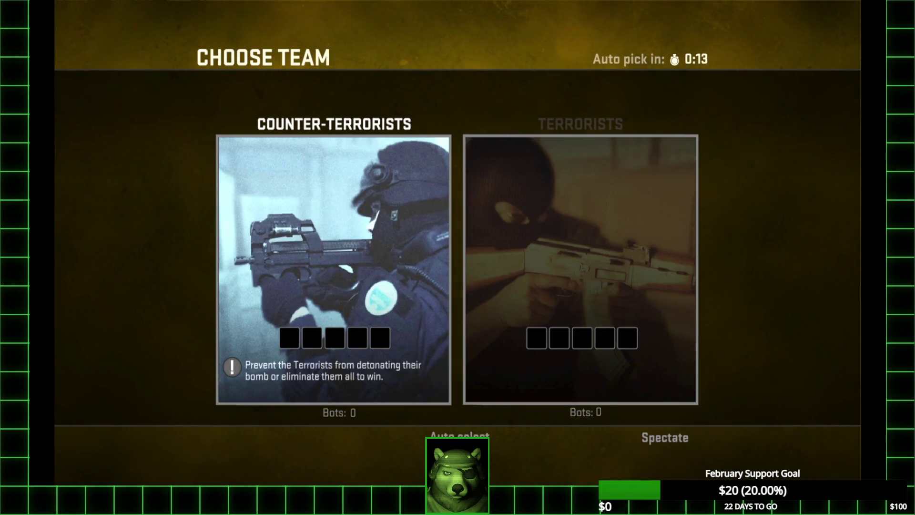
- Join the Terrorists team and try planting the bomb at spawn
key("Right")
key("Return")
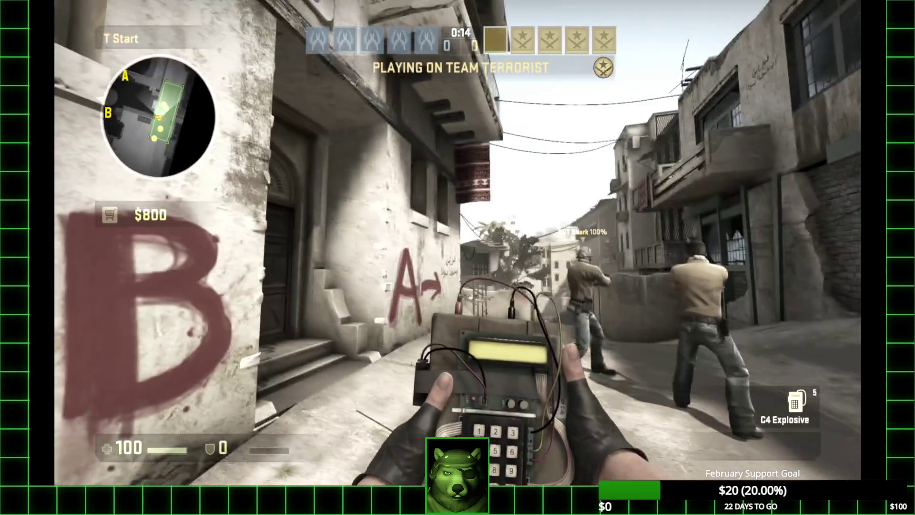
left_click(457, 258)
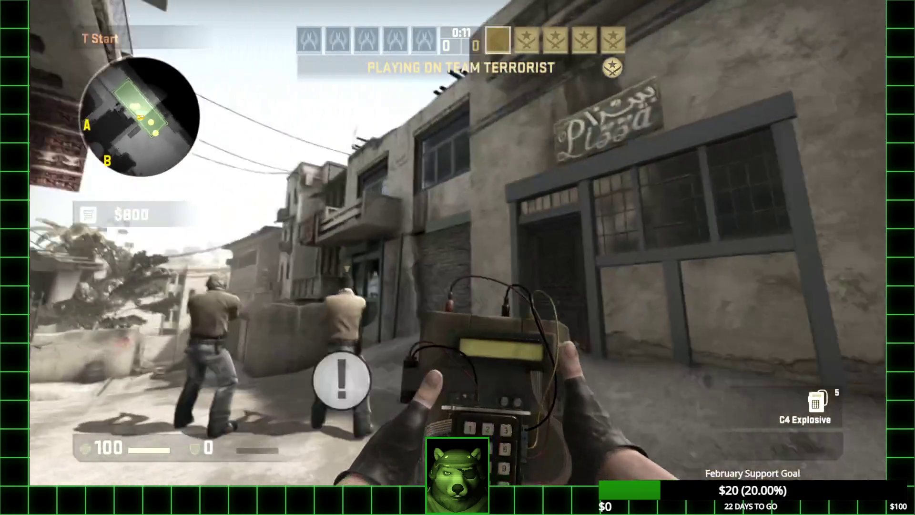
- Open the Buy Menu, browse Pistols, then go to the Gear category
key("b")
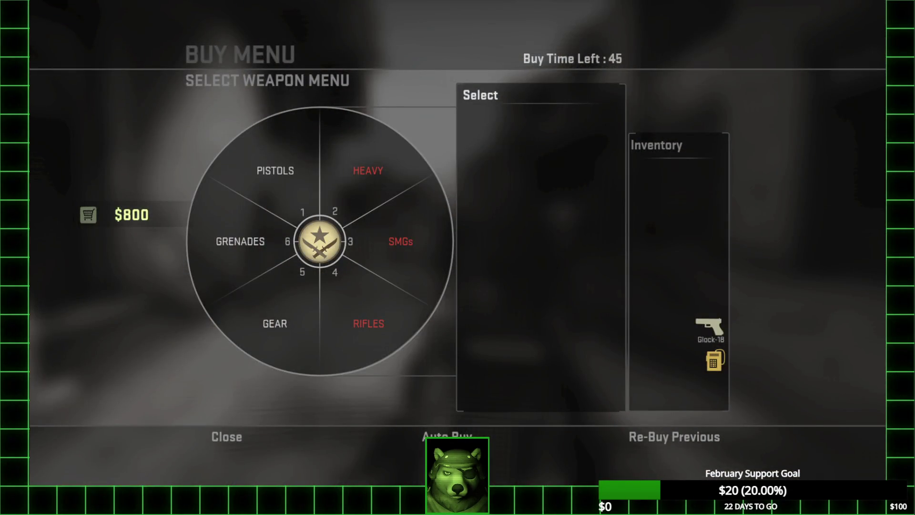
key("1")
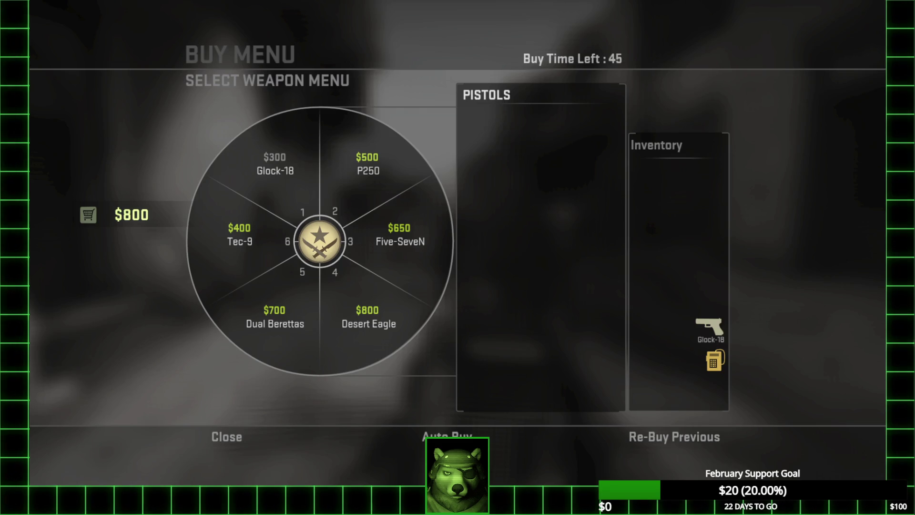
key("Escape")
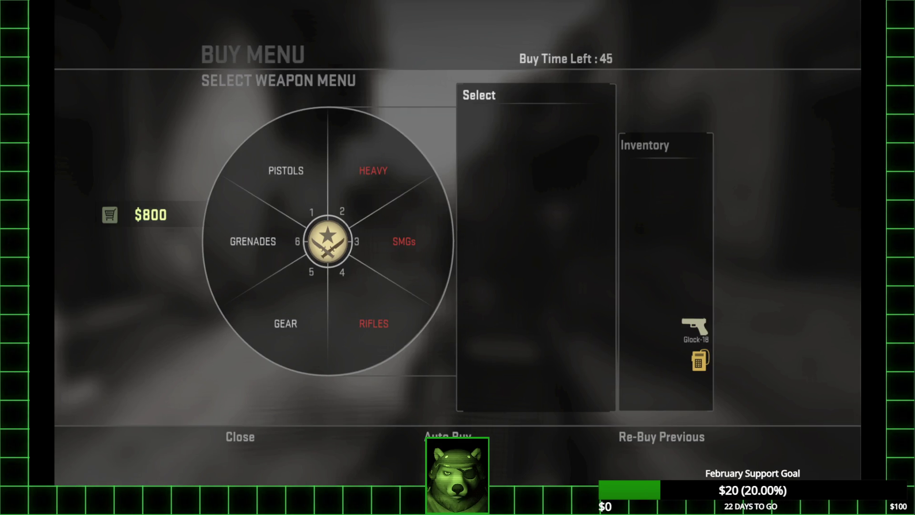
key("5")
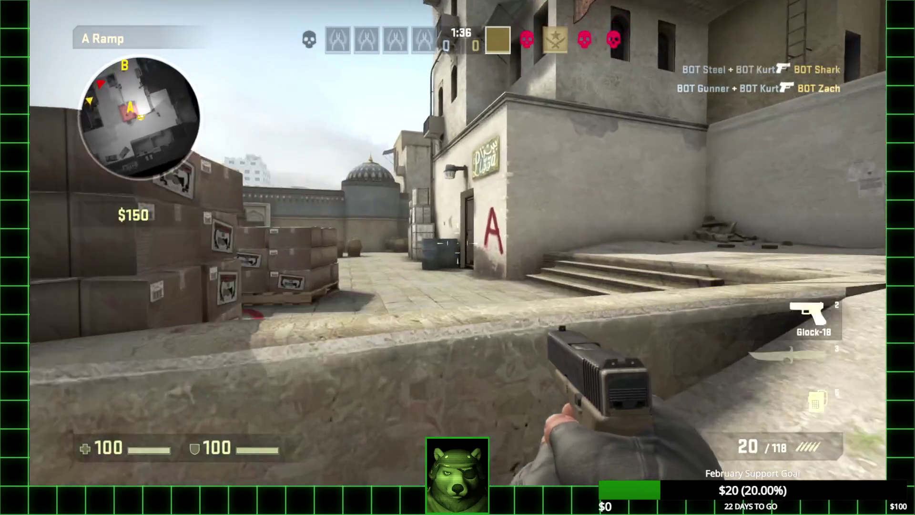
- Walk to Bombsite A with the C4 out, then leave the game with Alt+Tab
key("w")
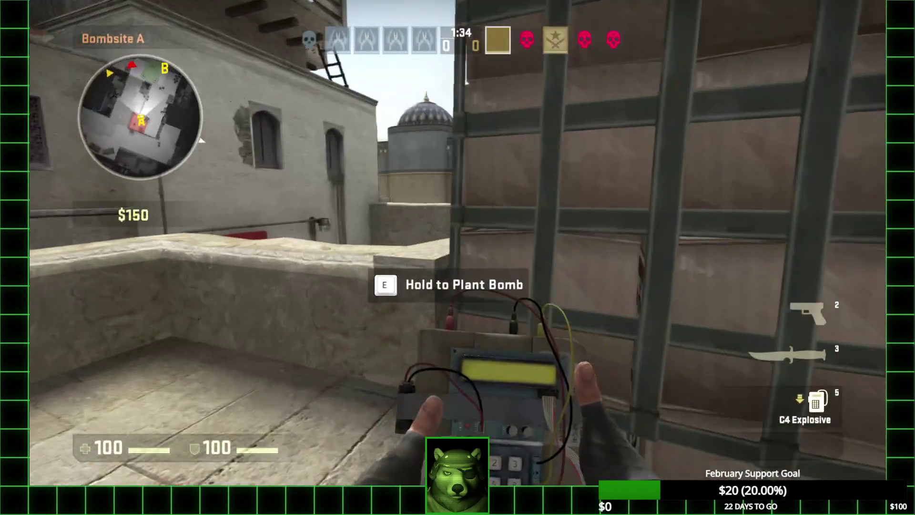
key("w")
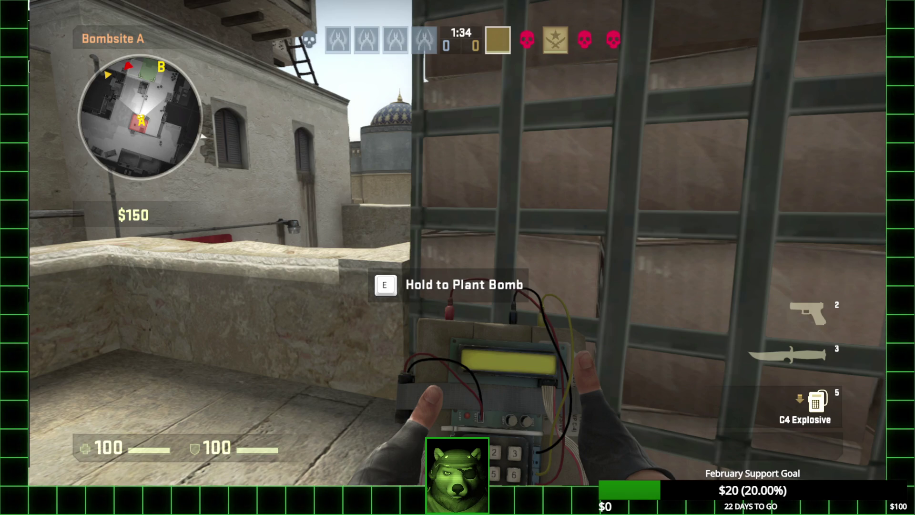
key("alt+Tab")
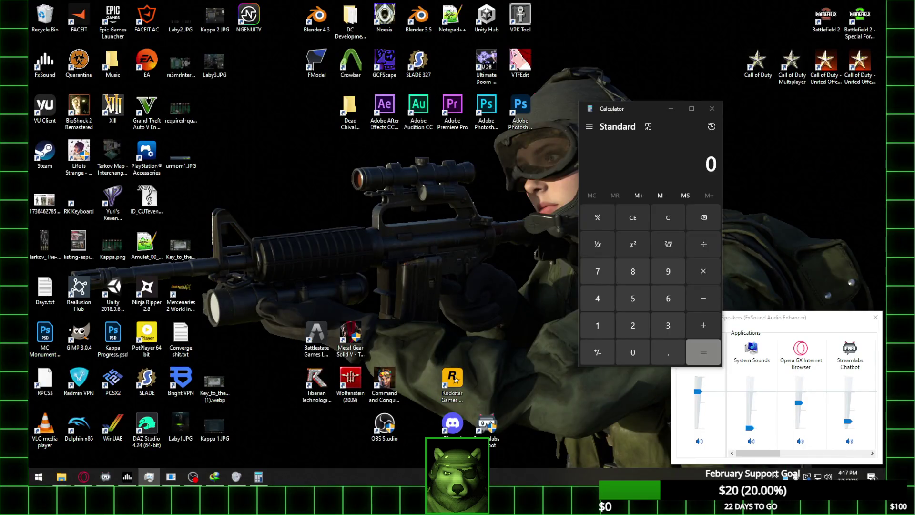
- Search 'blender' in the Start menu and launch Blender 4.3
type("blender")
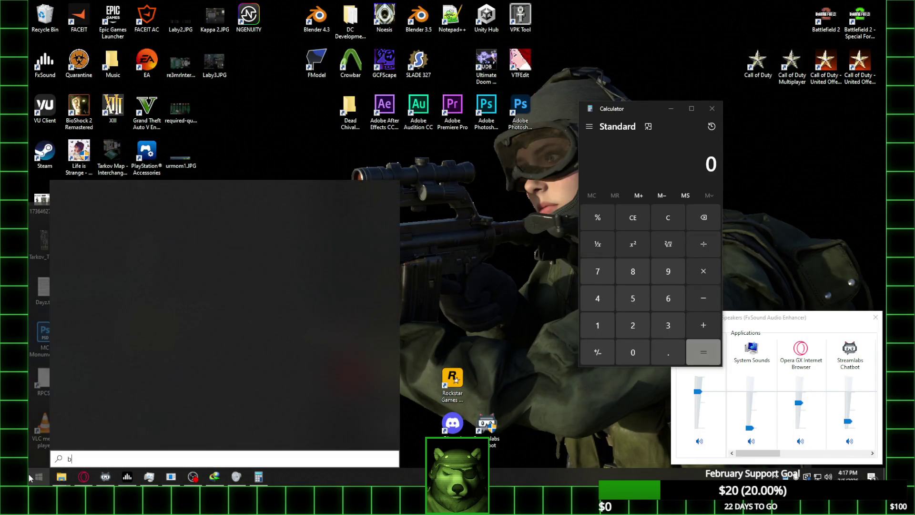
key("Return")
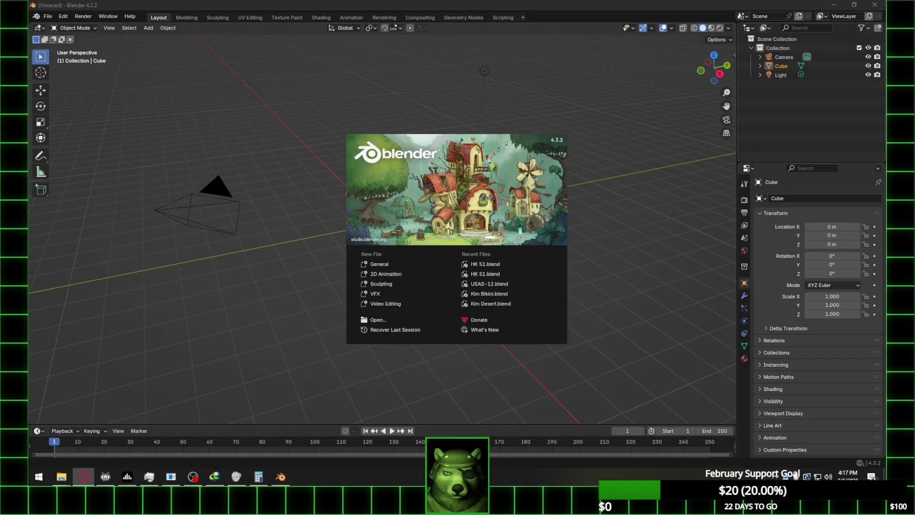
- Open HK 51.blend from Recent Files, then bring up the Windows search
left_click(481, 264)
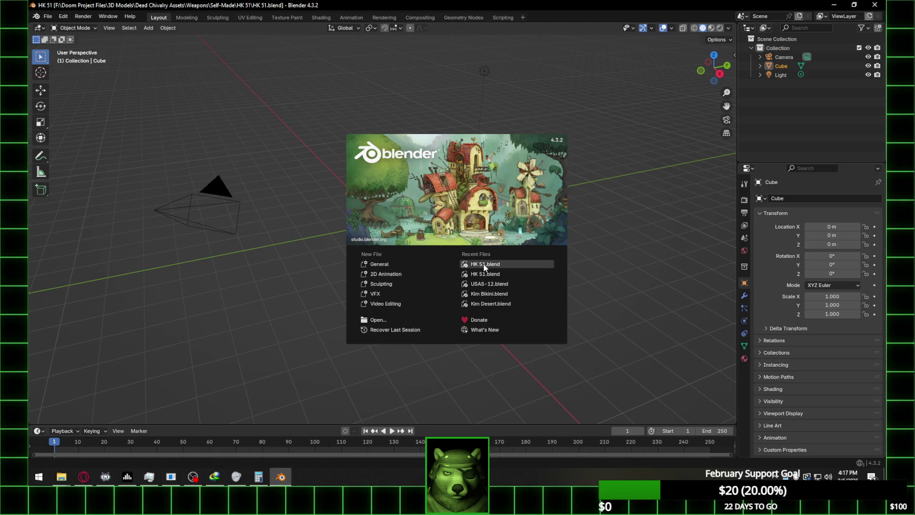
key("alt+Tab")
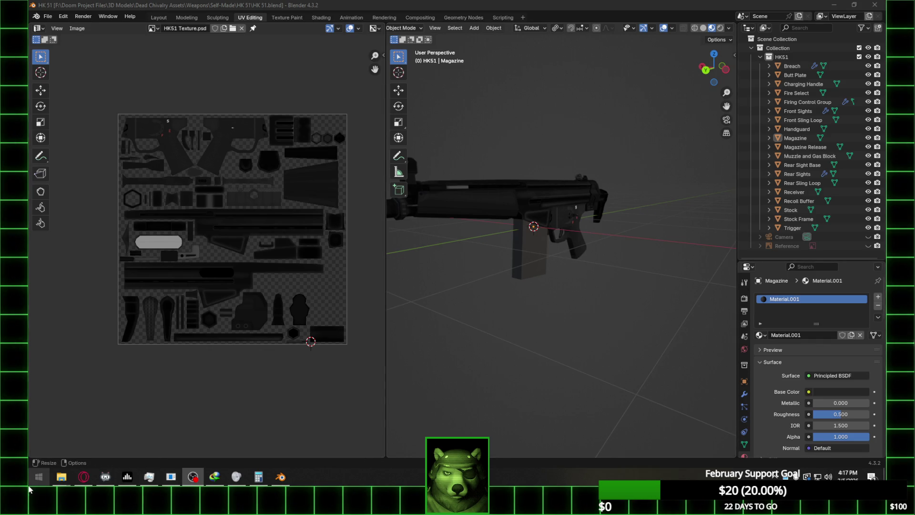
left_click(40, 482)
- Launch Photoshop 2020 via search 'photo', orbiting and zooming the HK51 model while it loads
type("photo")
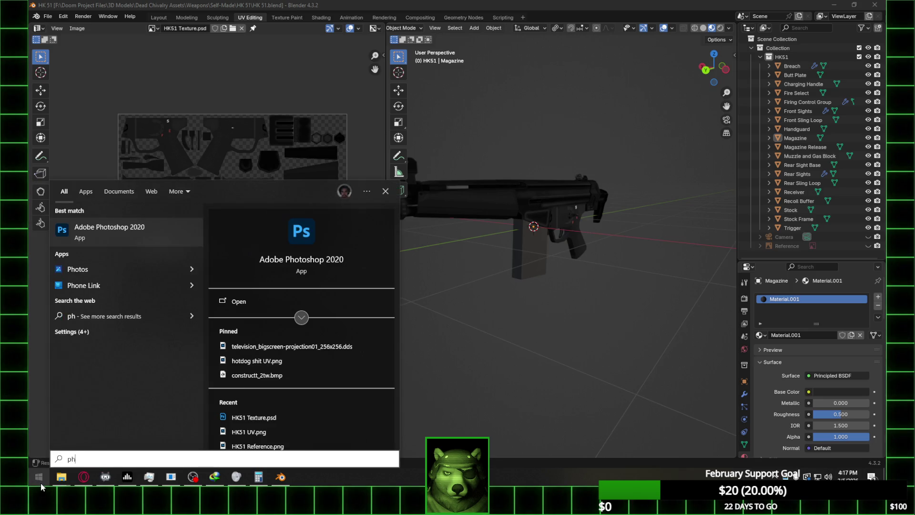
key("Return")
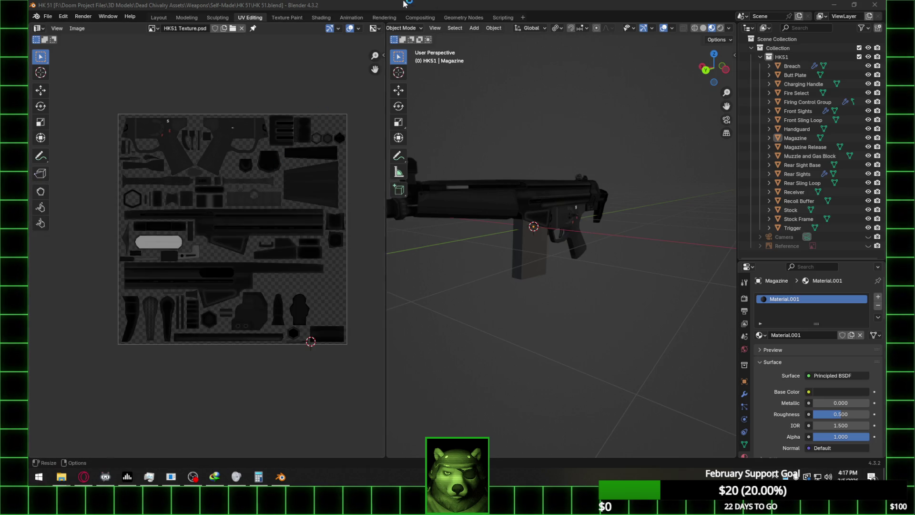
mouse_move(577, 165)
middle_mouse_down()
mouse_move(577, 210)
mouse_move(623, 214)
mouse_move(655, 251)
mouse_move(591, 262)
mouse_move(636, 220)
mouse_move(499, 259)
mouse_move(553, 226)
mouse_move(612, 216)
mouse_move(560, 278)
mouse_move(567, 267)
middle_mouse_up()
scroll(644, 245, "up", 2)
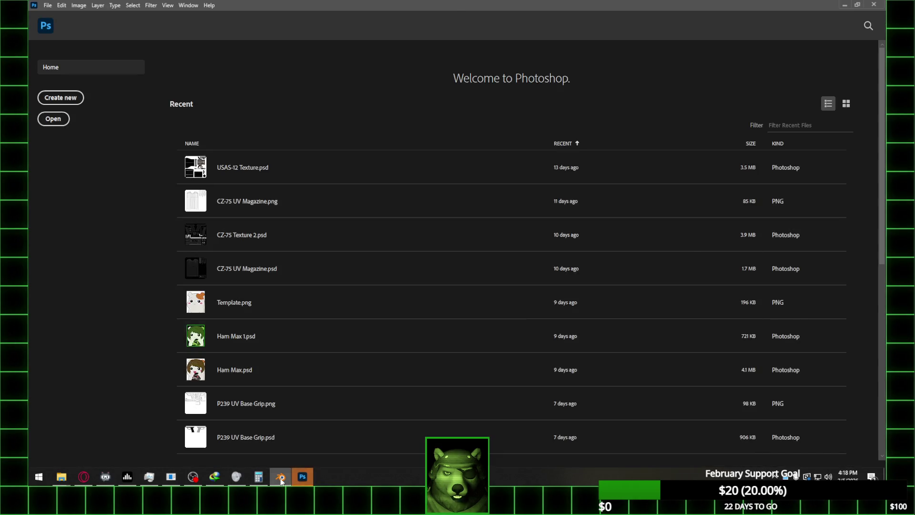
left_click(281, 478)
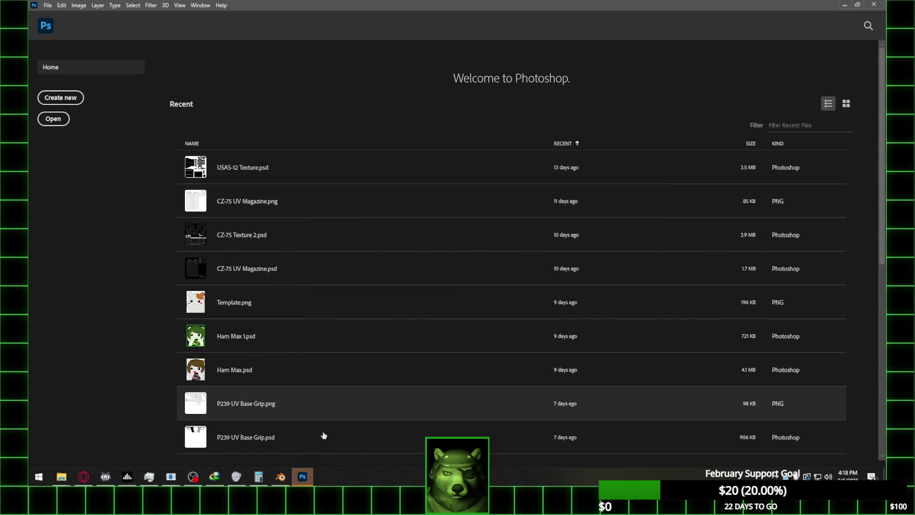
- Select all HK51 parts and enter Edit Mode to show every UV island over the texture
key("Tab")
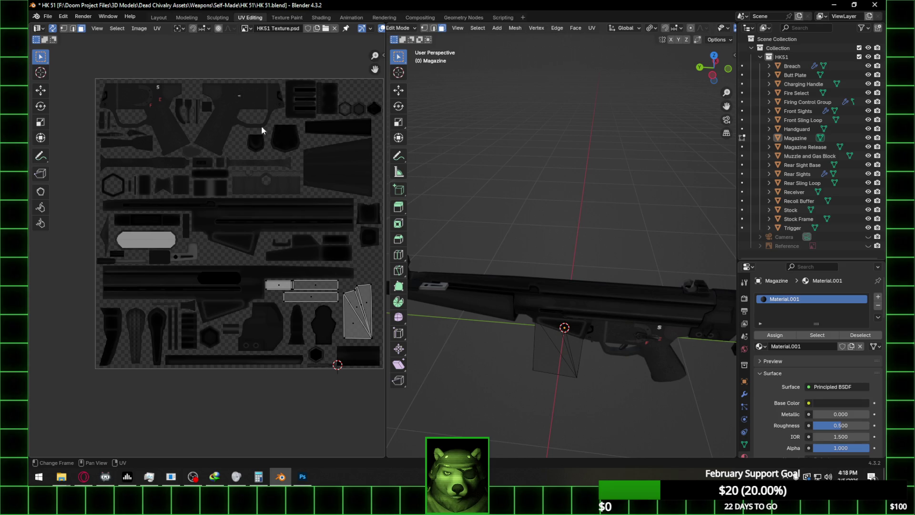
key("Tab")
left_click(586, 302)
key("a")
key("Tab")
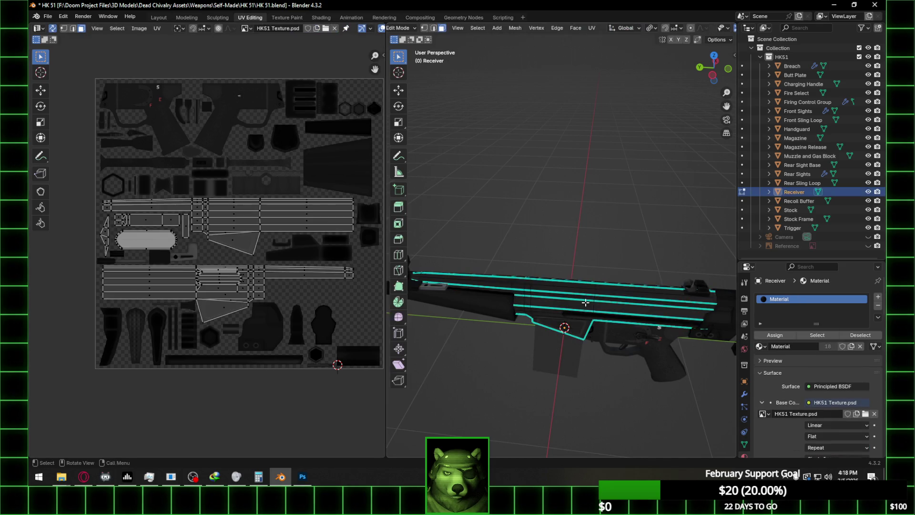
key("Tab")
key("Tab")
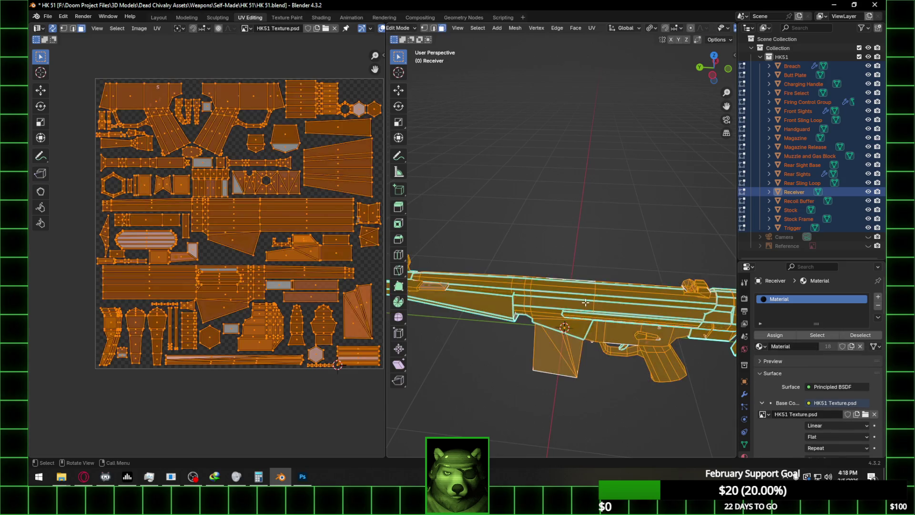
left_click(359, 288)
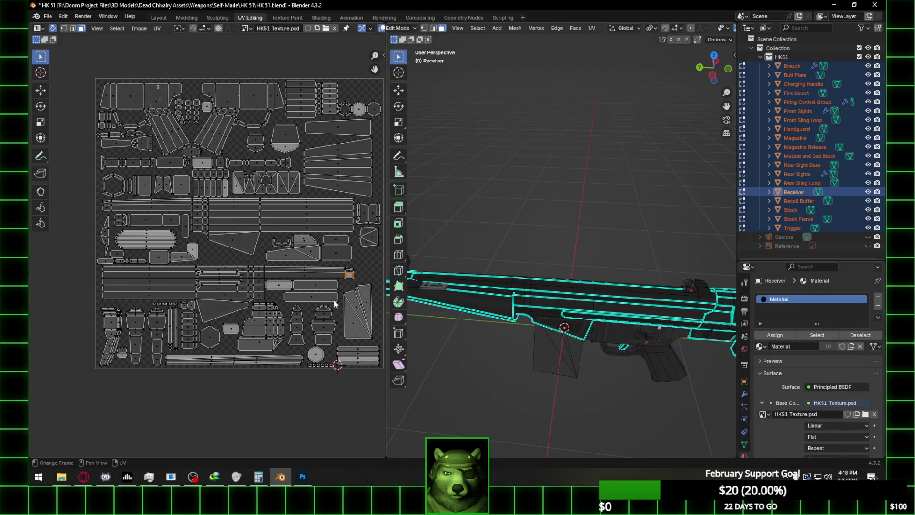
- Zoom in on the UV layout, then switch to Photoshop
scroll(312, 321, "up", 1)
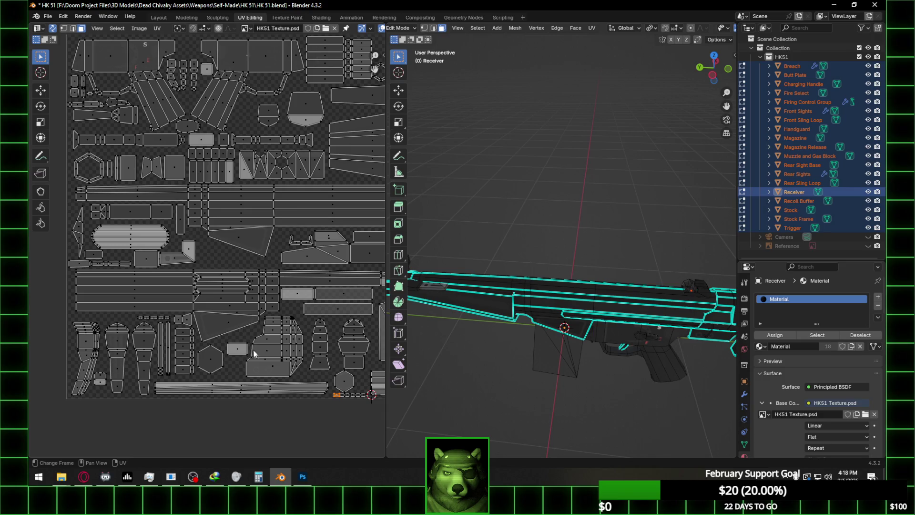
scroll(200, 308, "up", 3)
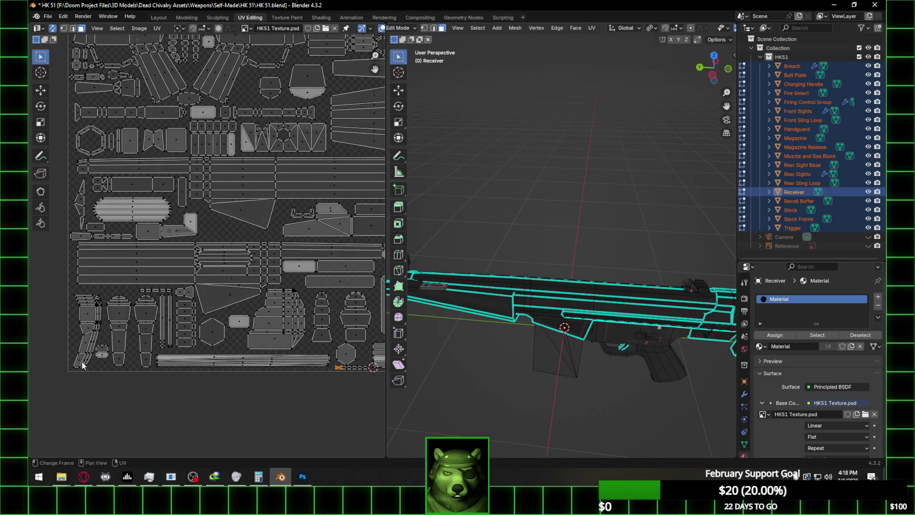
left_click(303, 476)
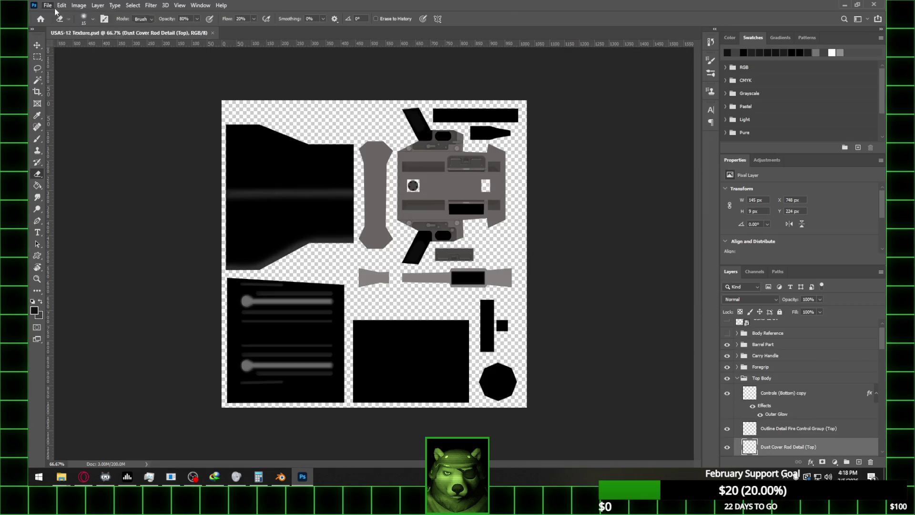
- Open HK51 Texture.psd from the HK 51 folder via File > Open
left_click(49, 5)
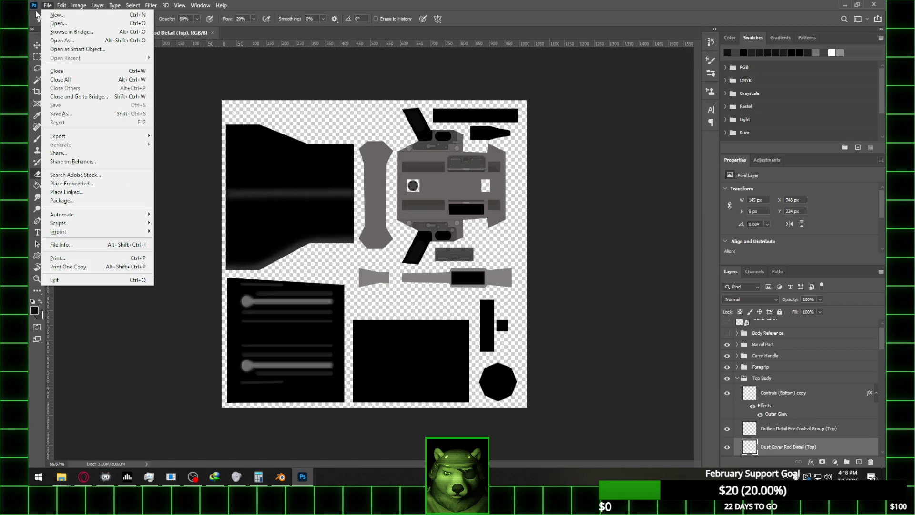
left_click(58, 22)
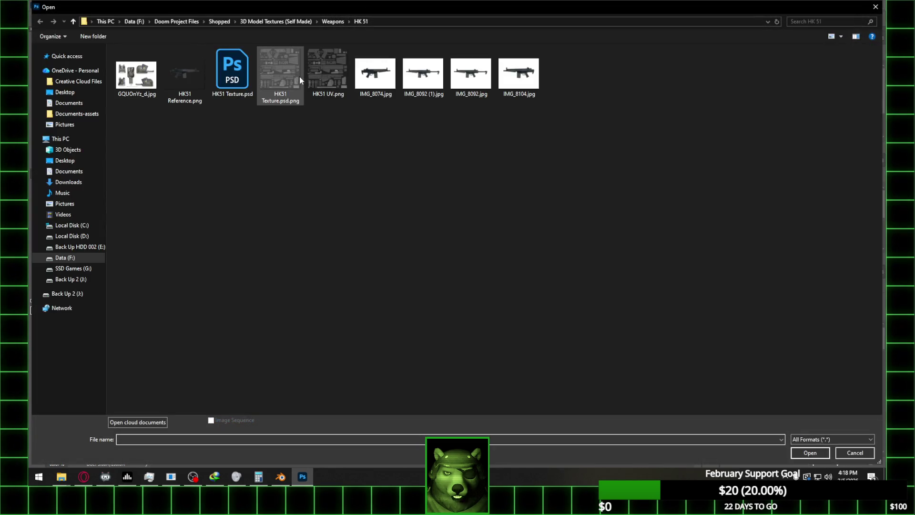
double_click(236, 77)
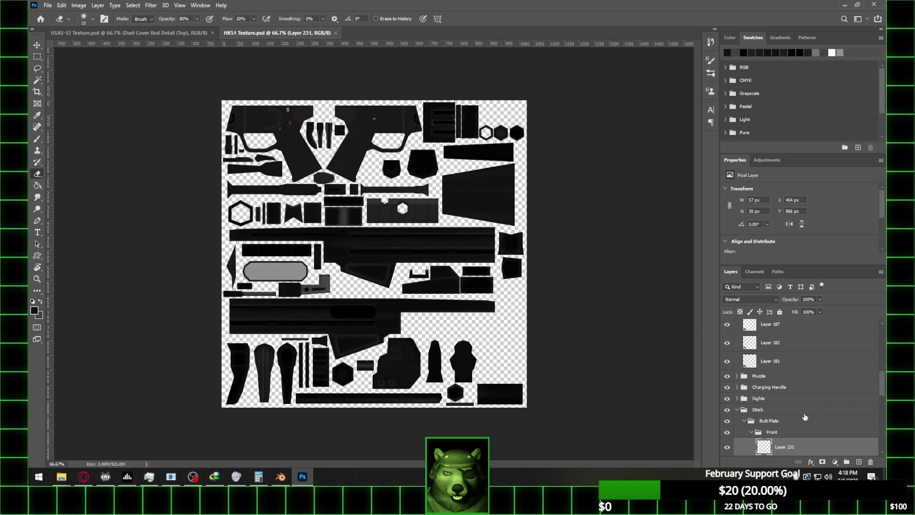
- Collapse the Front, Back and Butt Plate groups, toggling their visibility to locate their pieces
scroll(745, 415, "down", 3)
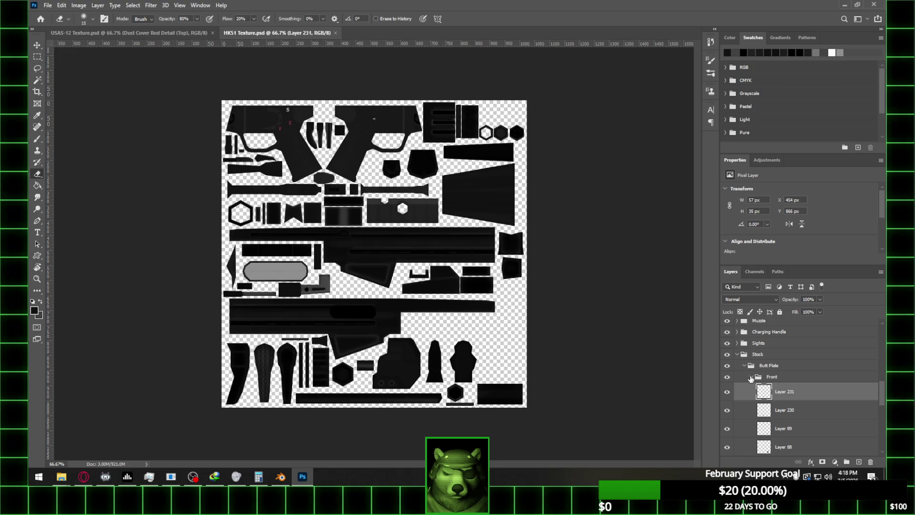
left_click(751, 378)
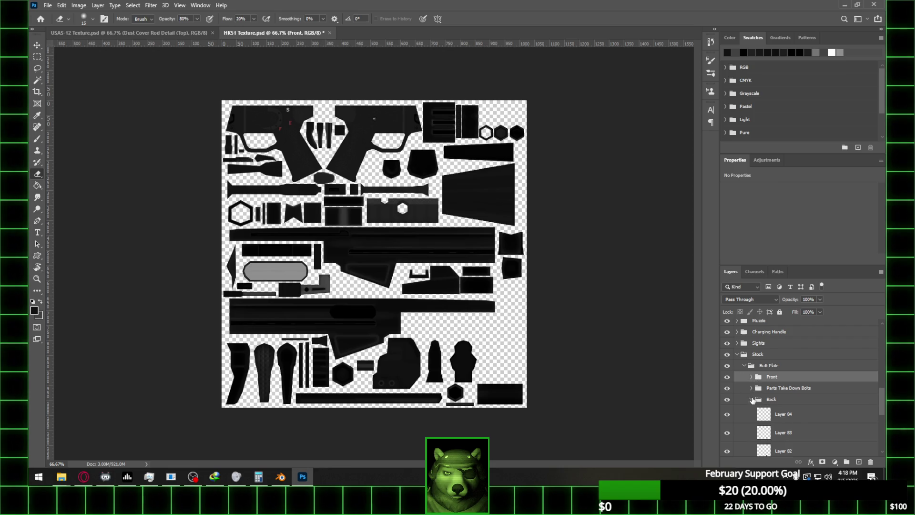
left_click(751, 399)
left_click(728, 377)
left_click(727, 377)
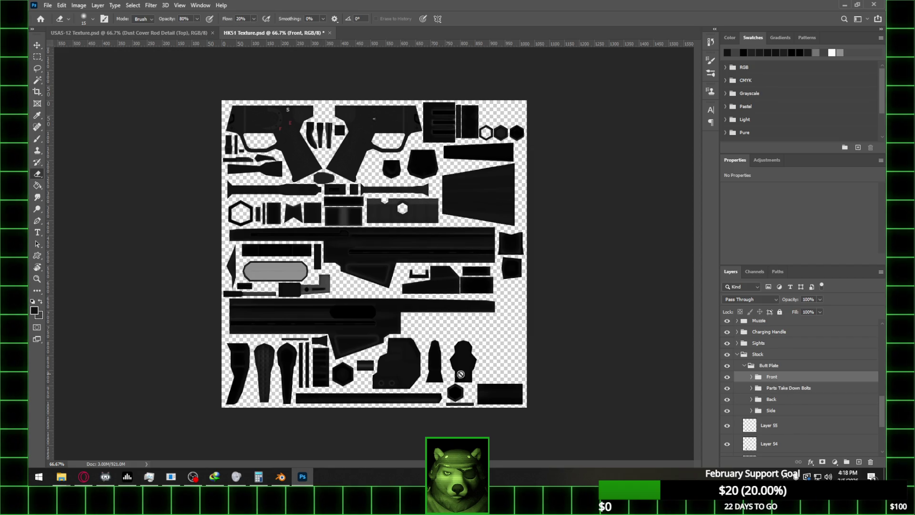
scroll(482, 374, "up", 5, "alt")
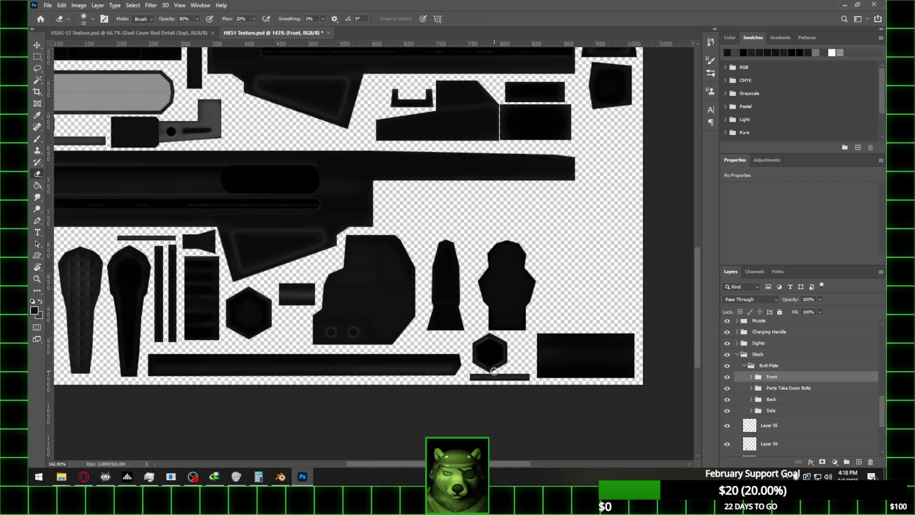
left_click(745, 366)
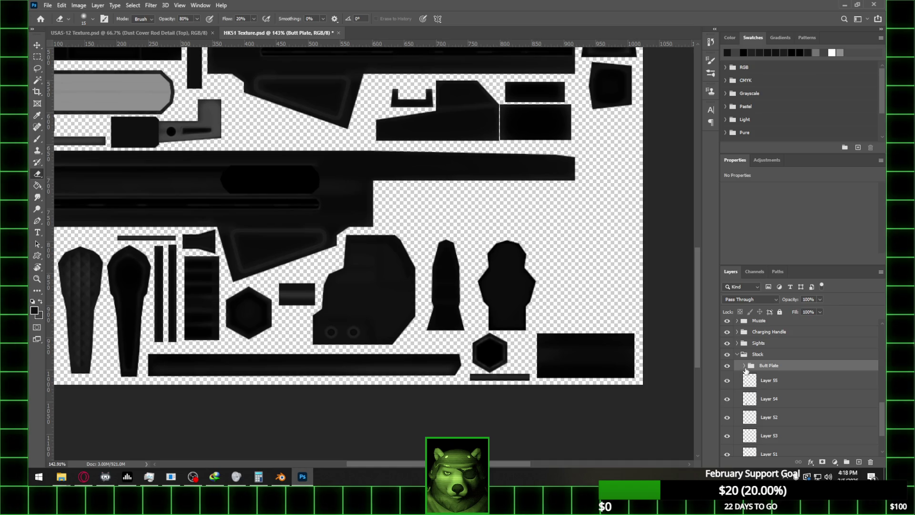
left_click(726, 367)
left_click(726, 367)
- Toggle Layer 55 to find its strips and frame the lower texture pieces
scroll(780, 379, "down", 2)
left_click(727, 345)
left_click(727, 345)
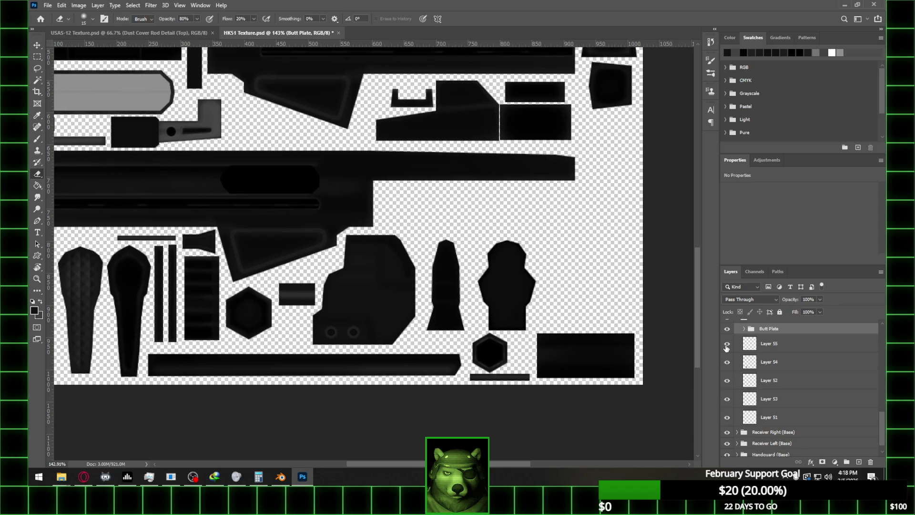
left_click_drag(327, 301, 348, 333)
scroll(358, 348, "down", 3)
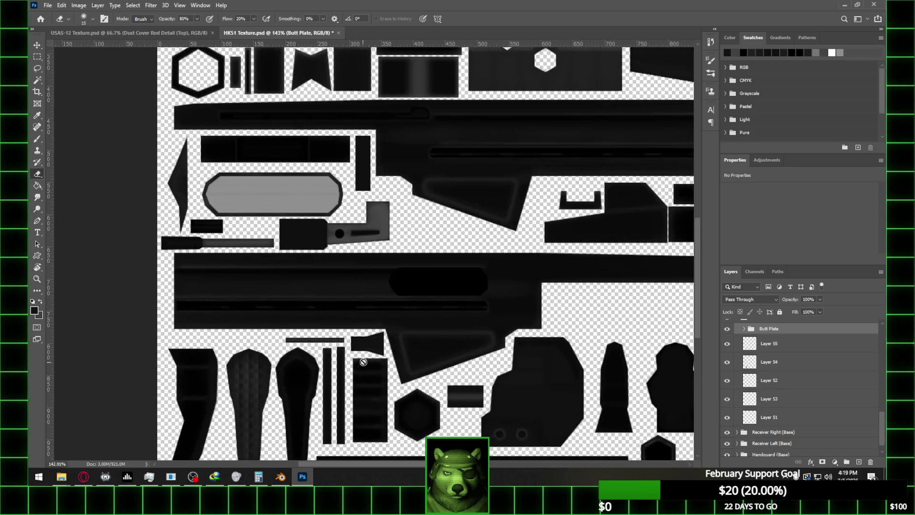
scroll(365, 361, "down", 1)
scroll(789, 357, "up", 1)
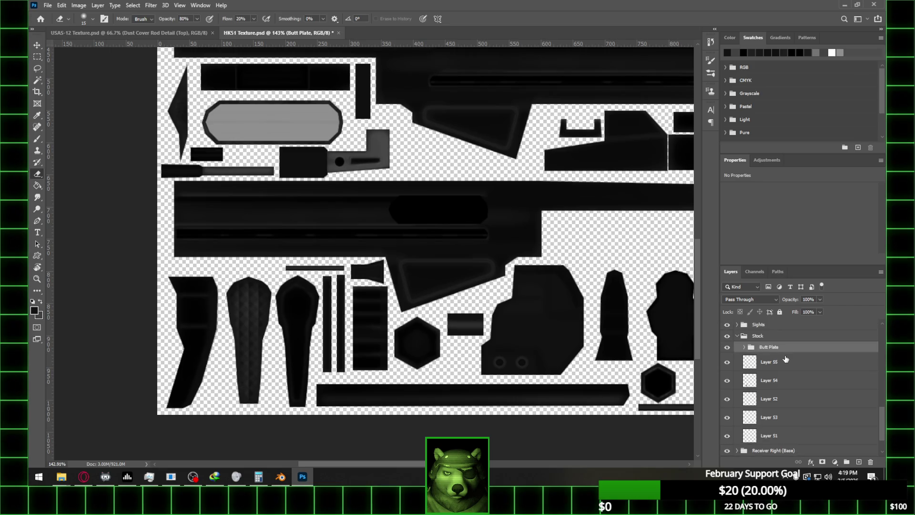
- Select Layers 51–55, toggling Layers 51 and 55 to identify their butt plate pieces
left_click(787, 361)
left_click(793, 435, "shift")
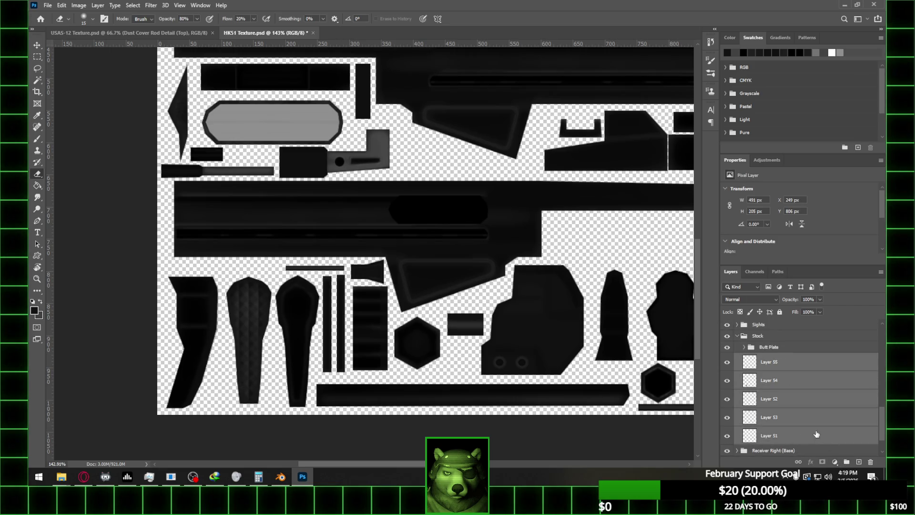
left_click(728, 435)
left_click(728, 436)
left_click(814, 366)
left_click(728, 366)
left_click(728, 366)
scroll(515, 356, "down", 1, "alt")
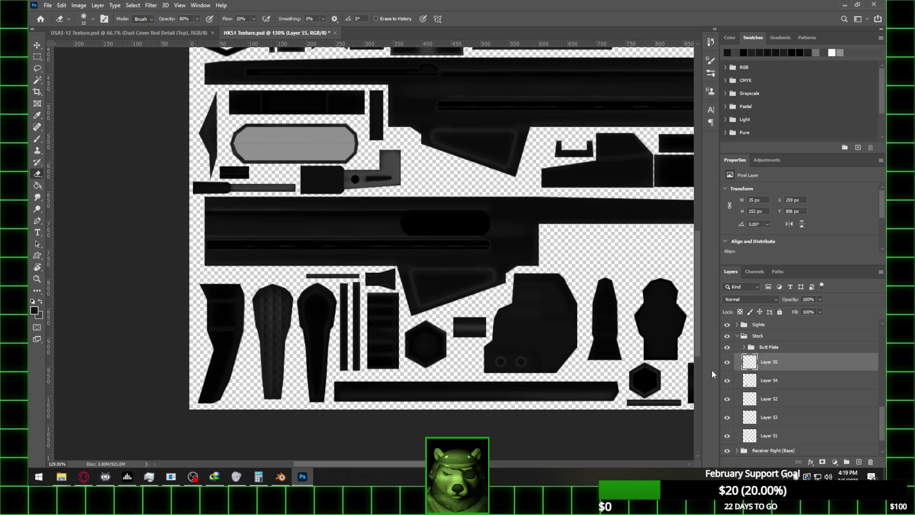
scroll(804, 401, "up", 2)
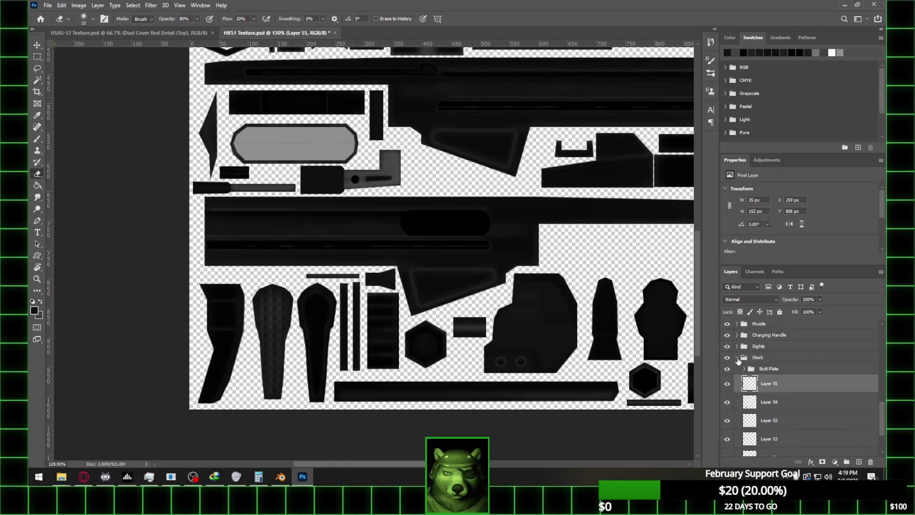
- Select the Stock group, toggle Stock Release and Layer 190, and show the HK51 UV overlay
left_click(738, 361)
scroll(805, 395, "down", 5)
scroll(748, 363, "up", 1)
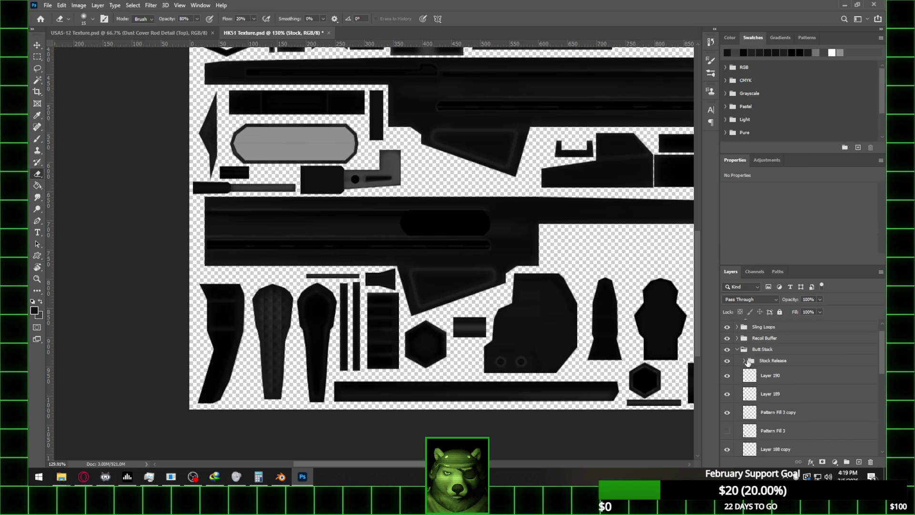
left_click(728, 362)
left_click(727, 362)
left_click(727, 376)
scroll(762, 386, "down", 5)
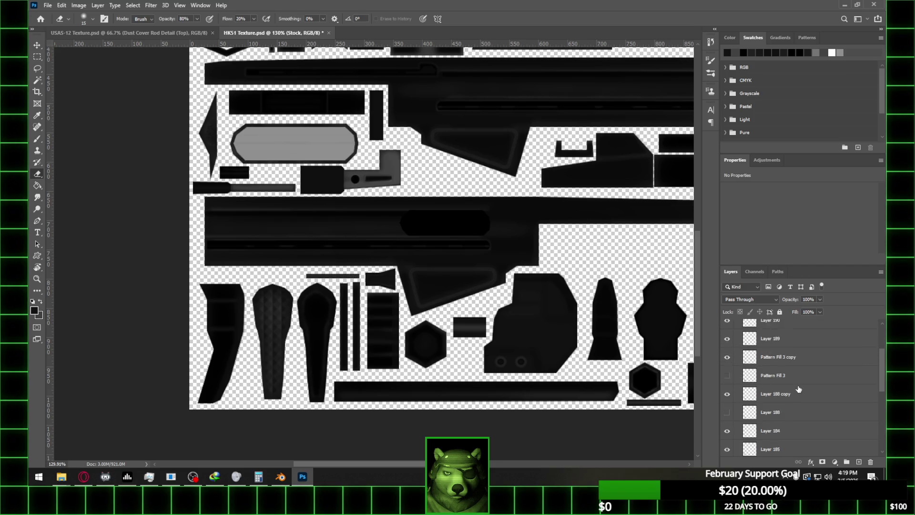
scroll(761, 345, "up", 5)
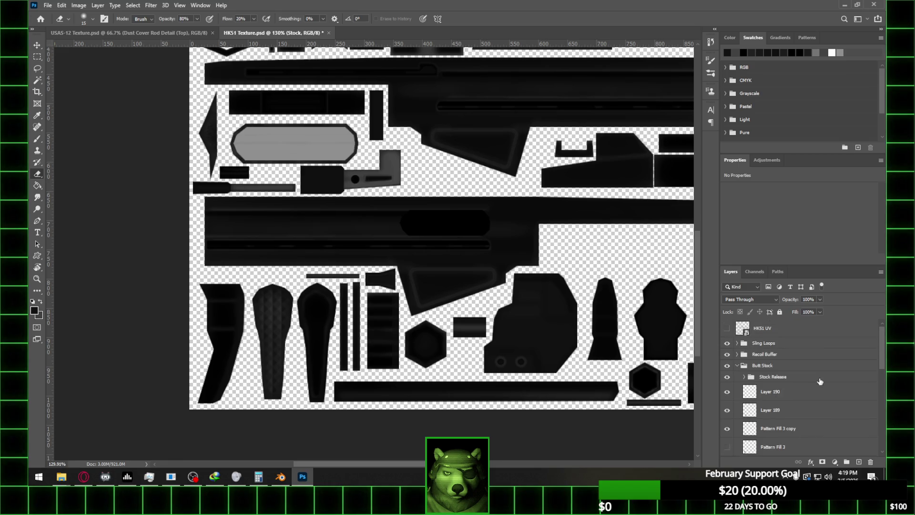
left_click(727, 328)
- Add a new empty layer above Layer 190
left_click(799, 397)
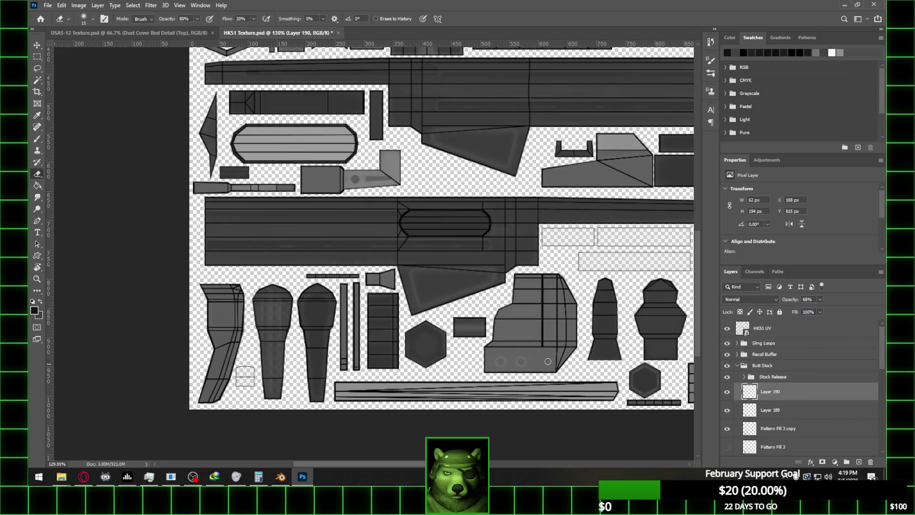
scroll(372, 313, "down", 2)
left_click(859, 461)
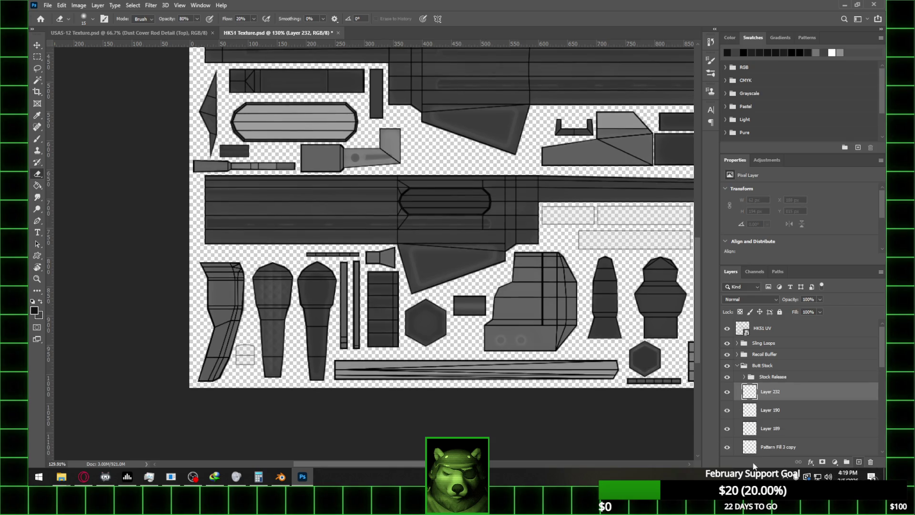
scroll(216, 376, "up", 4, "alt")
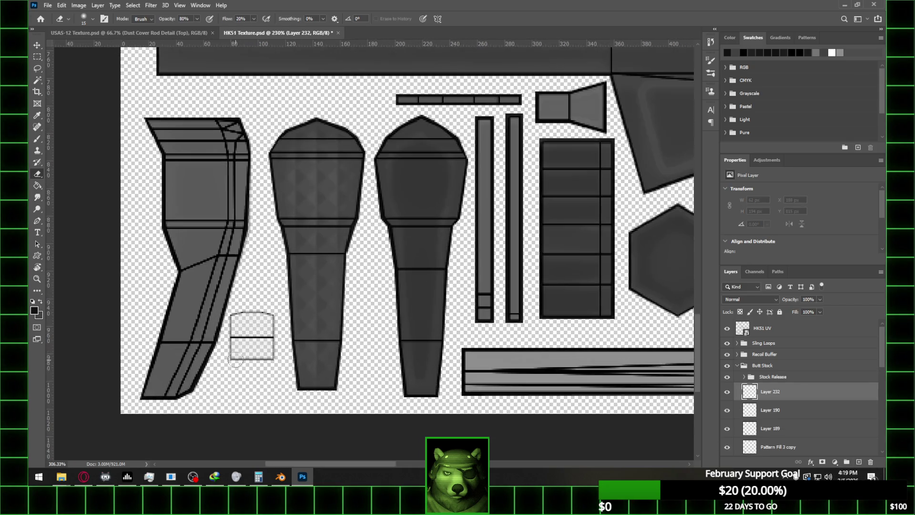
- Trace the small square stock piece with the Pen tool and make the path a selection
left_click(37, 220)
left_click(229, 361)
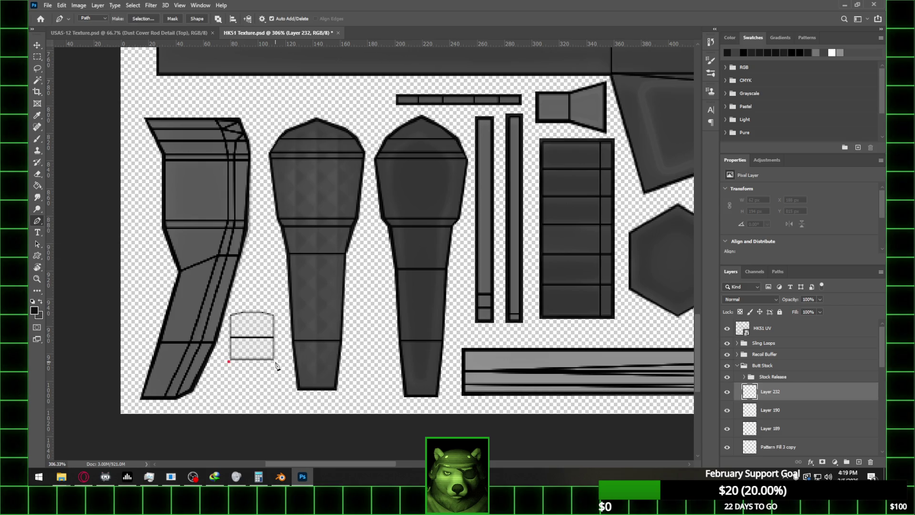
left_click(263, 310)
left_click(243, 311)
left_click(229, 315)
left_click(230, 361)
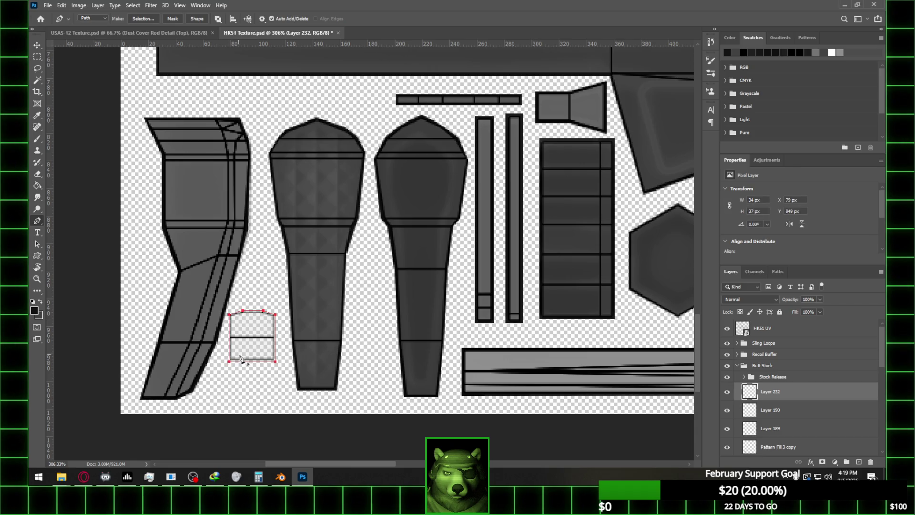
right_click(259, 329)
left_click(326, 161)
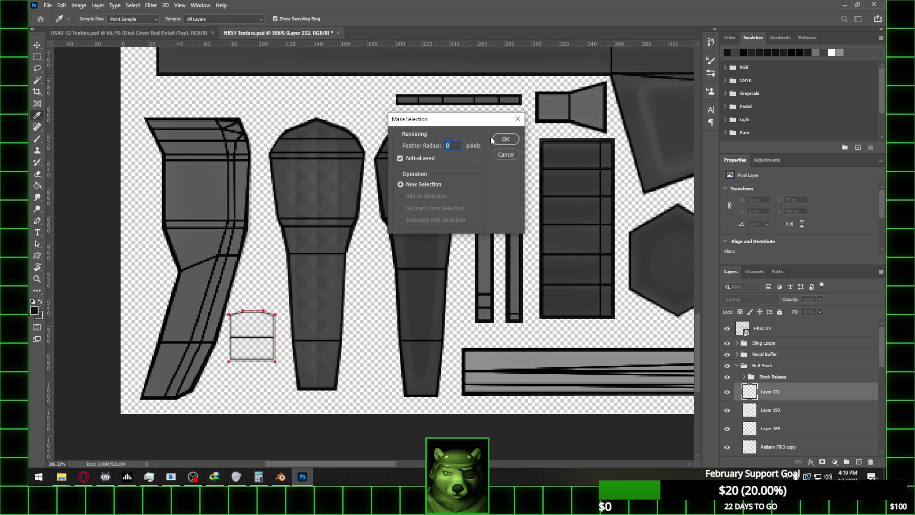
left_click(501, 138)
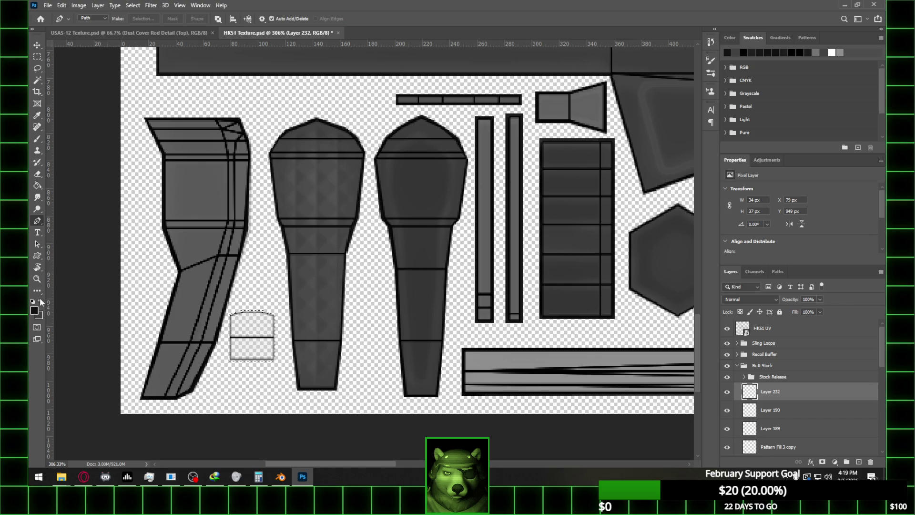
- Fill the square grey, then fill it black on a new layer and deselect
left_click(37, 185)
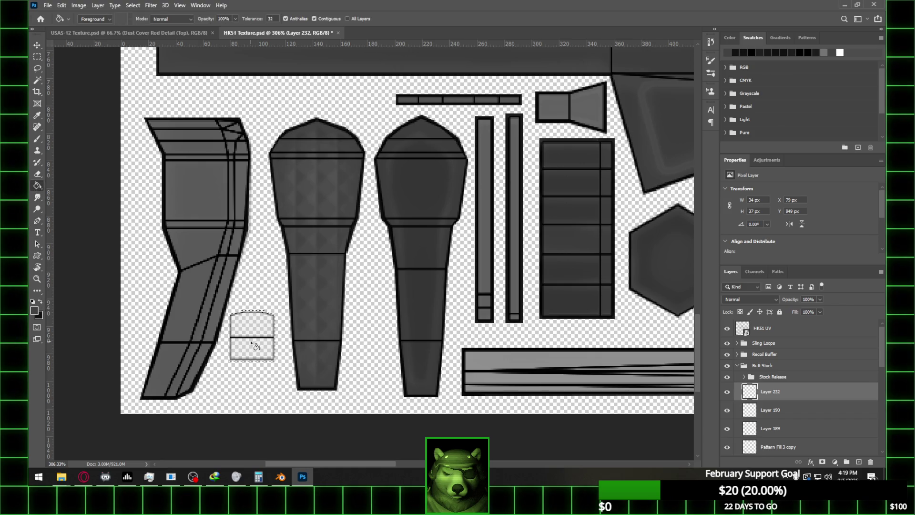
left_click(258, 347)
left_click(859, 461)
key("x")
left_click(258, 357)
left_click(38, 56)
key("ctrl+d")
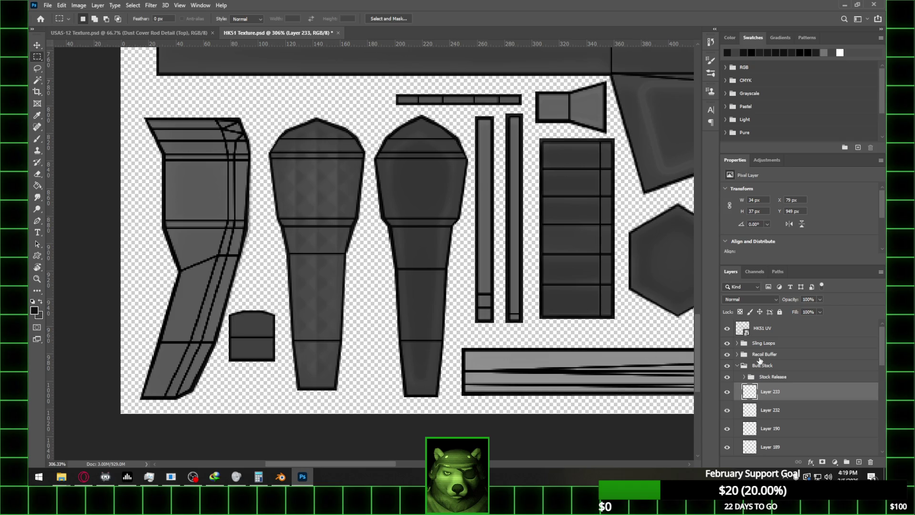
- Hide the HK51 UV overlay and preview the textured stock in Blender before returning
left_click(727, 329)
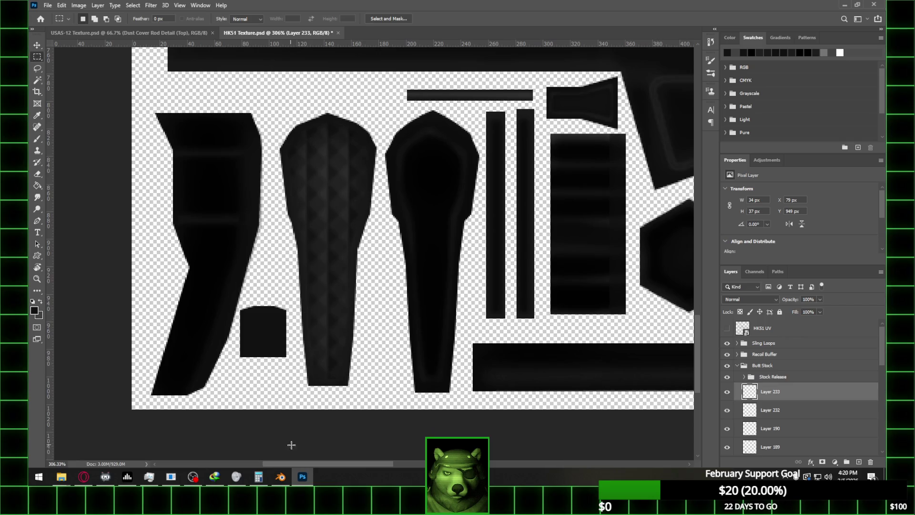
left_click(281, 476)
middle_click_drag(562, 286, 598, 277)
key("Tab")
key("Tab")
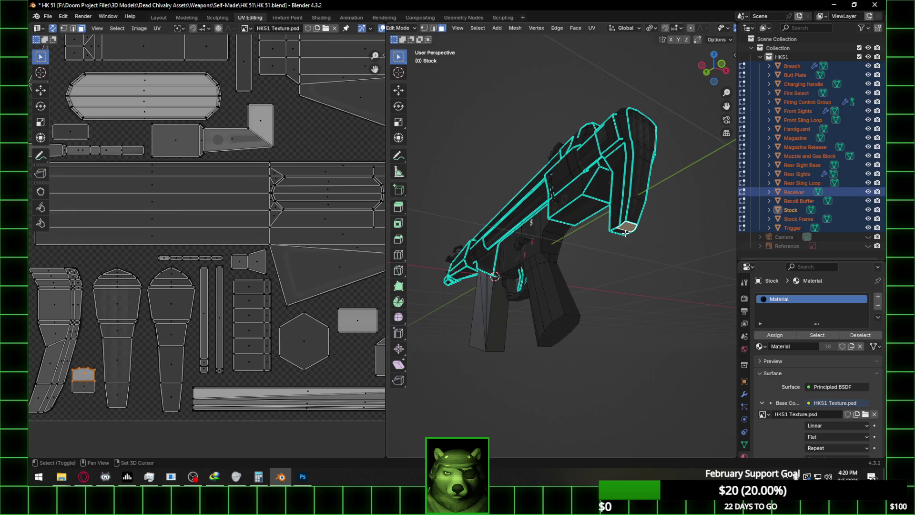
key("Tab")
scroll(656, 235, "up", 3)
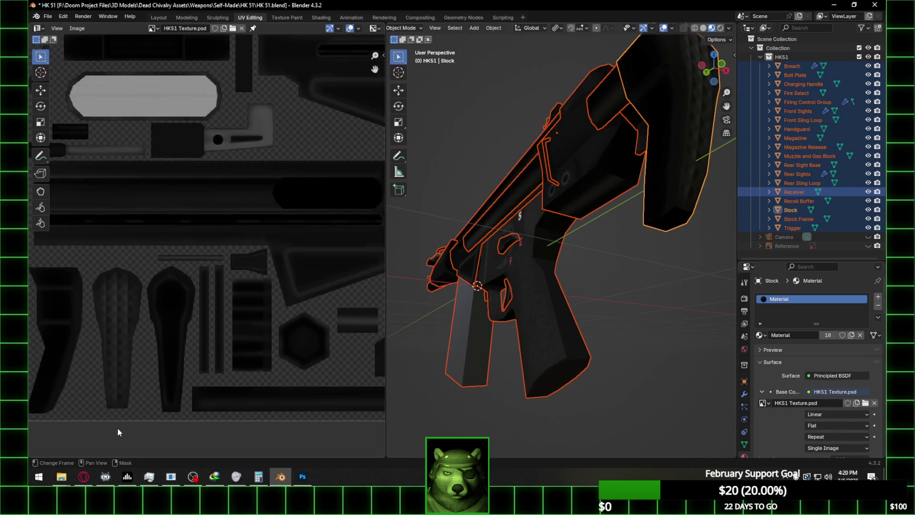
left_click(303, 476)
scroll(261, 335, "up", 1, "alt")
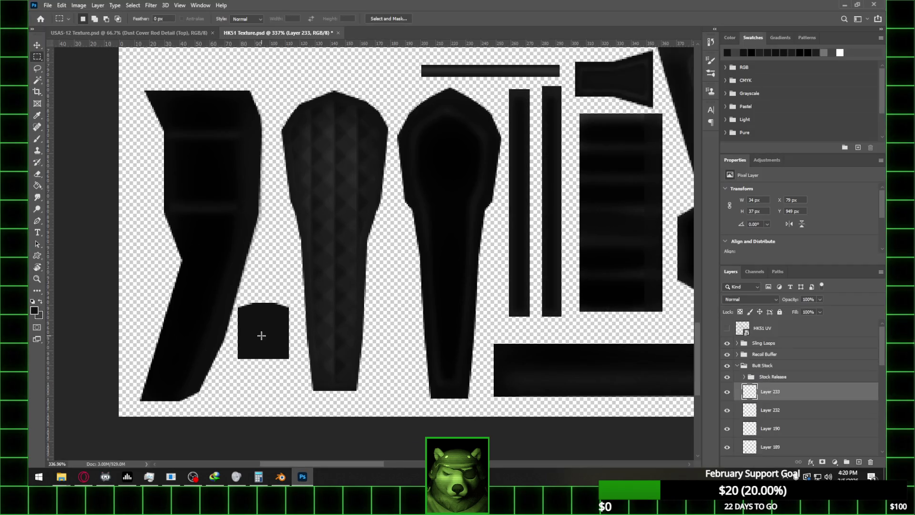
- Using Layer 233's pixels as the selection, softly erase the square's top edge into a lighter band
key("e")
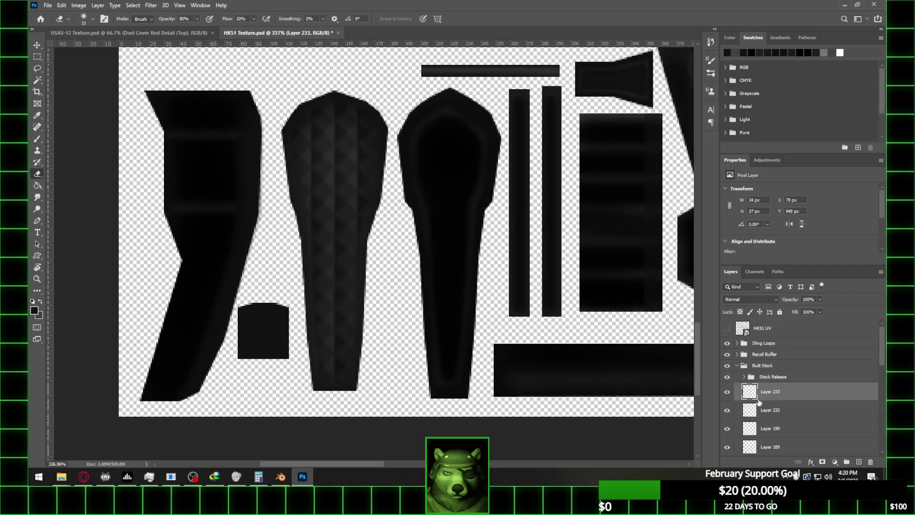
left_click(750, 413, "ctrl")
left_click_drag(246, 309, 304, 315)
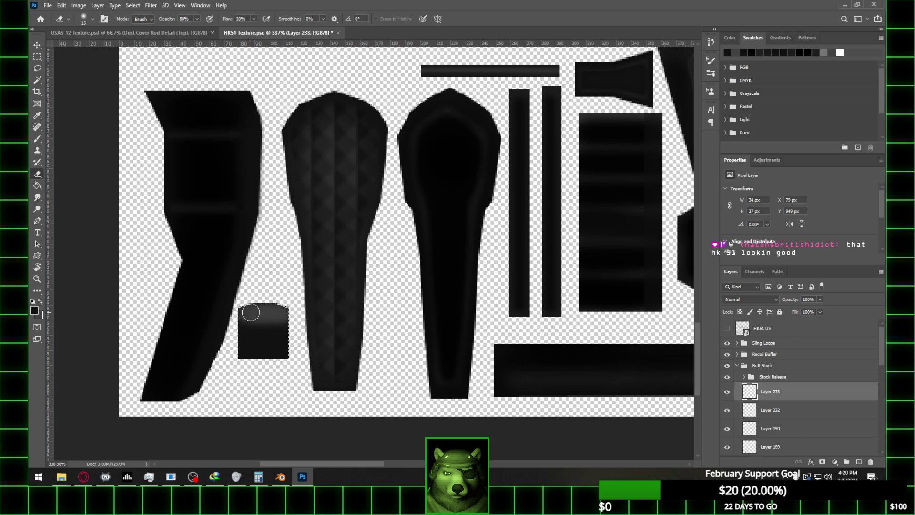
left_click(300, 477)
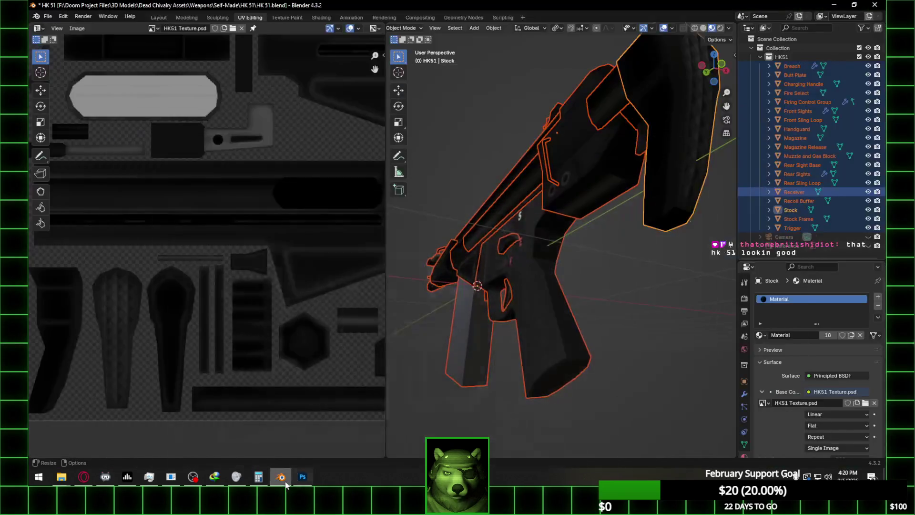
- Deselect all in Blender, orbit close to the textured stock, then go back to Photoshop
left_click(594, 284)
mouse_move(594, 284)
middle_mouse_down()
mouse_move(630, 299)
mouse_move(576, 281)
mouse_move(622, 287)
mouse_move(621, 277)
middle_mouse_up()
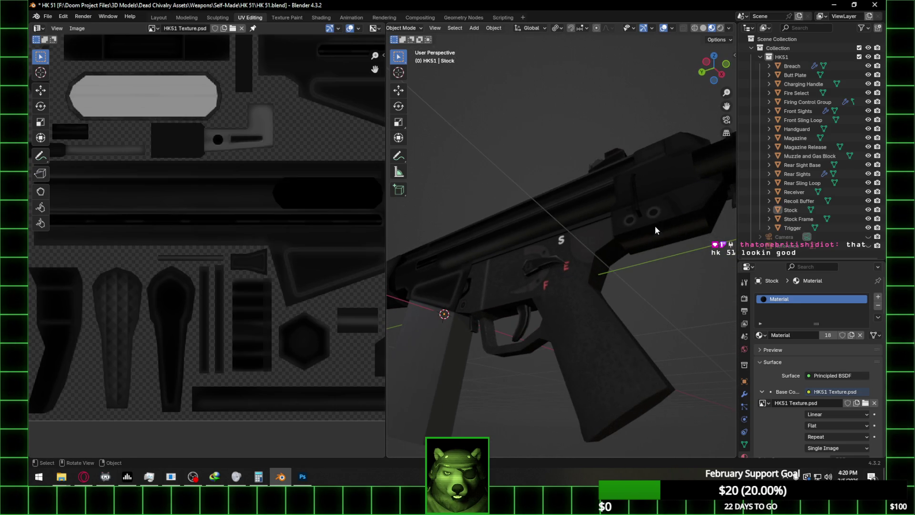
left_click(302, 477)
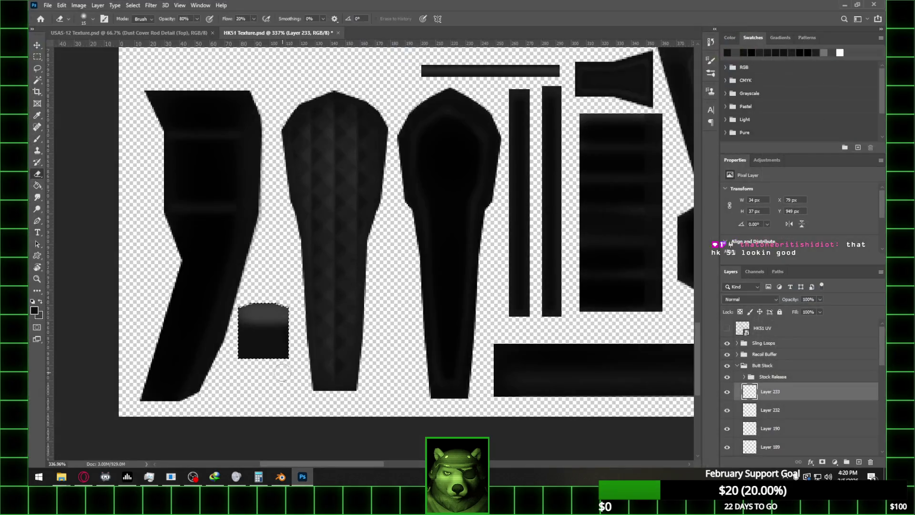
- Zoom in on the stock pieces, sample a colour from the texture, and set a size-15 brush
scroll(271, 318, "up", 1, "alt")
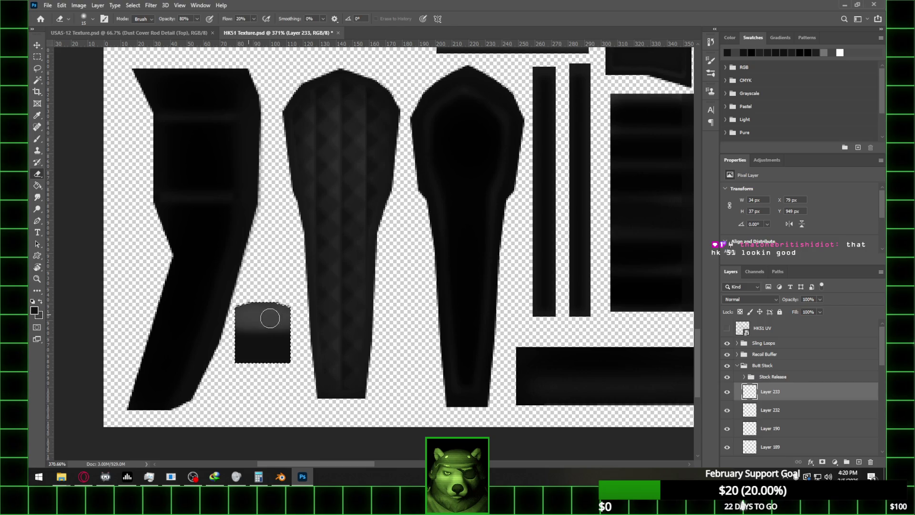
scroll(284, 293, "down", 1, "alt")
scroll(277, 292, "up", 1, "alt")
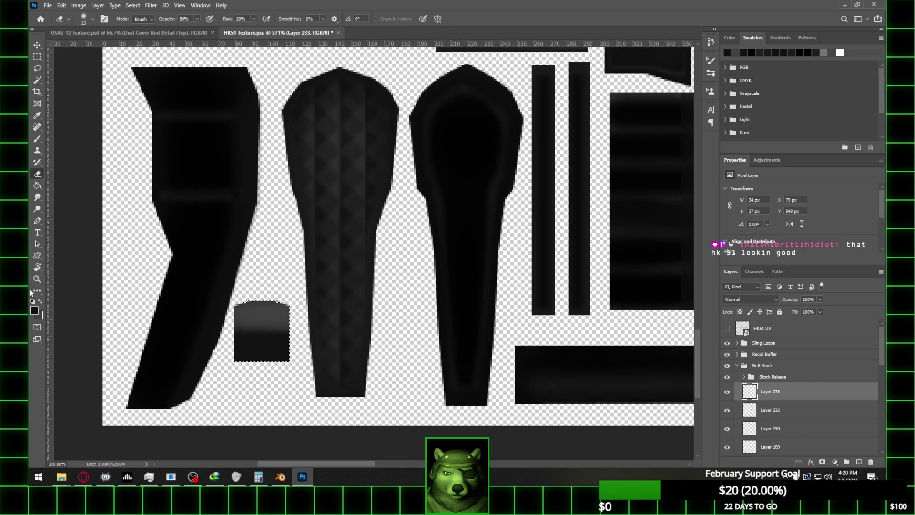
key("x")
left_click(38, 185)
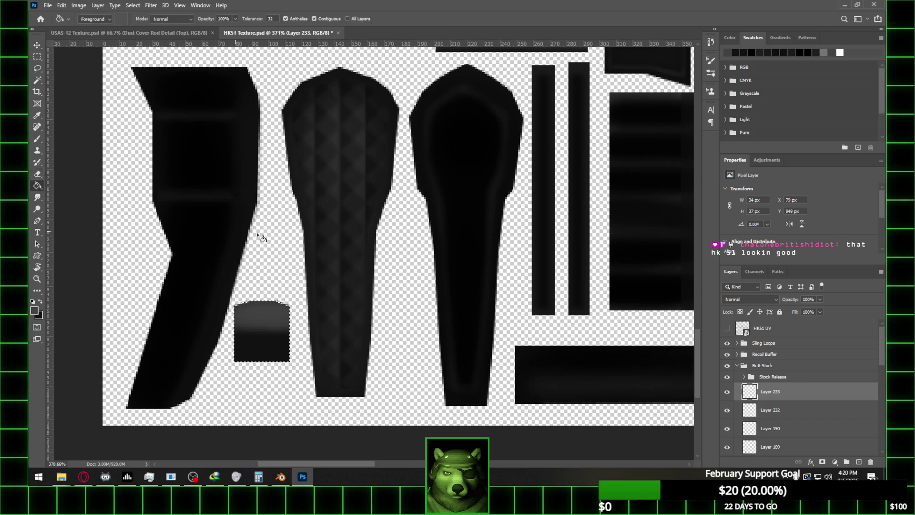
left_click(338, 387, "alt")
key("b")
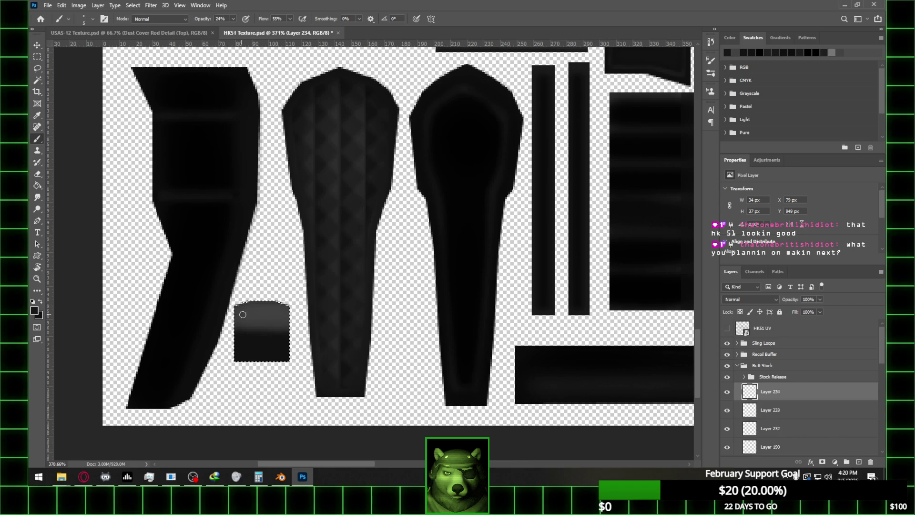
key("bracketright")
key("bracketright")
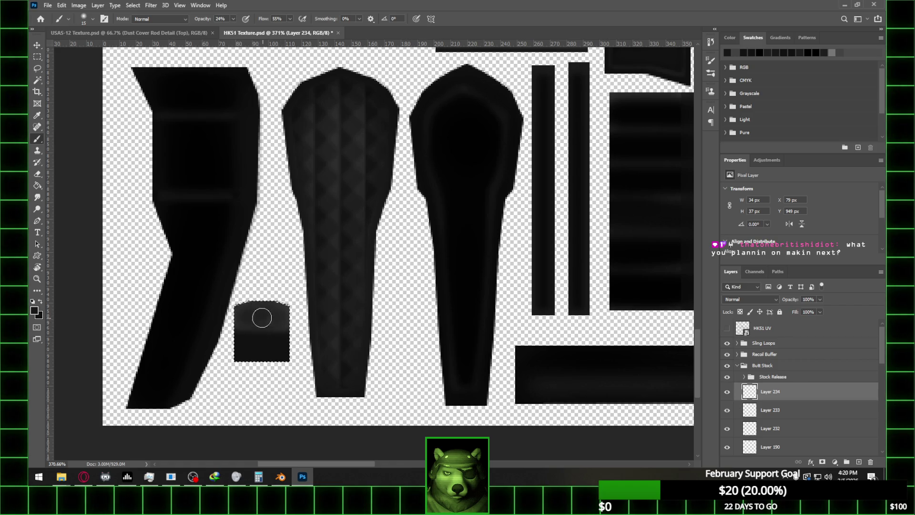
- Adjust the zoom over the stock pieces and switch to the Eraser
scroll(287, 276, "down", 2, "alt")
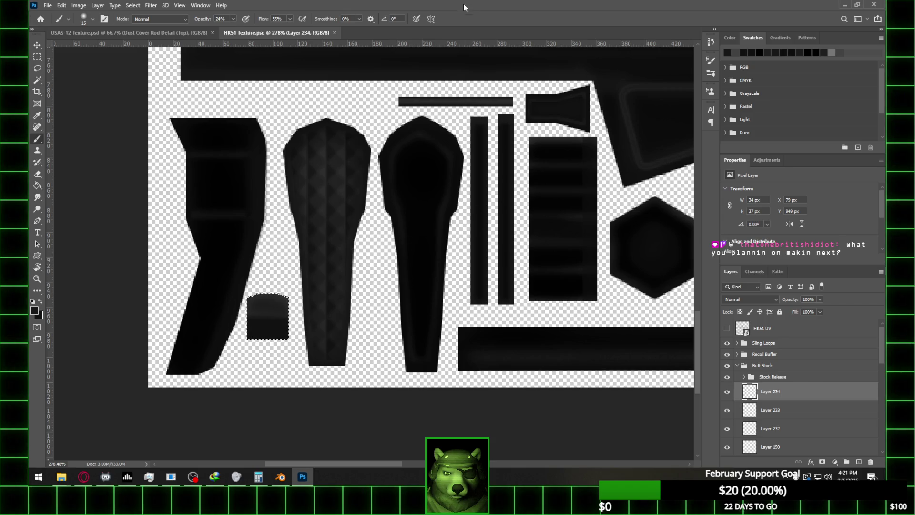
scroll(426, 238, "down", 10, "alt")
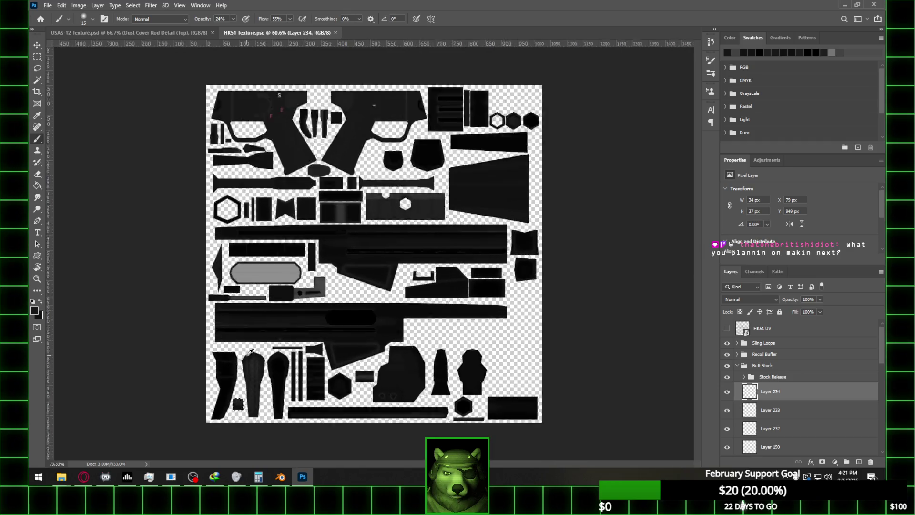
scroll(249, 352, "up", 5, "alt")
scroll(184, 361, "up", 6, "alt")
key("e")
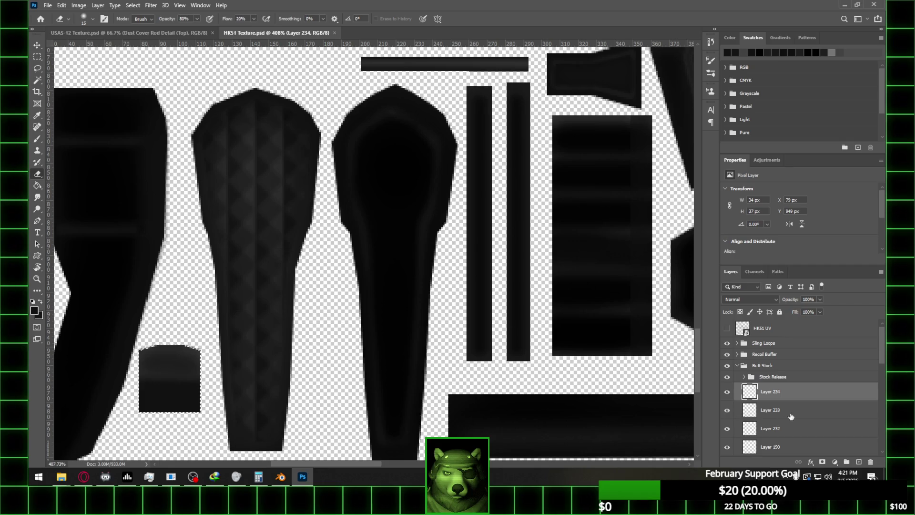
- On Layer 233, dismiss the history-eraser error and brush darker shading along the patch's bottom
left_click(740, 412)
left_click(727, 410)
left_click(727, 410)
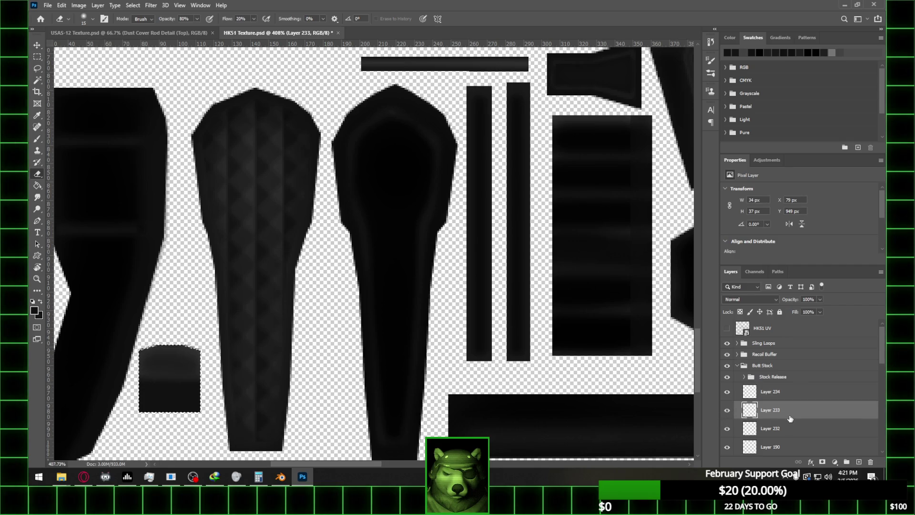
left_click(147, 388)
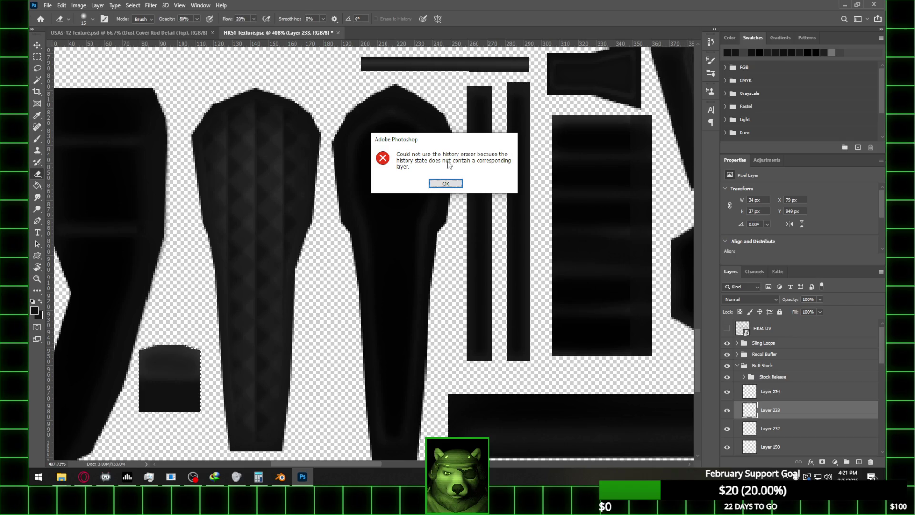
left_click(448, 184)
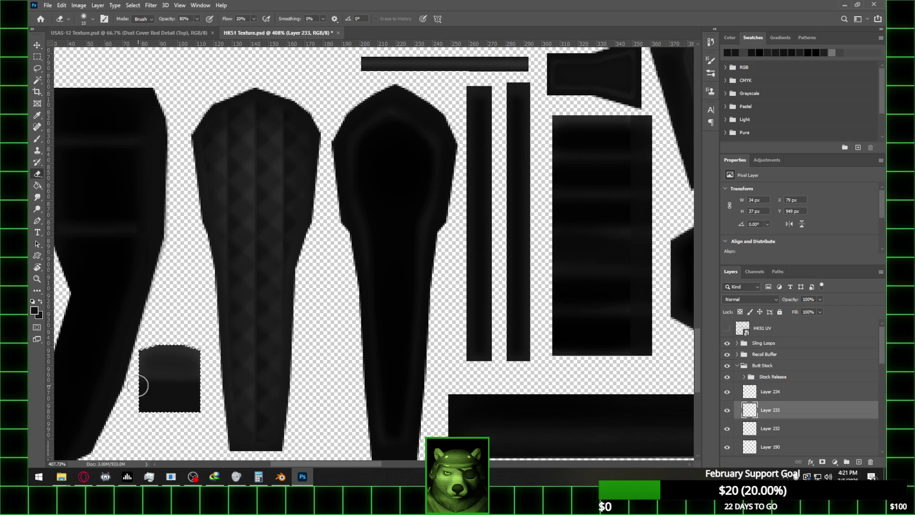
key("b")
left_click_drag(143, 379, 228, 387)
left_click_drag(56, 380, 57, 381)
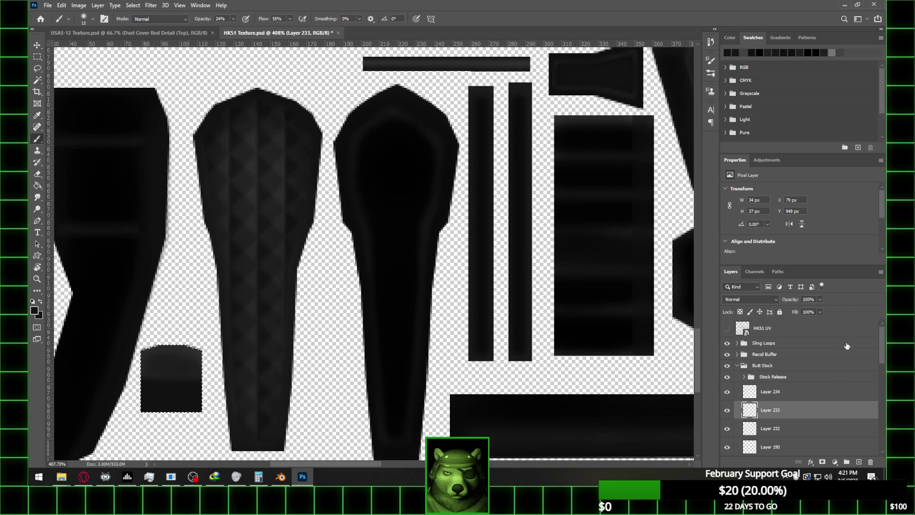
- Toggle the HK51 UV overlay on and off to check the shading
left_click(727, 328)
scroll(184, 380, "down", 2, "alt")
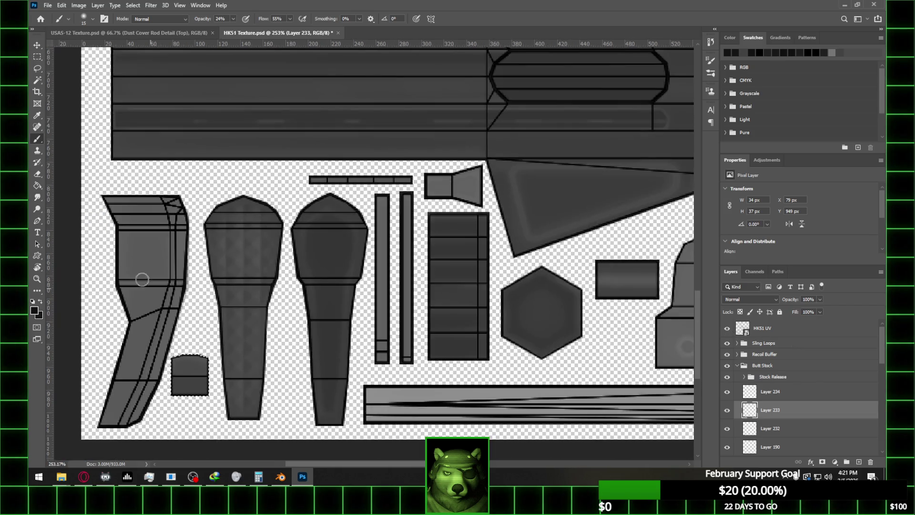
left_click(37, 57)
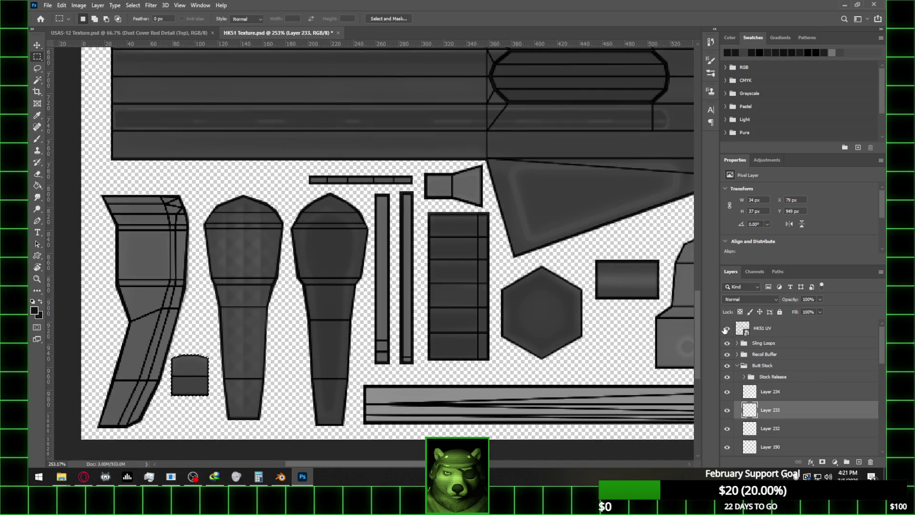
key("ctrl+comma")
left_click(281, 476)
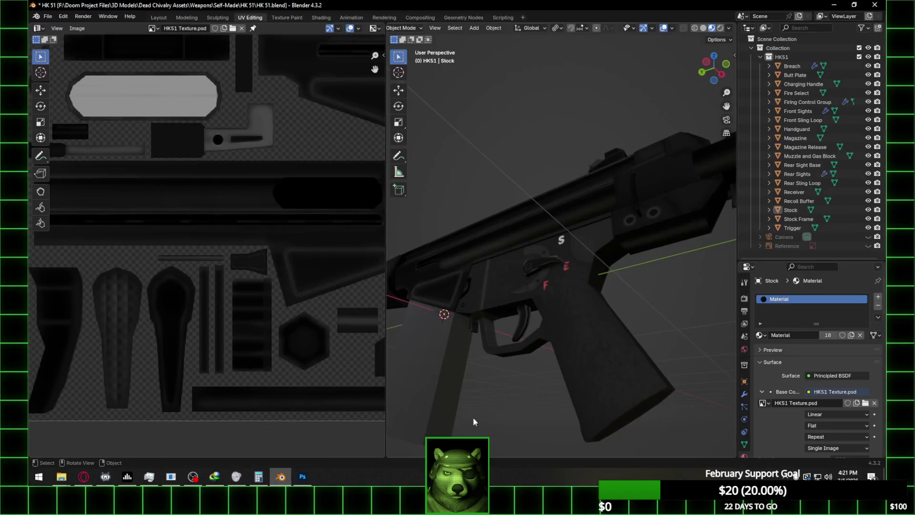
- Unlink the stock material's Base Color image and reload HK51 Texture.psd from the HK 51 folder
middle_click_drag(572, 295, 510, 313)
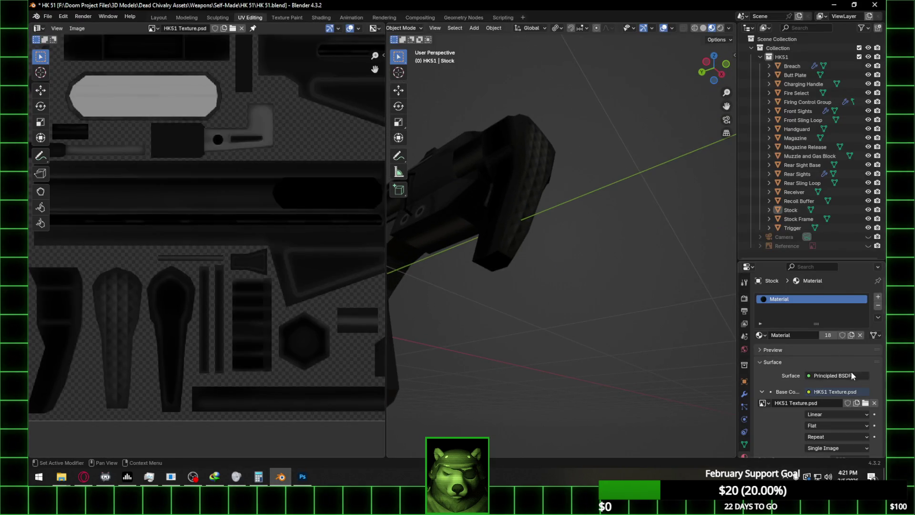
left_click(874, 403)
left_click(850, 404)
left_click(221, 331)
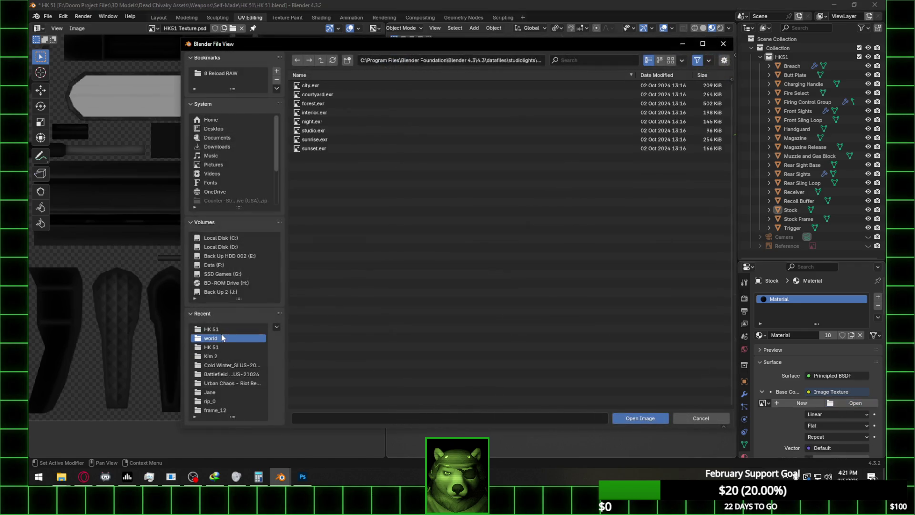
left_click(363, 104)
double_click(362, 103)
middle_click_drag(422, 167, 559, 236)
- Check the stock and Butt Plate UVs in edit mode, then return to Photoshop
key("Tab")
key("Tab")
mouse_move(638, 293)
middle_mouse_down()
mouse_move(659, 333)
mouse_move(629, 323)
mouse_move(639, 328)
mouse_move(627, 309)
middle_mouse_up()
left_click(604, 153)
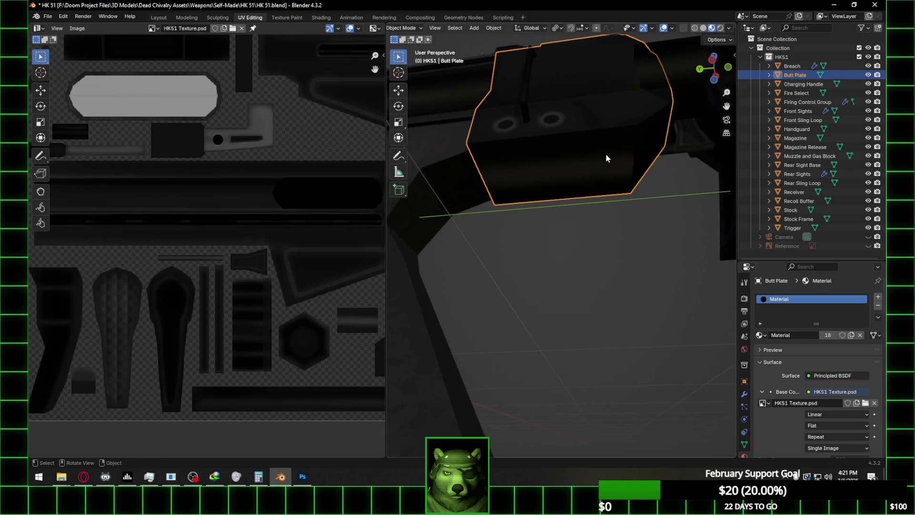
key("Tab")
left_click(580, 166, "shift")
scroll(315, 319, "down", 3)
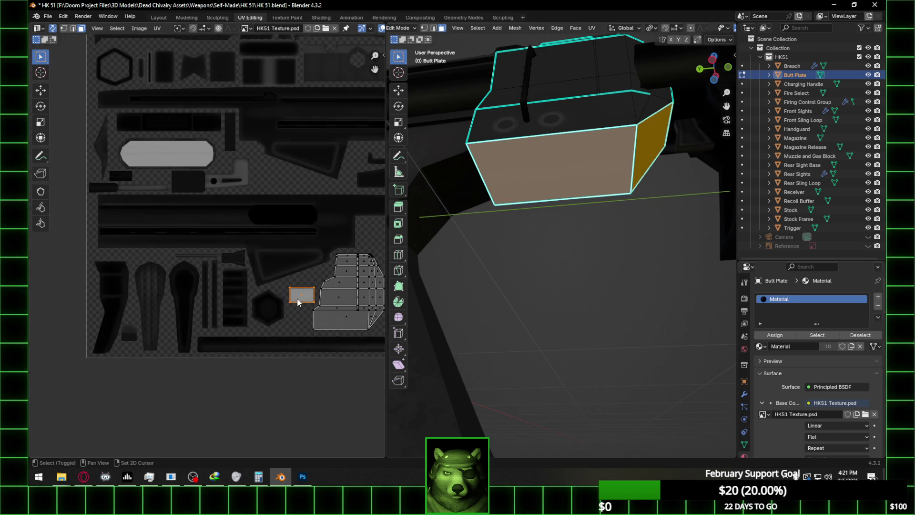
scroll(315, 319, "up", 4)
key("Tab")
scroll(330, 324, "up", 1)
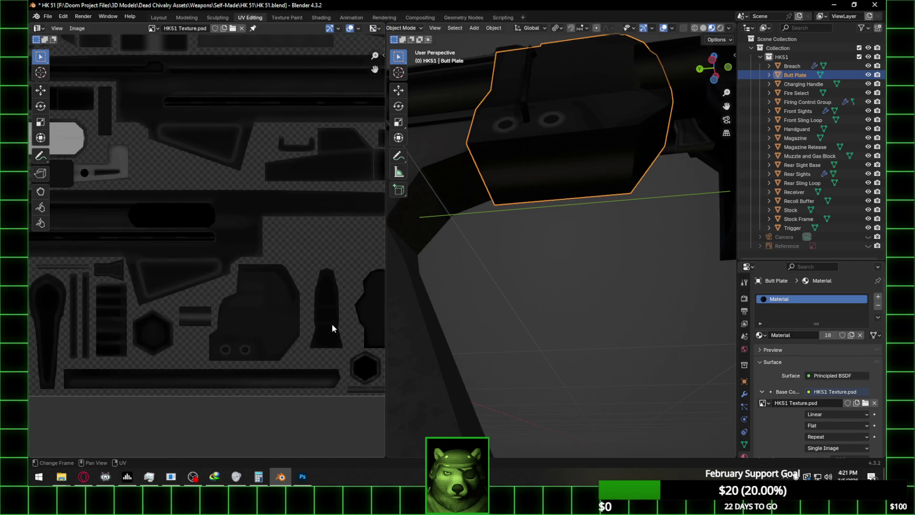
left_click(302, 477)
scroll(331, 330, "down", 2, "alt")
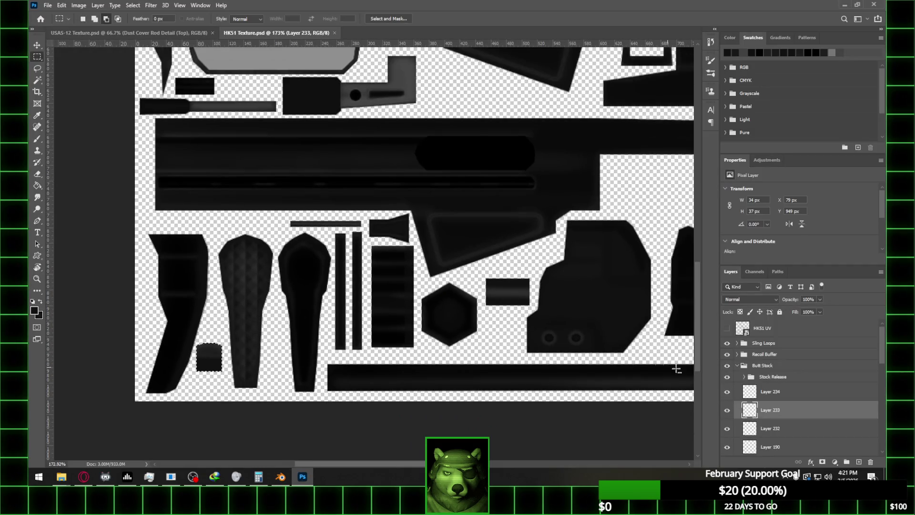
- Delete Layer 231 and fill the selected front rectangle black on a new layer above Layer 230
left_click(736, 366)
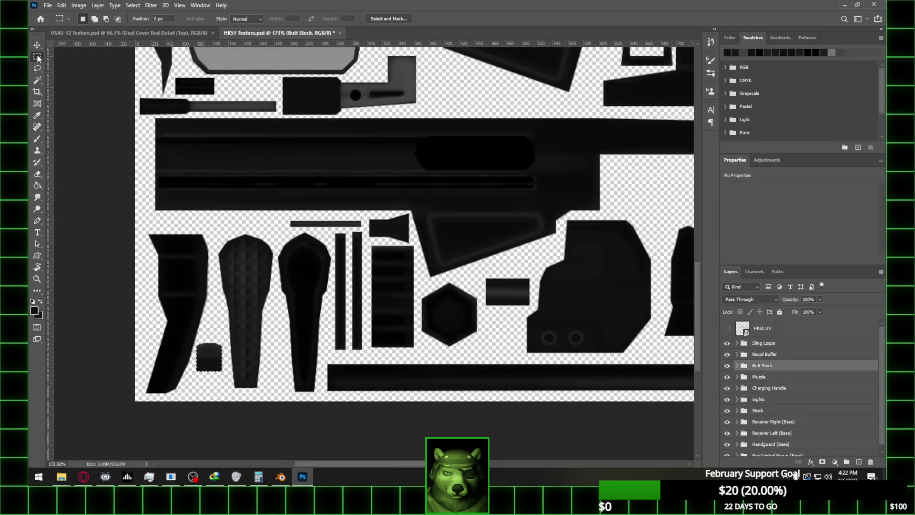
key("v")
left_click_drag(516, 299, 517, 293)
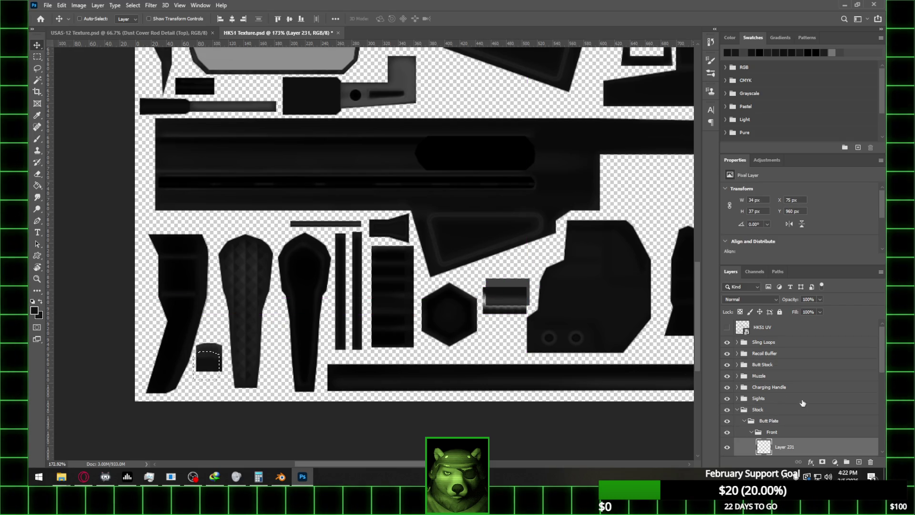
left_click(871, 462)
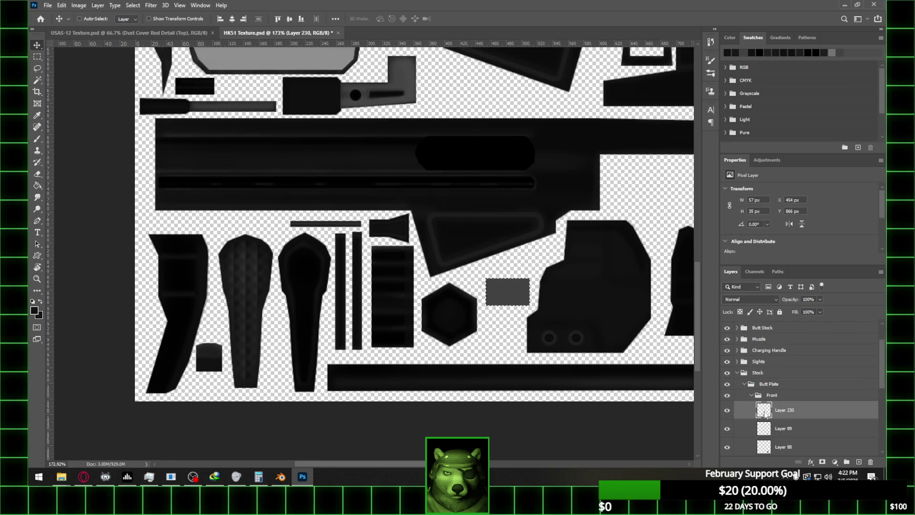
left_click(859, 462)
left_click(37, 186)
left_click(520, 293)
- Switch to the Eraser, resizing it to 40 then back to 15 while zooming around
scroll(544, 310, "up", 1, "alt")
scroll(547, 303, "up", 3, "alt")
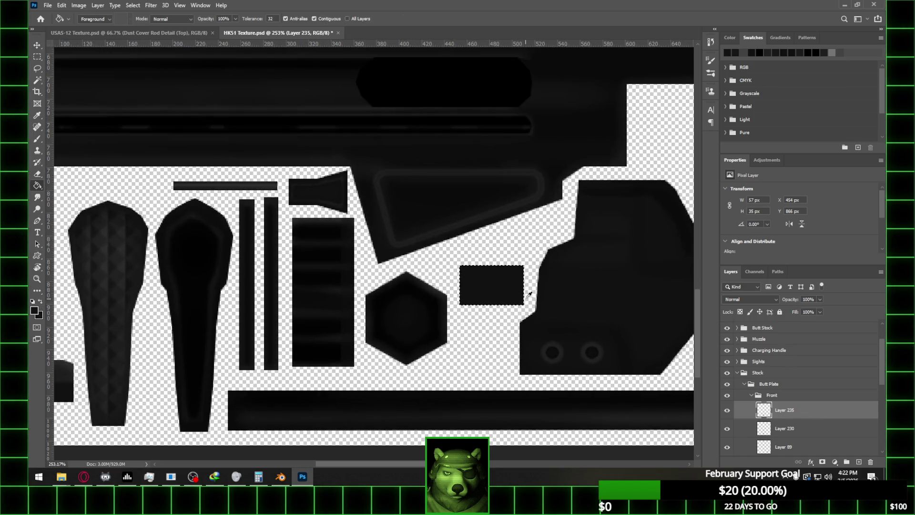
key("e")
key("bracketright")
key("bracketright")
key("bracketright")
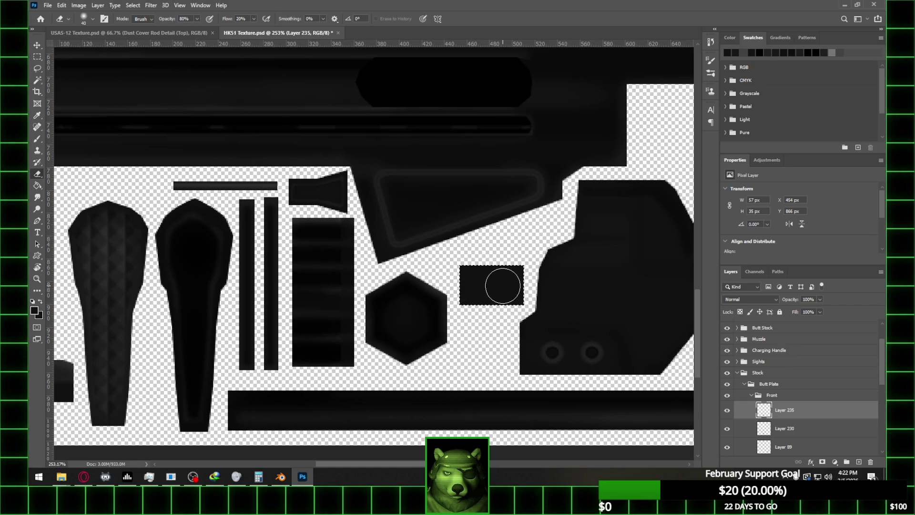
scroll(503, 286, "down", 2, "alt")
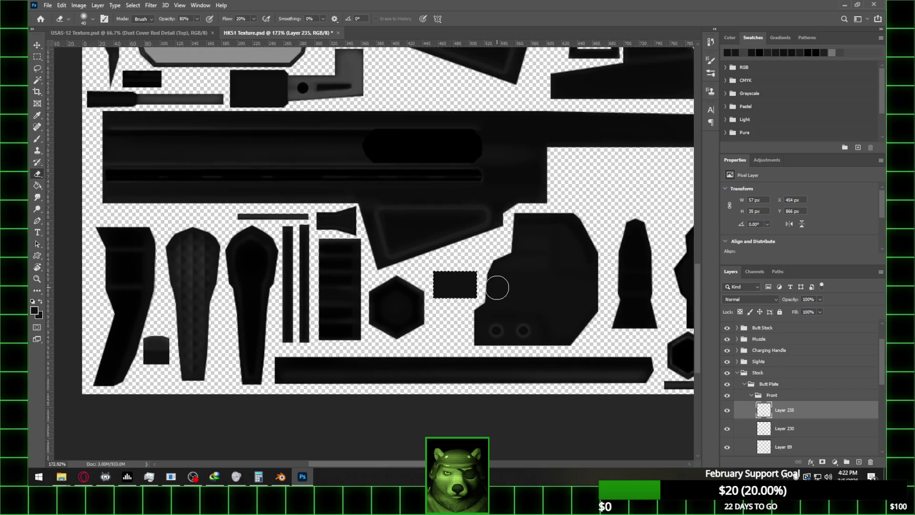
scroll(498, 287, "up", 1, "alt")
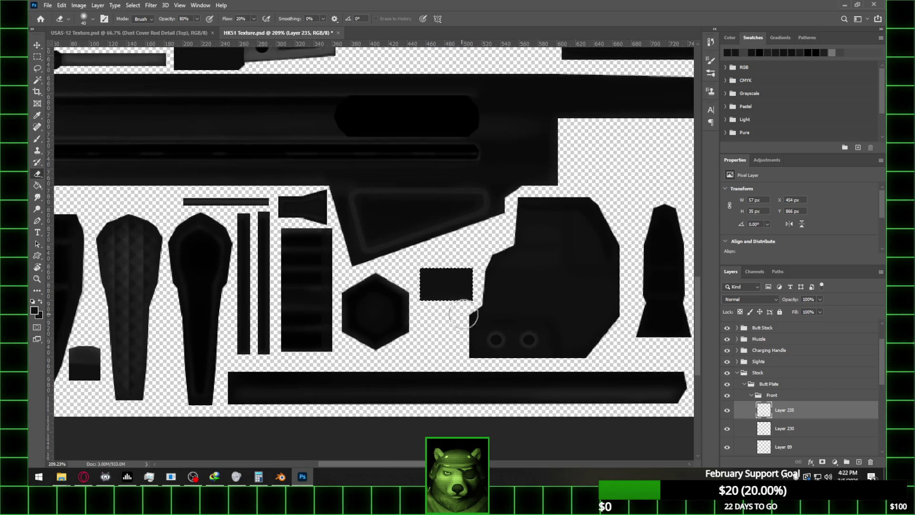
scroll(460, 314, "up", 3, "alt")
key("bracketleft")
key("bracketleft")
key("bracketleft")
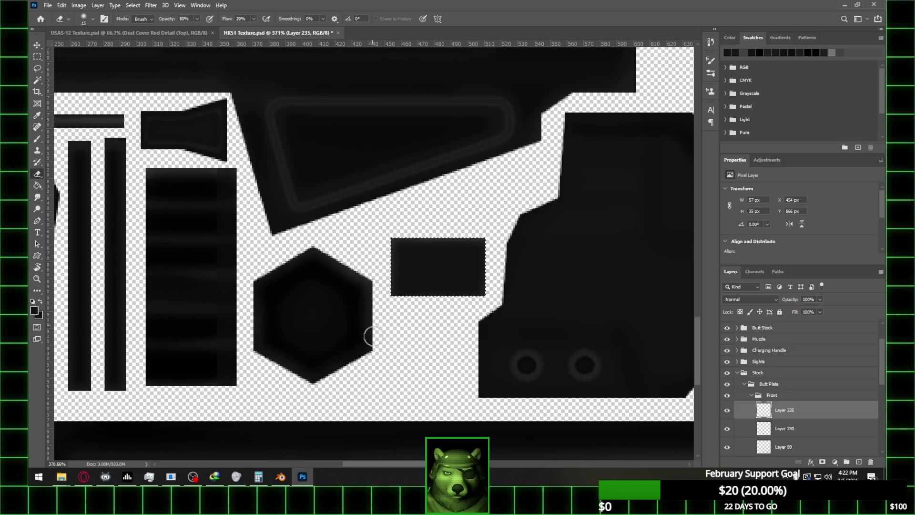
- Clear the rectangle selection and head back to Blender
scroll(396, 257, "down", 4, "alt")
scroll(403, 253, "down", 1)
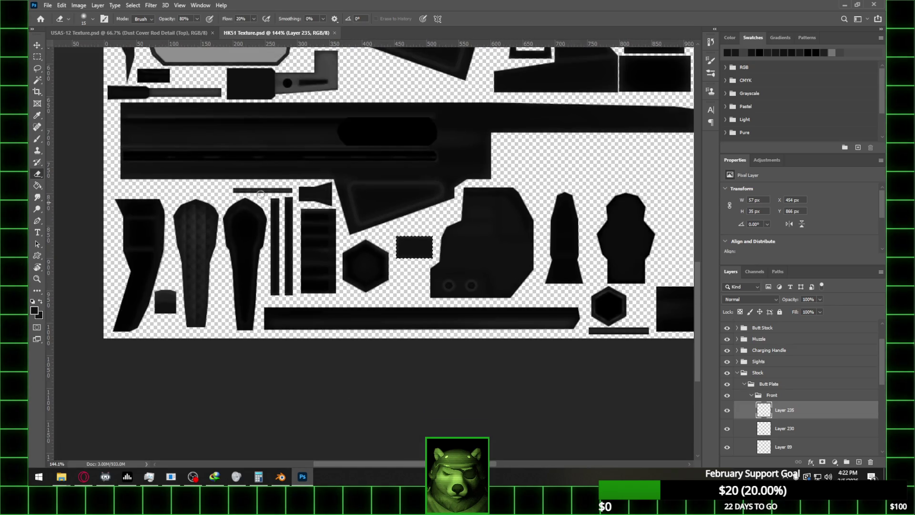
left_click(37, 57)
left_click(469, 198)
scroll(469, 199, "down", 1, "alt")
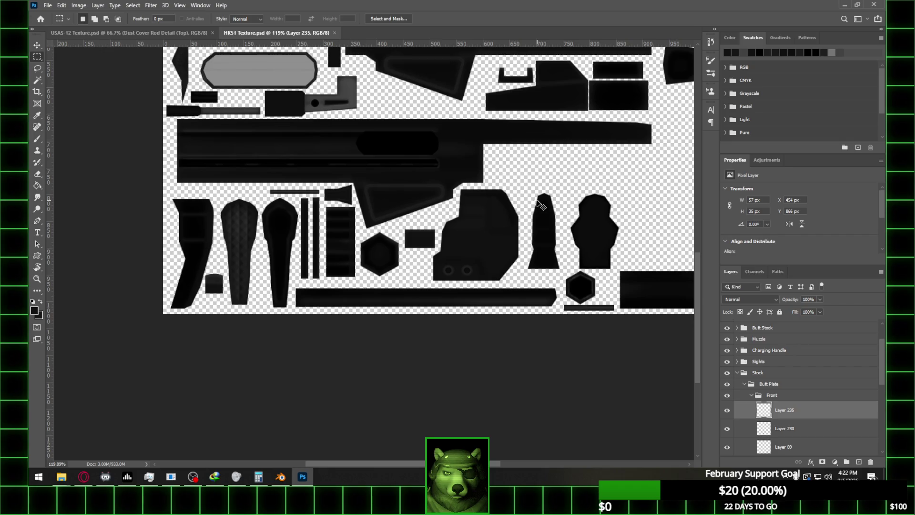
left_click(281, 477)
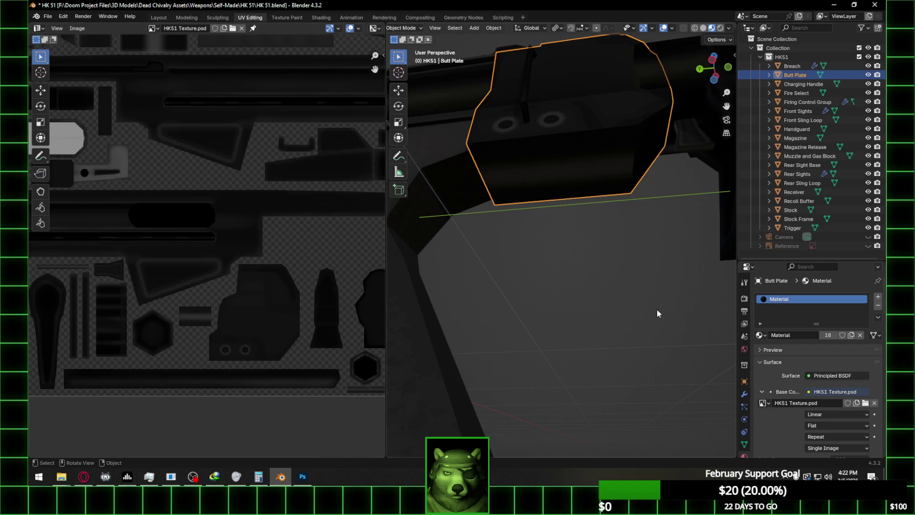
- Reopen HK51 Texture.psd from the recent HK 51 folder as the Base Color, then orbit out to the whole gun
left_click(874, 403)
left_click(856, 403)
left_click(219, 331)
double_click(347, 107)
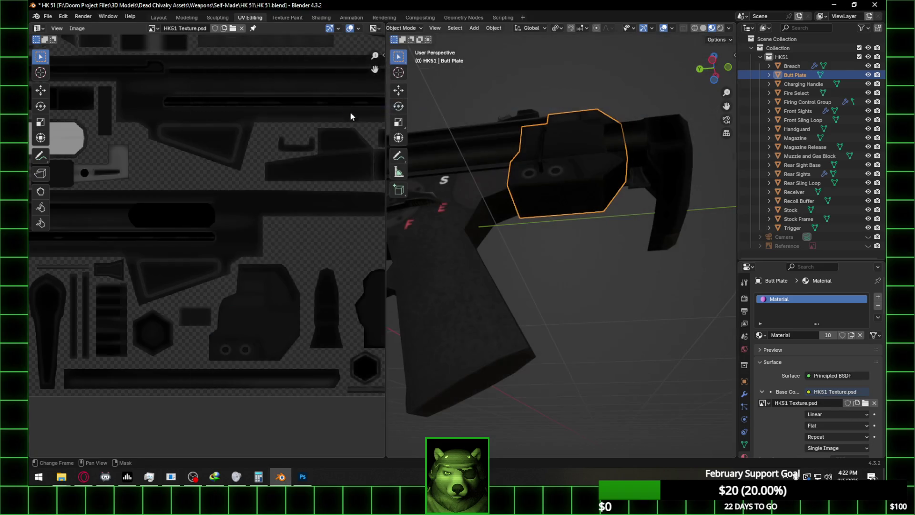
left_click(638, 285)
scroll(609, 300, "down", 5)
mouse_move(617, 306)
middle_mouse_down()
mouse_move(564, 317)
mouse_move(601, 324)
middle_mouse_up()
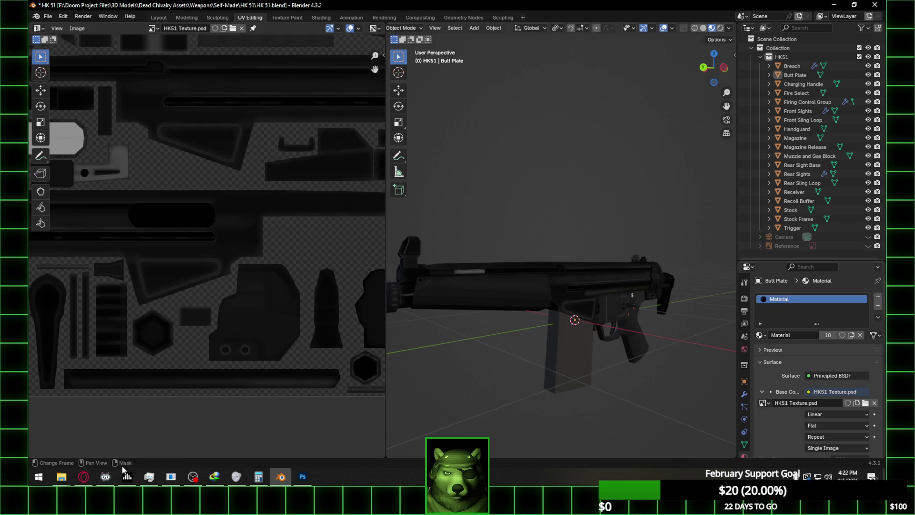
left_click(90, 479)
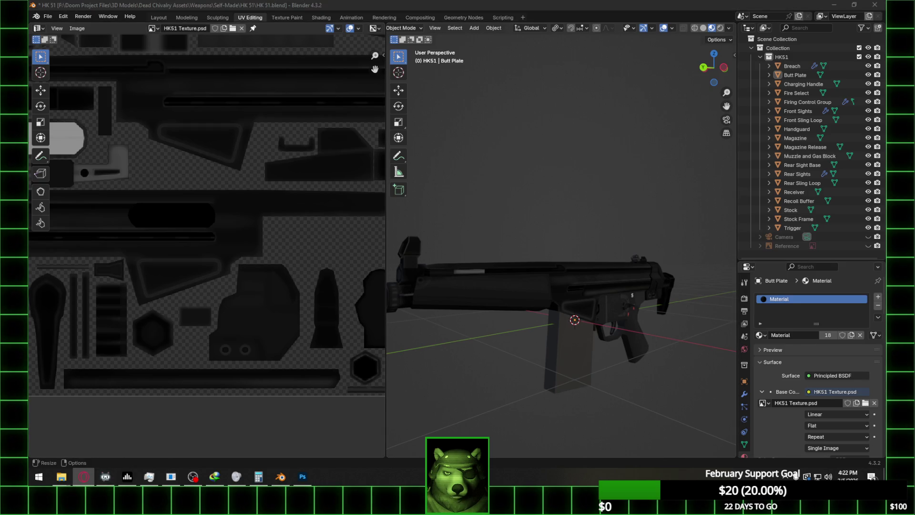
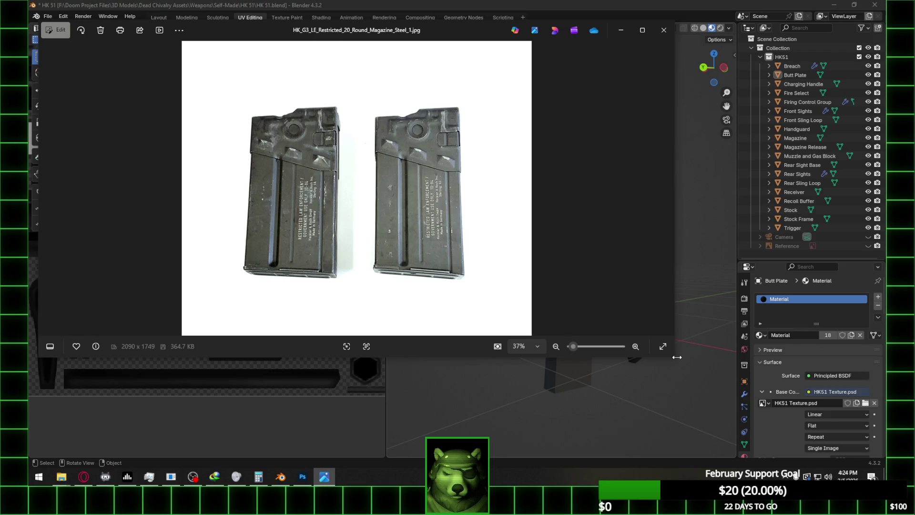
- Enlarge the magazine reference photo window in Photos, then switch back to Blender
mouse_move(677, 356)
left_mouse_down()
mouse_move(418, 388)
mouse_move(351, 437)
left_mouse_up()
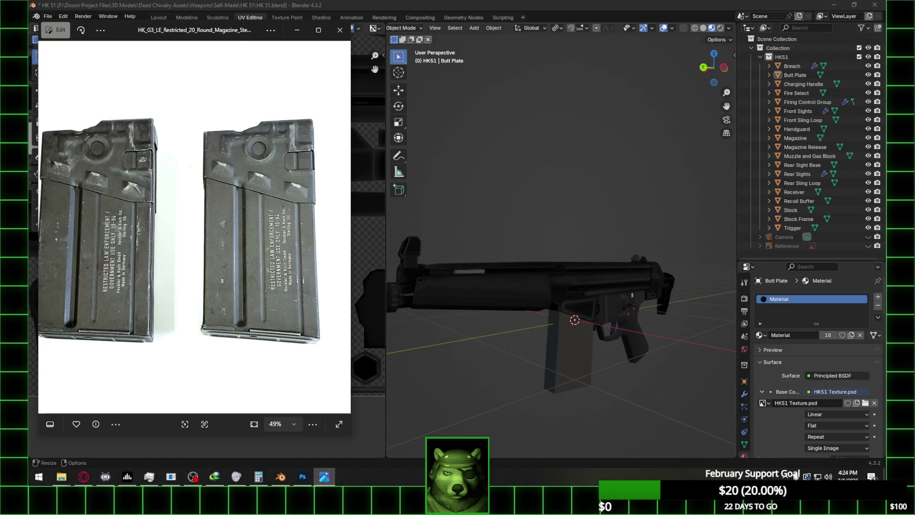
key("alt+Tab")
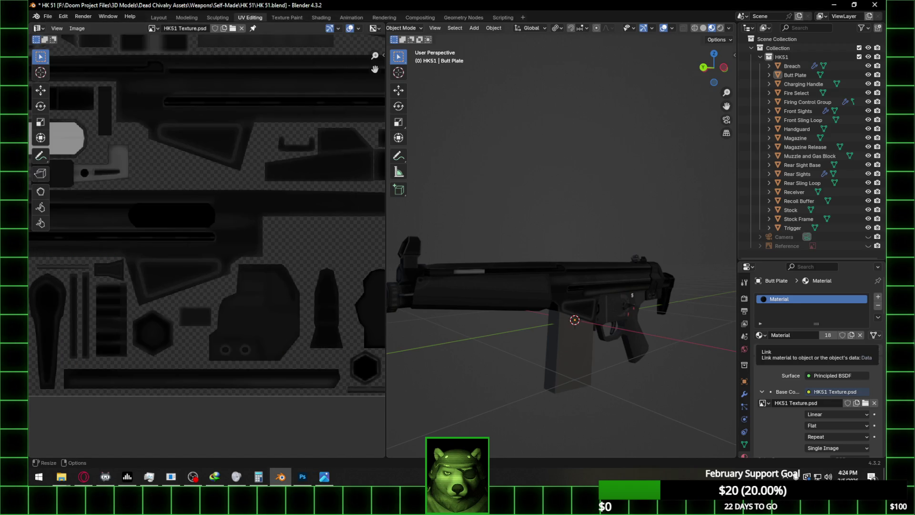
key("alt+Tab")
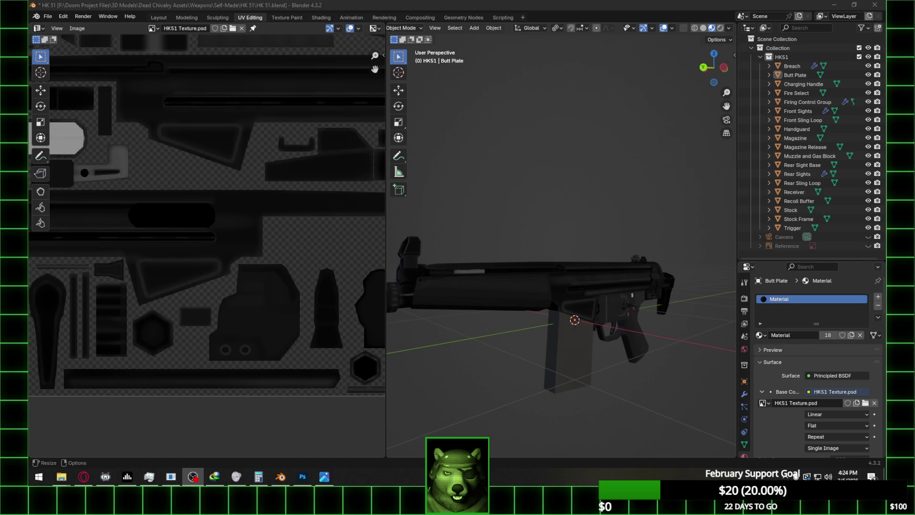
key("alt+Tab")
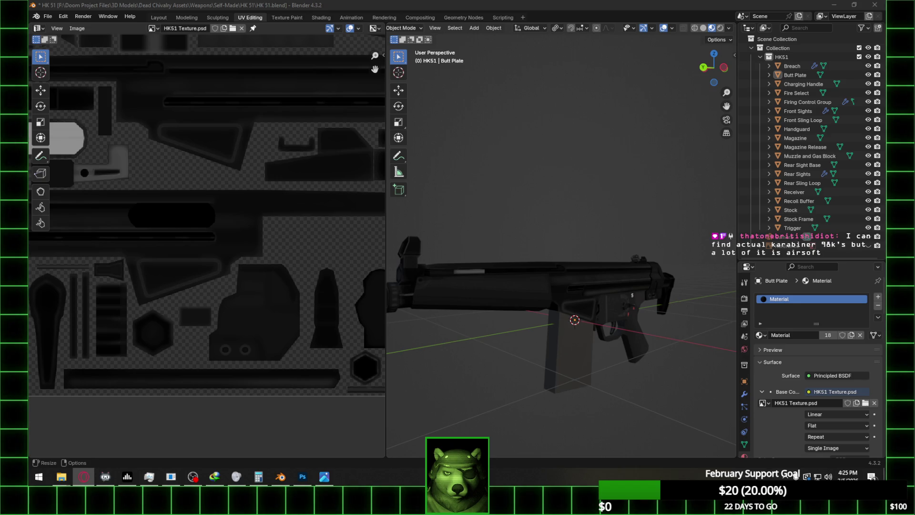
key("alt+Tab")
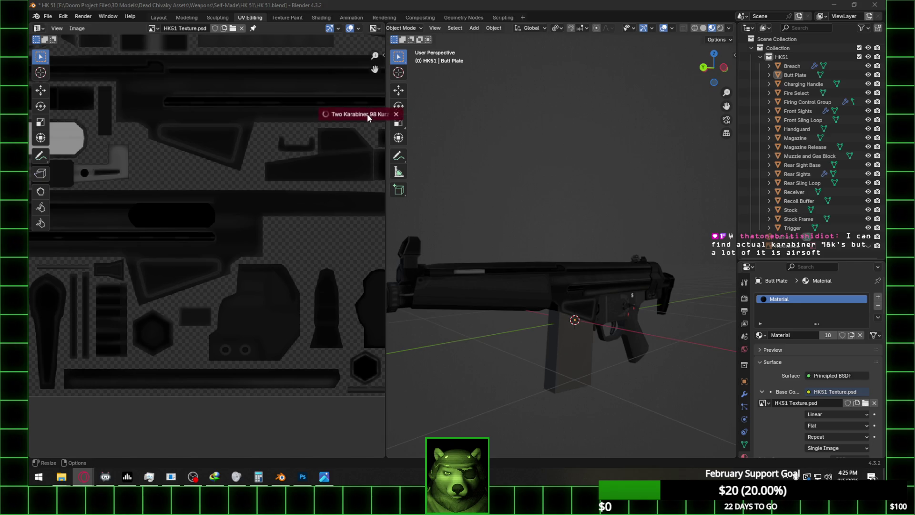
- Pass the auction site's age check by entering a birth date
type("0709")
type("1993")
left_click(423, 351)
scroll(342, 328, "up", 5)
- Find and select the full-size og:image address in the auction page's source by searching 'jp'
right_click(324, 302)
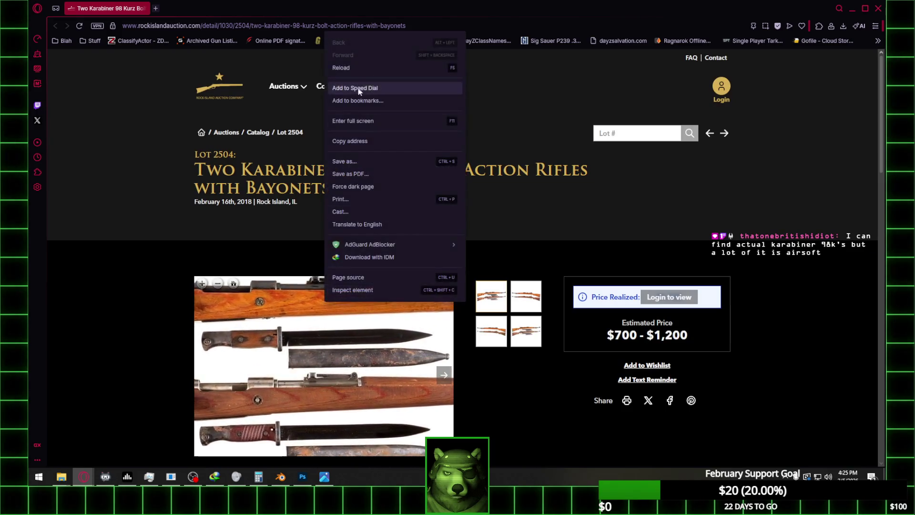
scroll(343, 352, "down", 5)
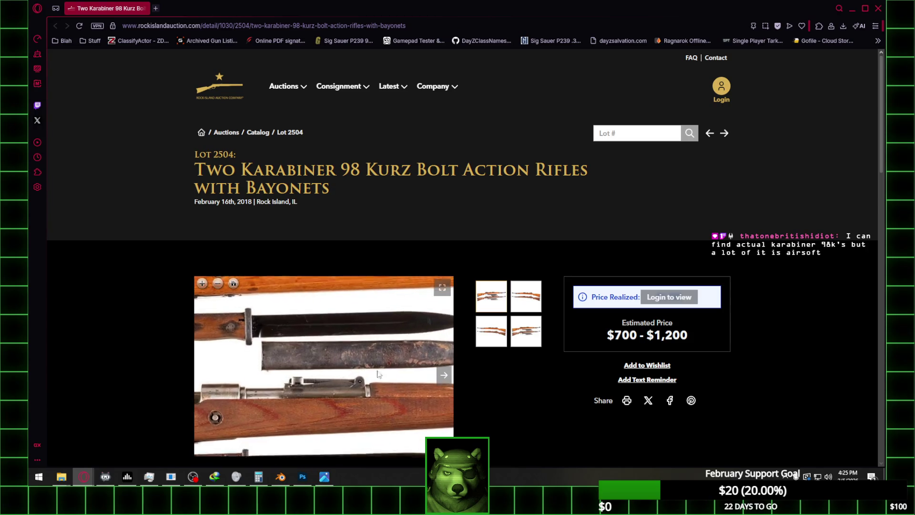
right_click(343, 351)
left_click(372, 320)
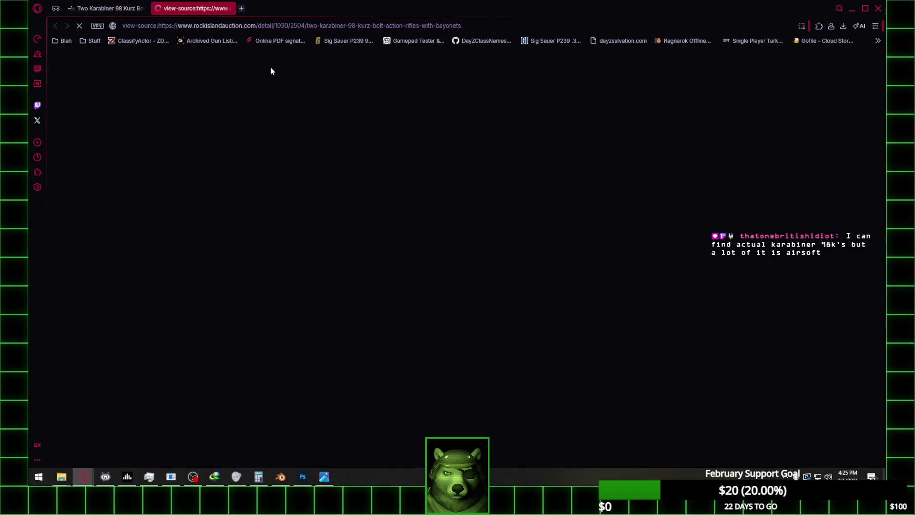
key("ctrl+f")
type("jp")
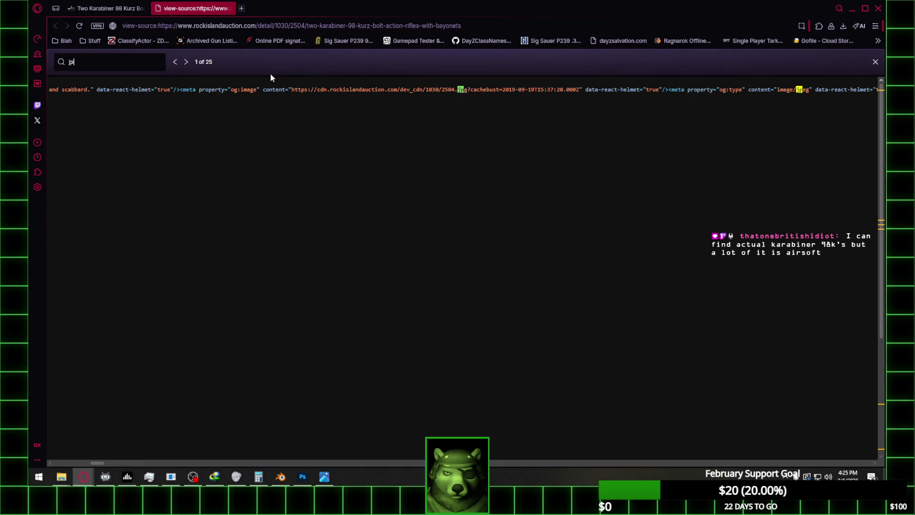
mouse_move(292, 91)
left_mouse_down()
mouse_move(573, 98)
mouse_move(579, 89)
mouse_move(458, 94)
mouse_move(467, 90)
left_mouse_up()
- Load the copied 2504.jpg image address in a new tab
key("ctrl+c")
key("ctrl+t")
key("ctrl+v")
key("Return")
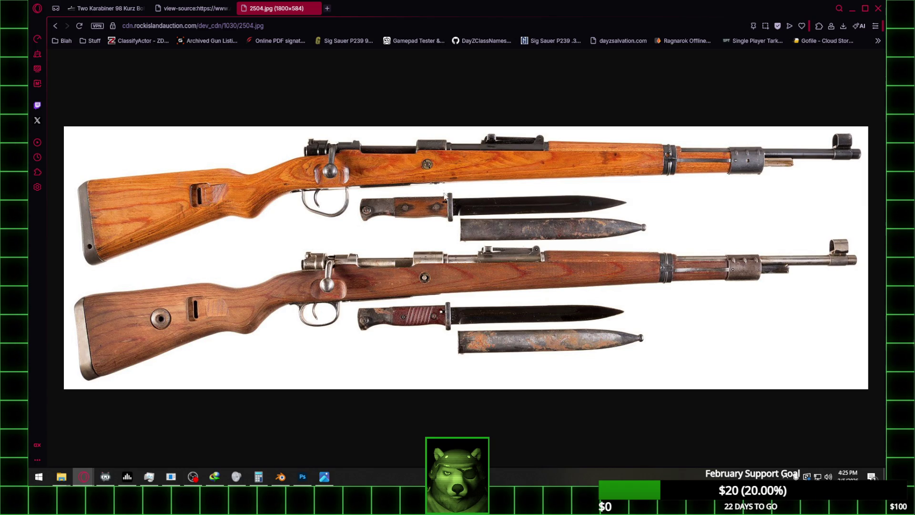
- Copy the Karabiner rifle photo to the clipboard and restore down Opera to reveal Blender
left_click(193, 477)
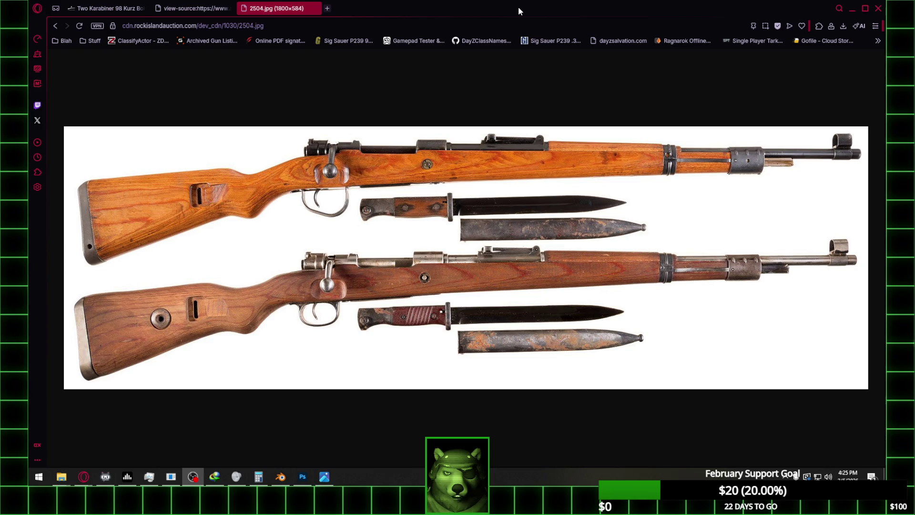
right_click(456, 129)
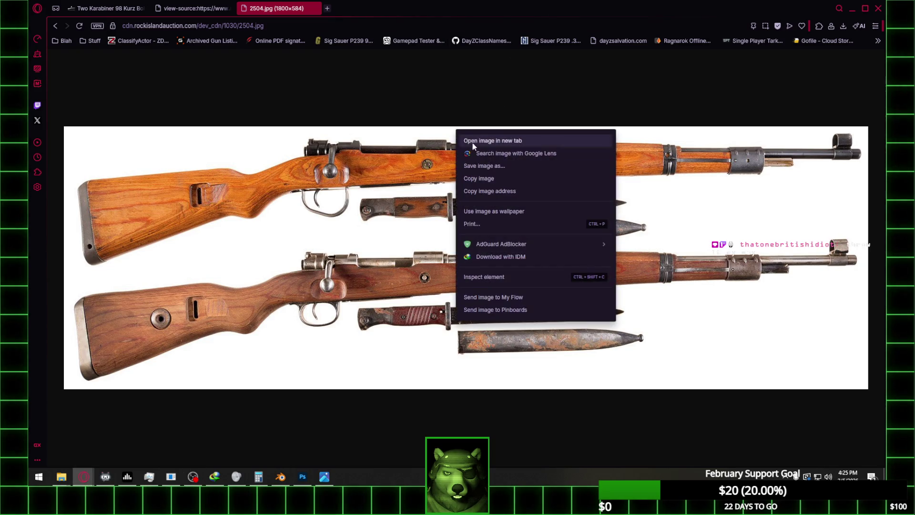
left_click(493, 178)
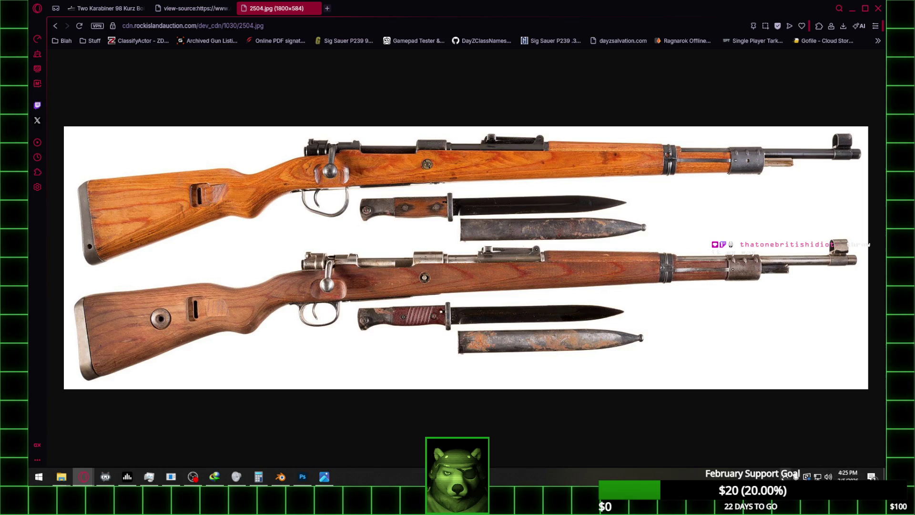
left_click(795, 477)
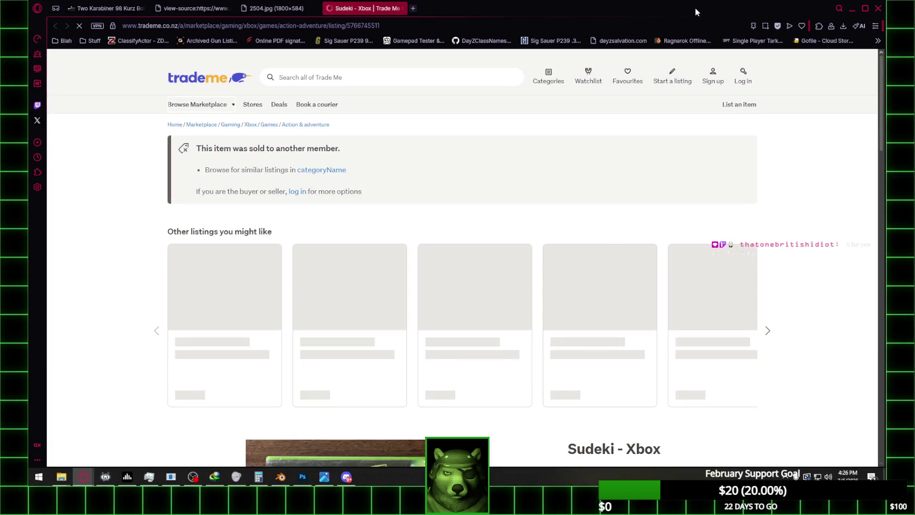
left_click(859, 4)
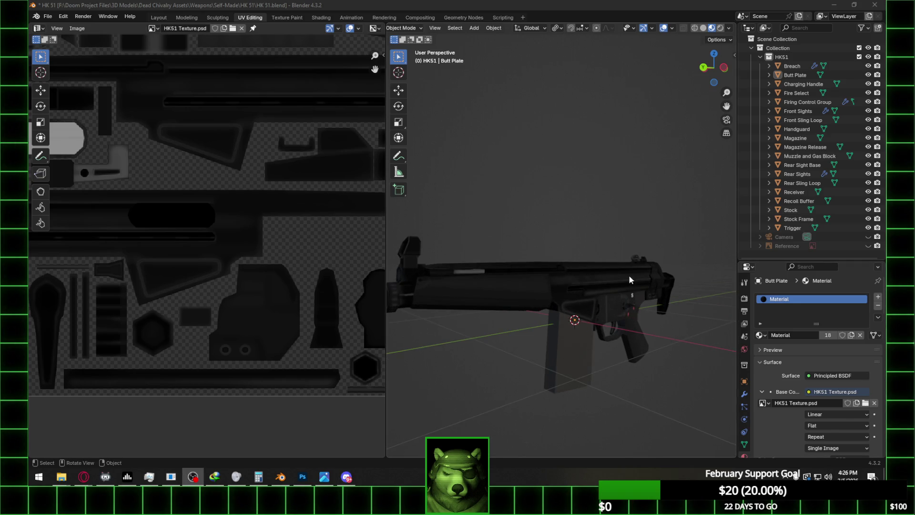
scroll(633, 273, "up", 3)
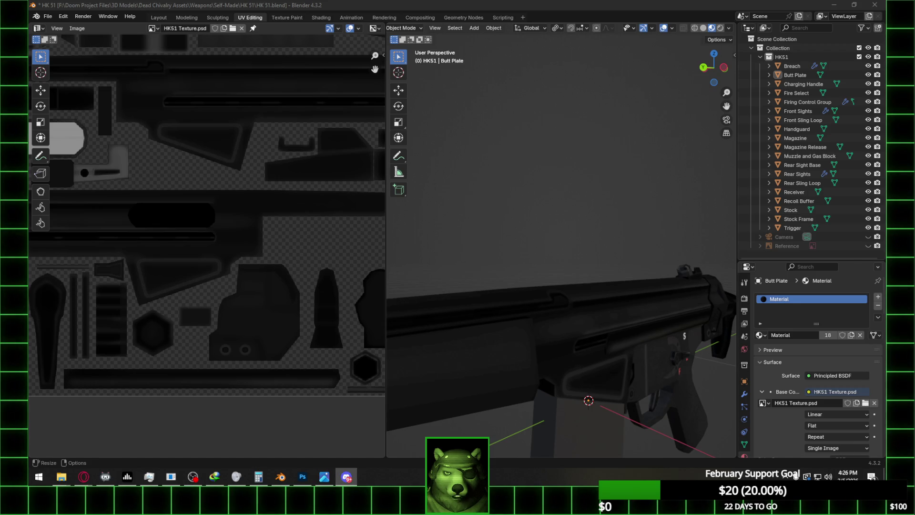
scroll(688, 333, "up", 3)
mouse_move(687, 334)
middle_mouse_down()
mouse_move(611, 322)
mouse_move(694, 308)
mouse_move(617, 324)
middle_mouse_up()
scroll(616, 321, "down", 2)
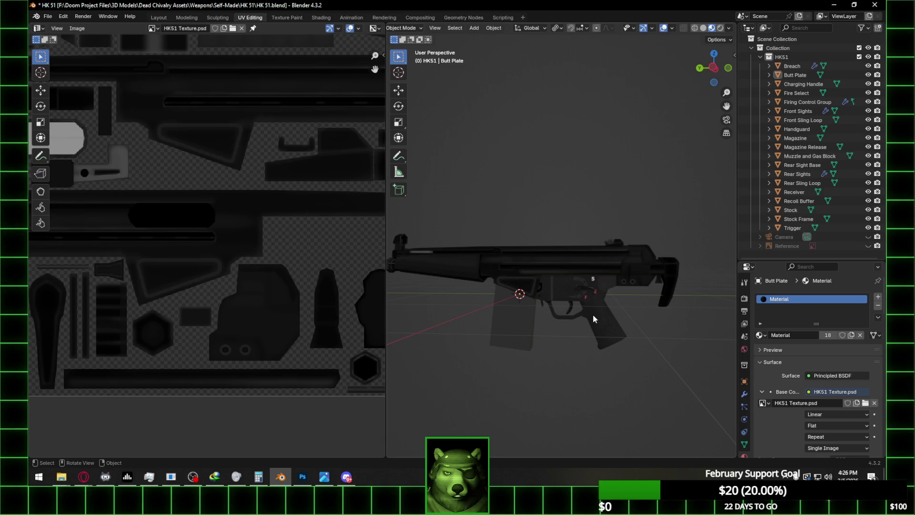
key("alt+Tab")
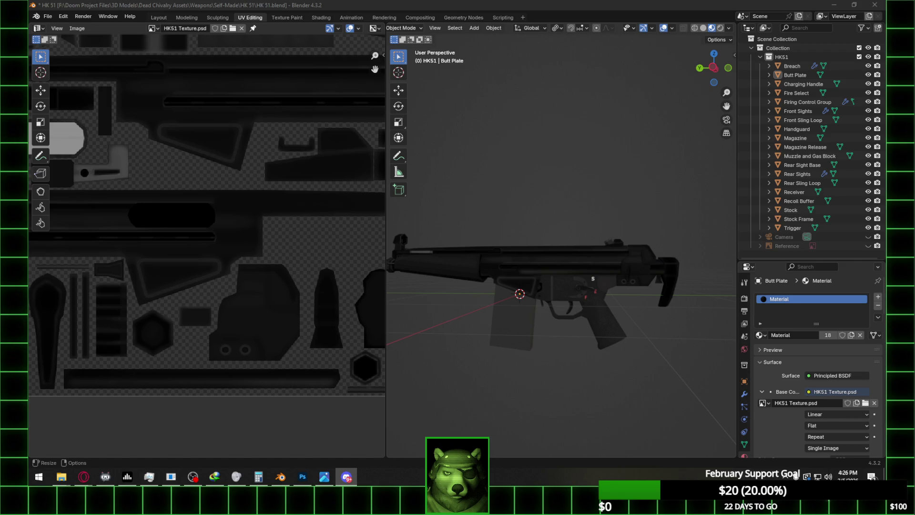
left_click(84, 477)
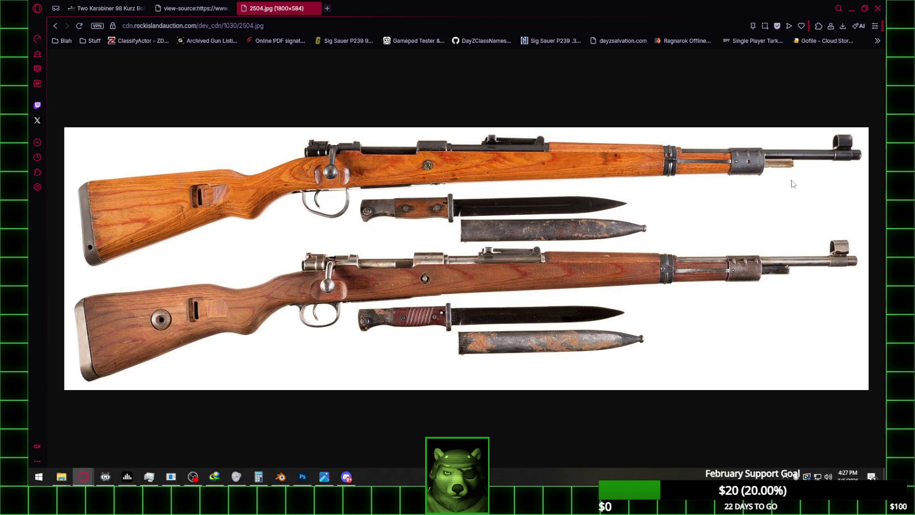
key("alt+Tab")
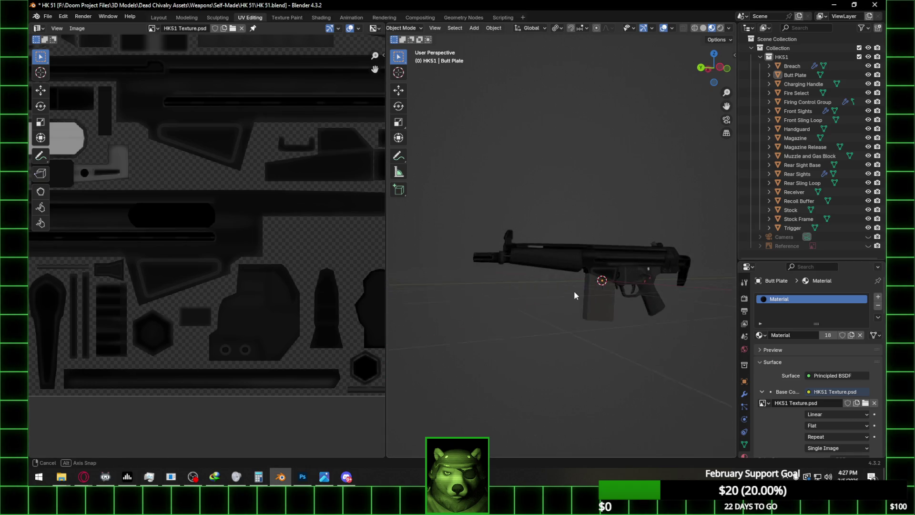
scroll(574, 290, "up", 5)
scroll(562, 294, "down", 5)
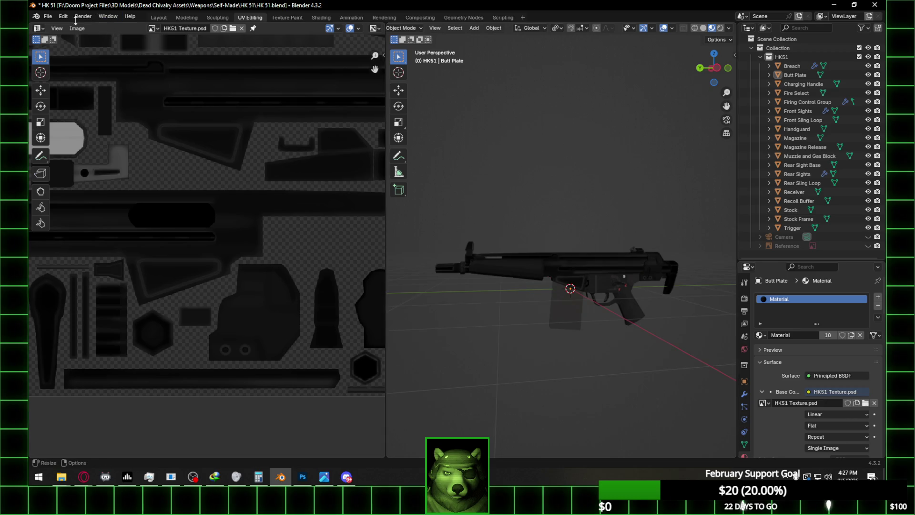
left_click(158, 18)
- Save the HK51 blend file and snap the view to a flat side view
mouse_move(200, 51)
middle_mouse_down()
mouse_move(452, 247)
mouse_move(470, 292)
middle_mouse_up()
key("ctrl+s")
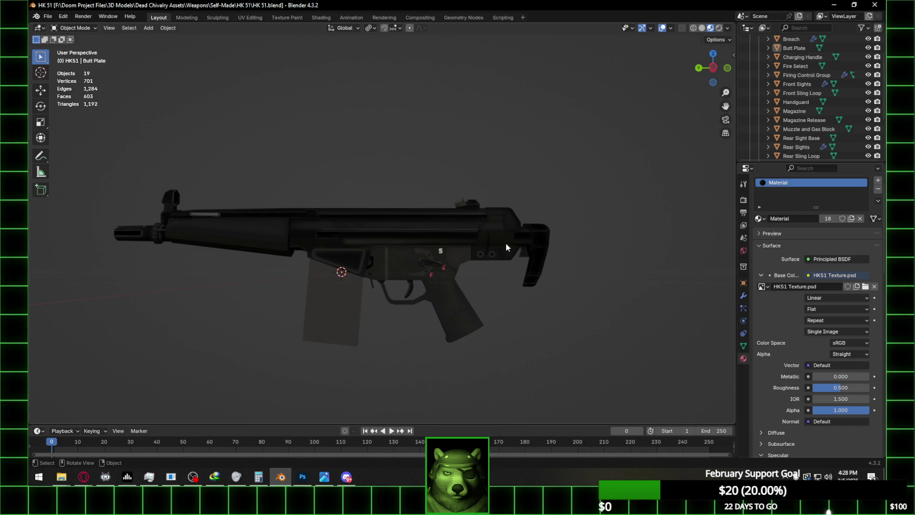
scroll(552, 248, "up", 1)
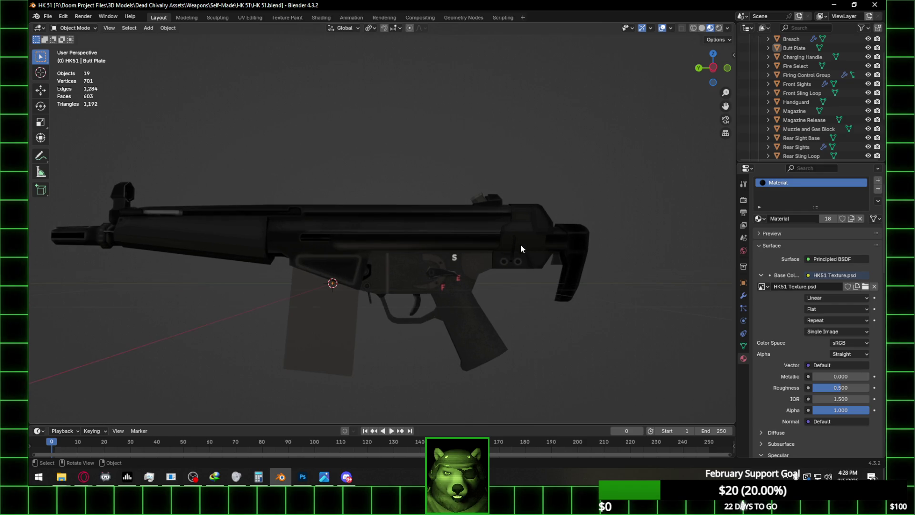
left_click(717, 71)
- Check the rifle in Left Orthographic view, then bring up Photoshop
mouse_move(711, 75)
middle_mouse_down()
mouse_move(366, 287)
mouse_move(417, 304)
middle_mouse_up()
scroll(416, 304, "down", 3)
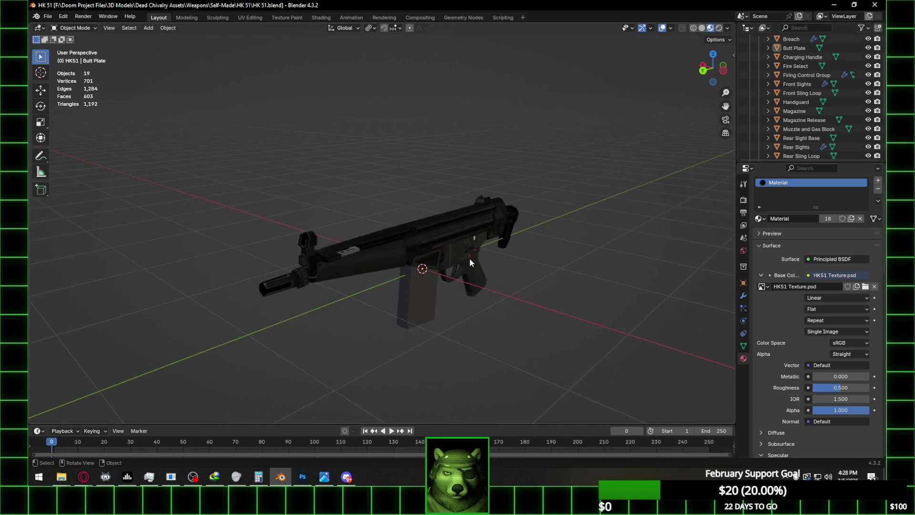
mouse_move(470, 256)
middle_mouse_down()
mouse_move(518, 271)
mouse_move(409, 258)
mouse_move(446, 243)
mouse_move(443, 253)
middle_mouse_up()
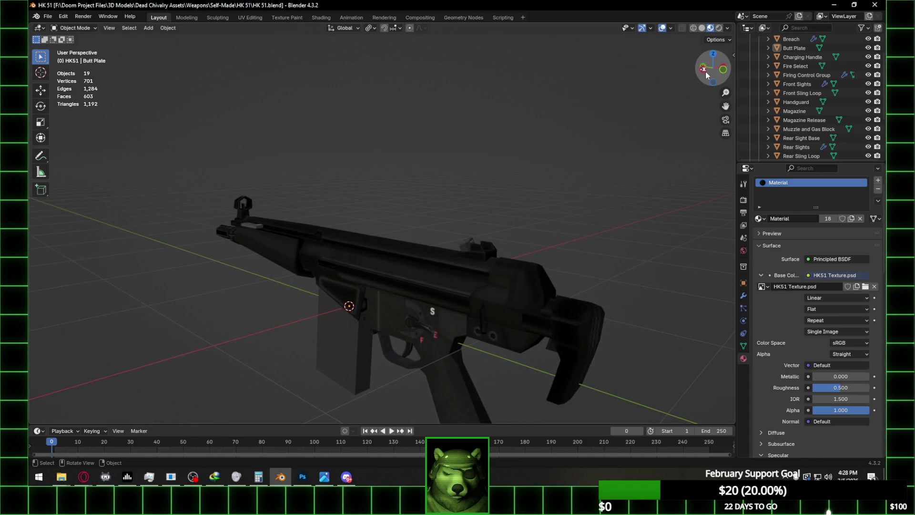
left_click(705, 72)
scroll(439, 300, "up", 3)
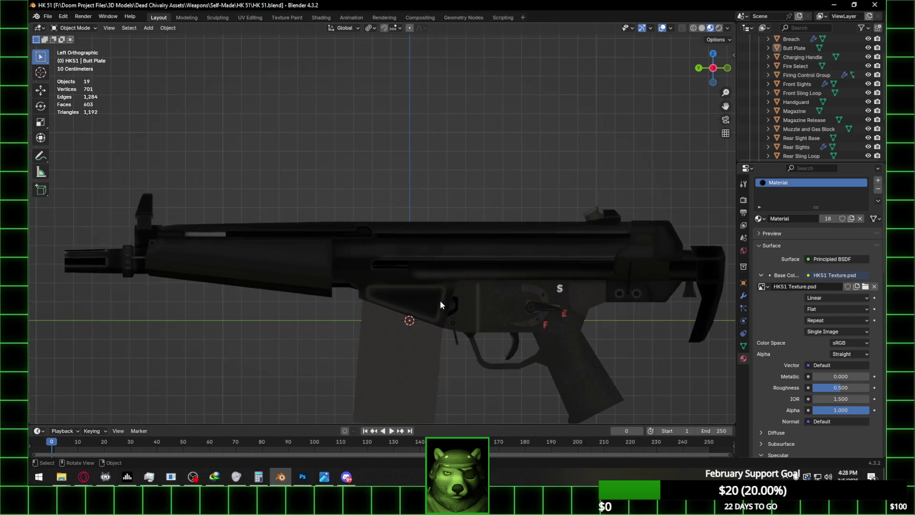
left_click(300, 479)
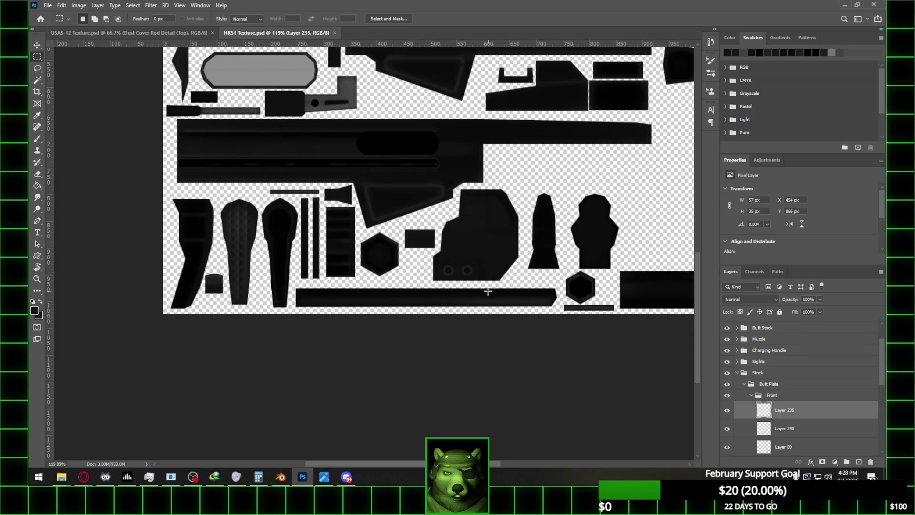
- Zoom on HK51 Texture.psd until the whole UV texture sheet fits the window
scroll(453, 295, "down", 2, "alt")
scroll(459, 248, "up", 3, "alt")
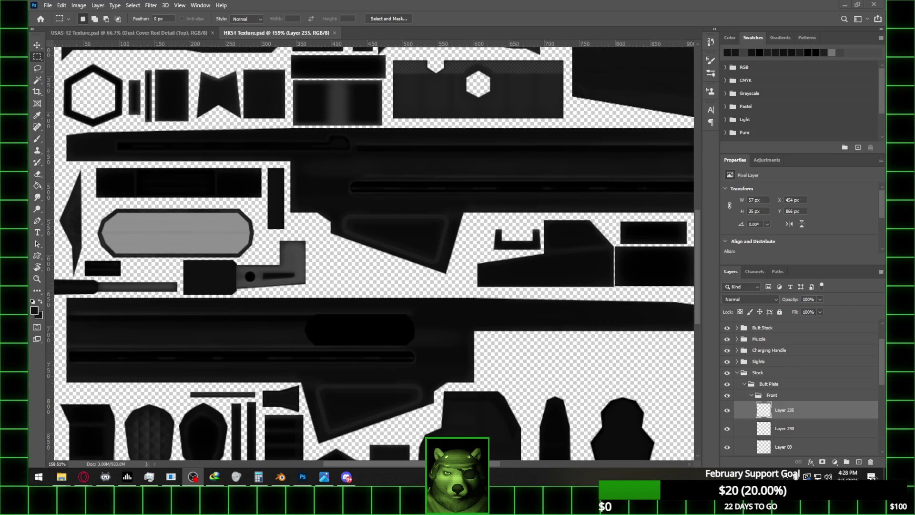
scroll(508, 260, "down", 1)
scroll(507, 260, "up", 1)
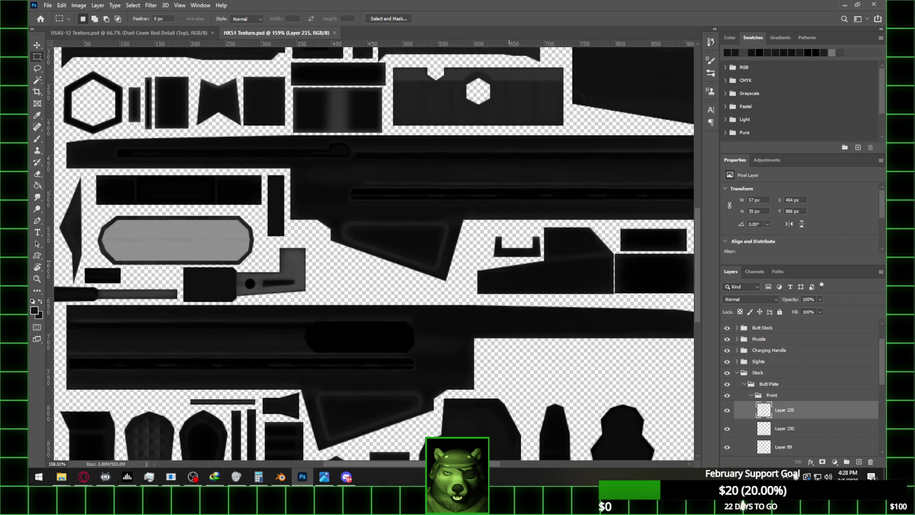
scroll(477, 246, "down", 8, "alt")
scroll(373, 280, "up", 9, "alt")
scroll(373, 280, "up", 2, "alt")
scroll(351, 261, "down", 1, "alt")
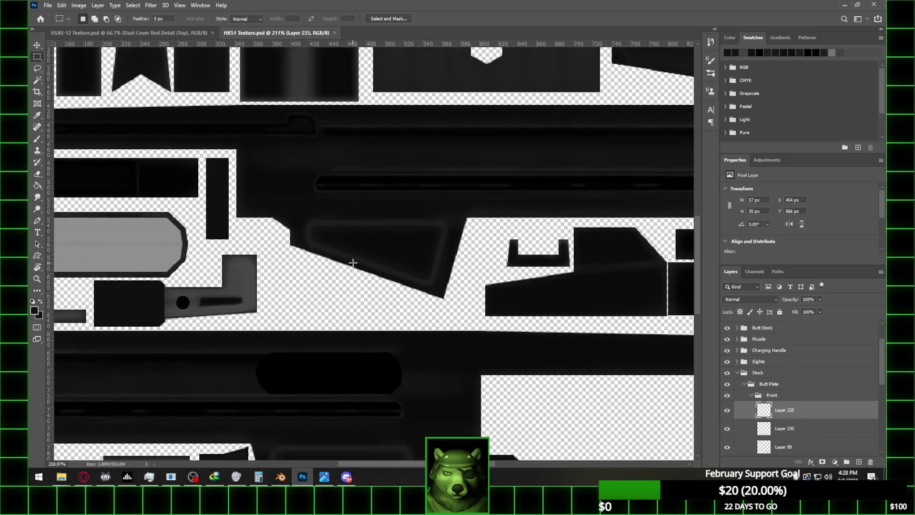
scroll(372, 261, "down", 4)
scroll(390, 264, "down", 7, "alt")
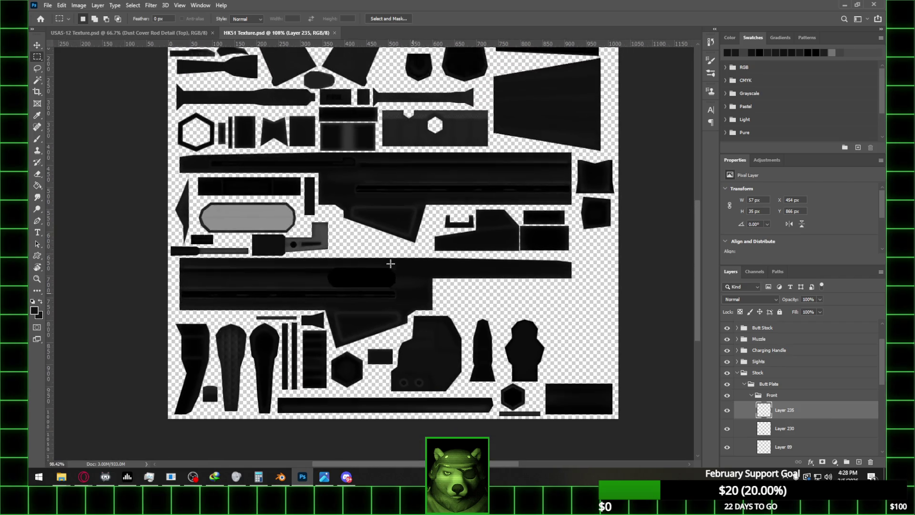
scroll(410, 210, "up", 4)
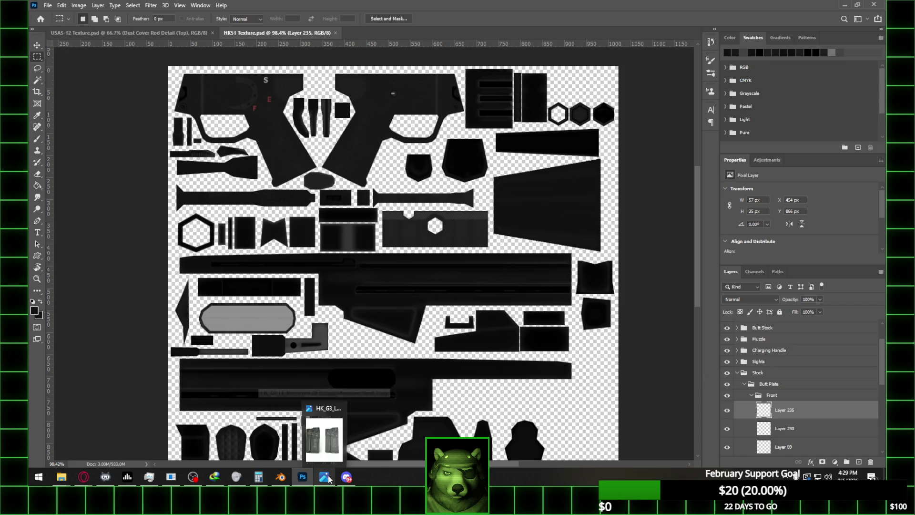
scroll(740, 334, "up", 3)
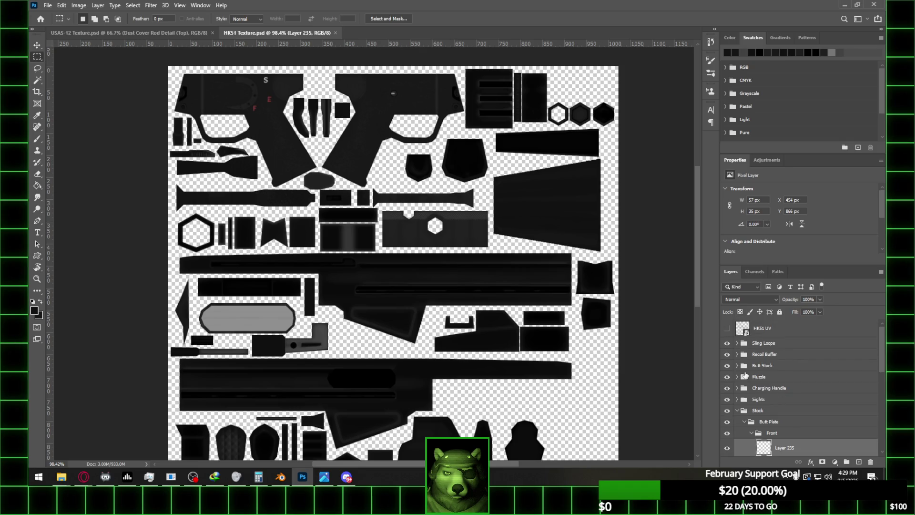
- Show the HK51 UV wireframe overlay and collapse the Stock group
left_click(727, 328)
scroll(577, 284, "down", 5)
scroll(599, 340, "up", 5, "alt")
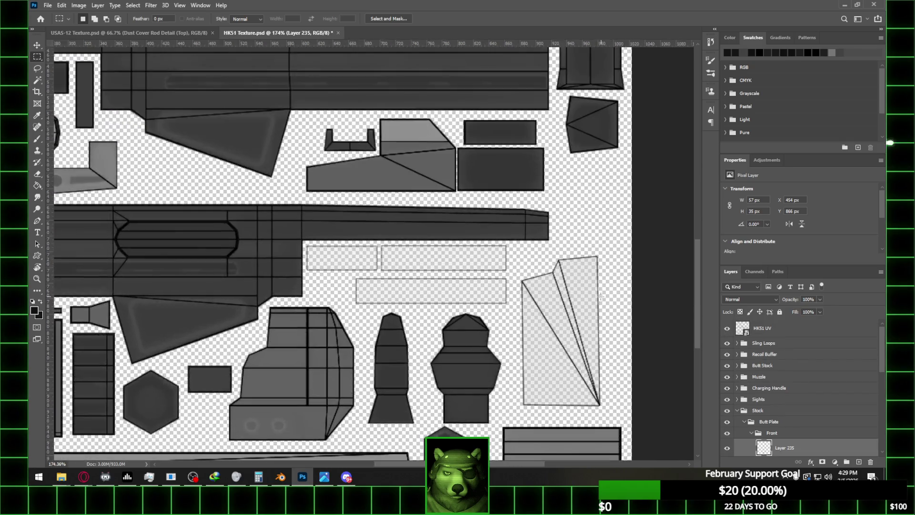
scroll(760, 381, "down", 2)
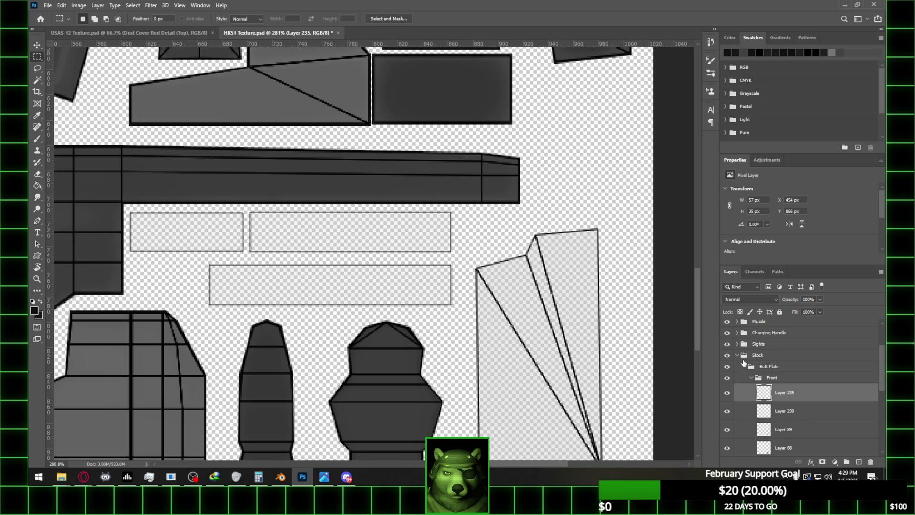
left_click(738, 355)
scroll(762, 363, "up", 3)
- Add a new layer group named Magazine above Sling Loops
left_click(784, 344)
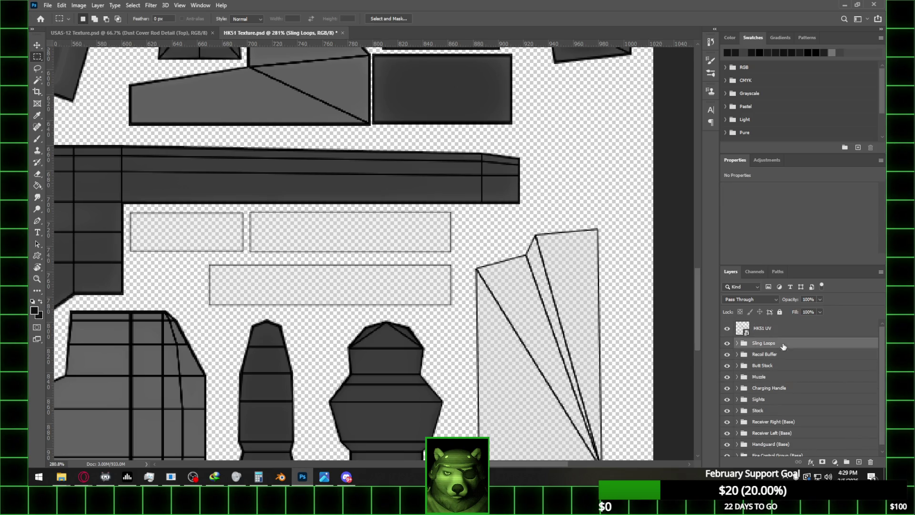
left_click(846, 462)
double_click(763, 343)
type("Magazine")
key("Return")
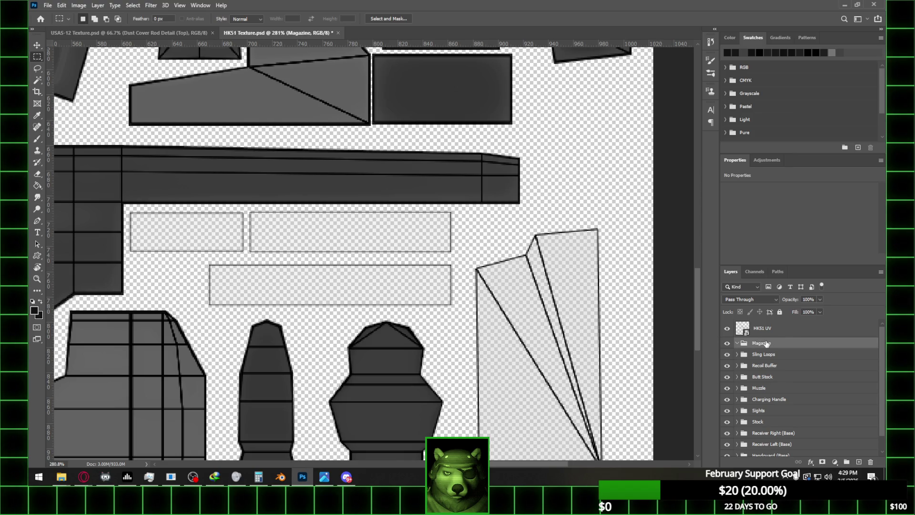
- Trace a closed Pen path around the fan-shaped magazine island, including the top-edge notch
left_click_drag(505, 210, 368, 310)
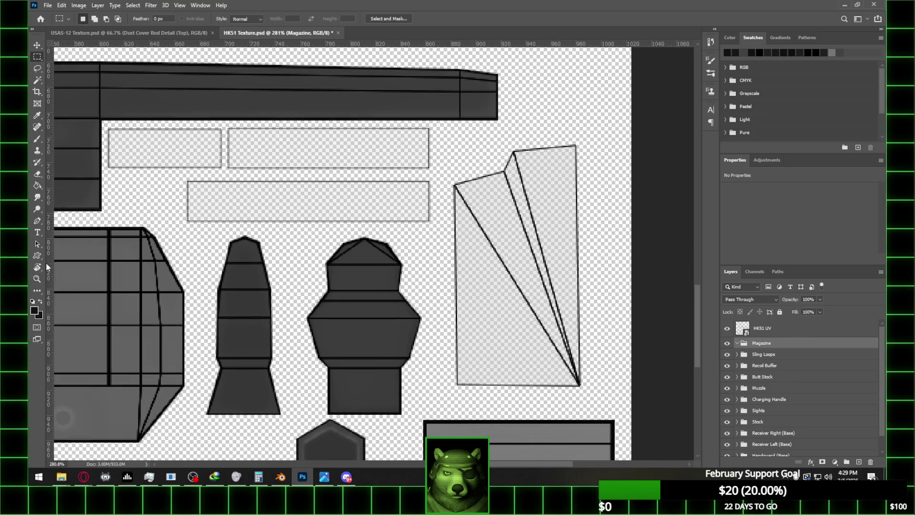
left_click(38, 223)
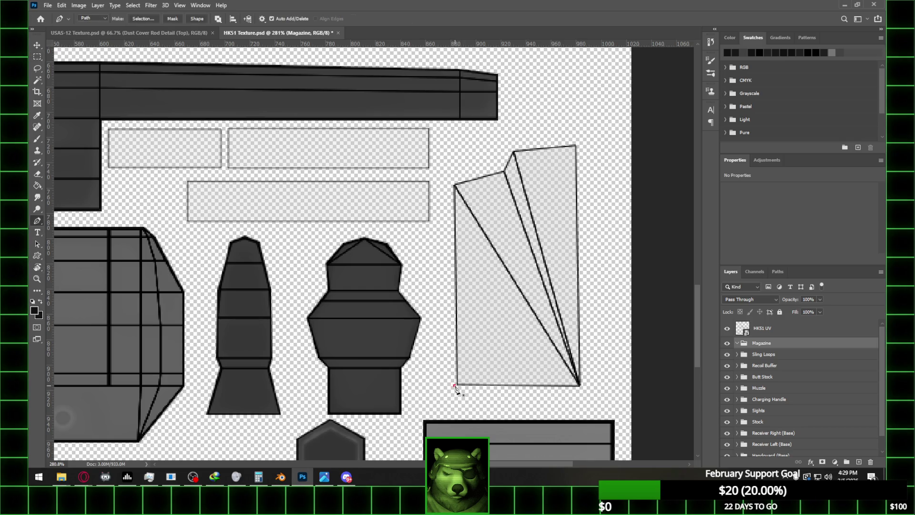
left_click(581, 385)
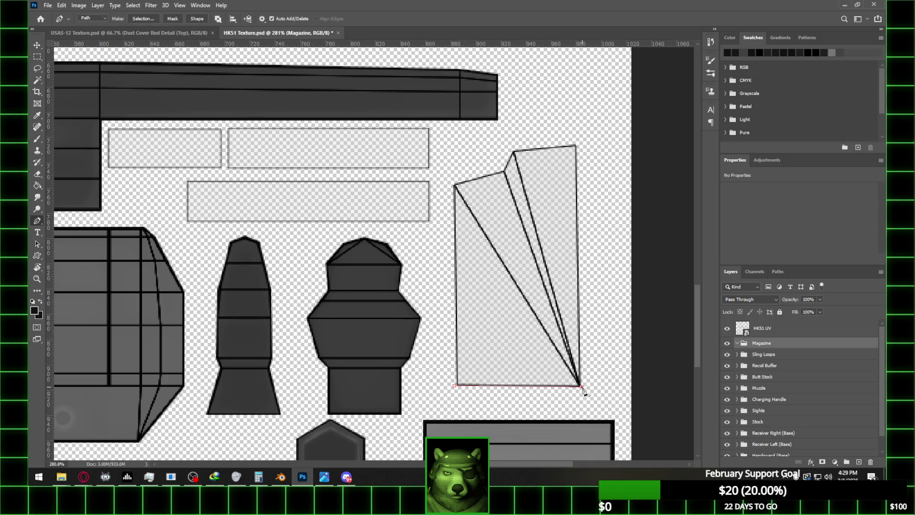
left_click(454, 386)
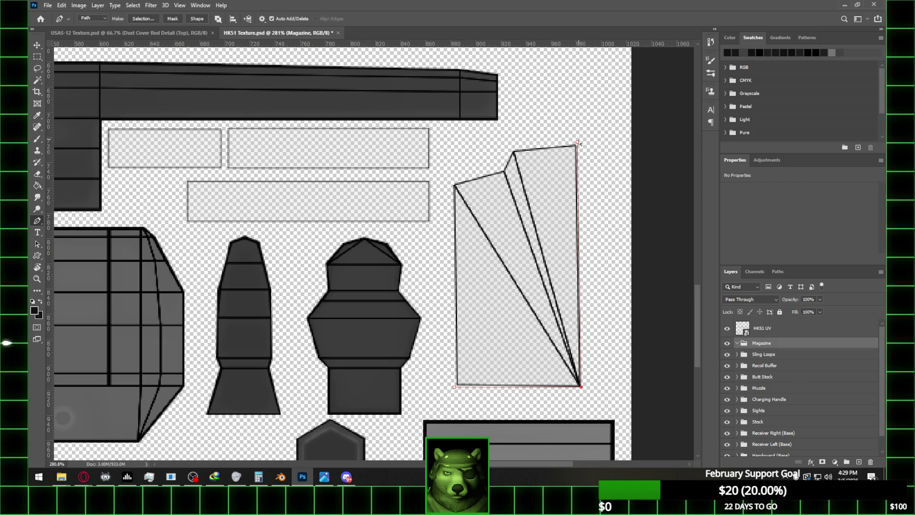
left_click_drag(577, 142, 578, 143, "ctrl")
left_click(512, 148)
left_click(503, 169)
left_click(452, 183)
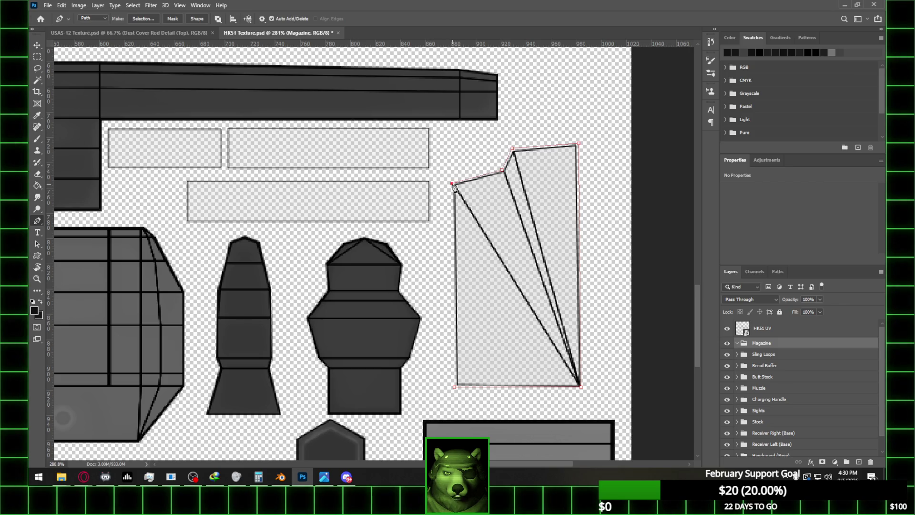
left_click(454, 386)
- Turn the traced magazine outline into a selection with Make Selection
right_click(545, 181)
left_click(574, 218)
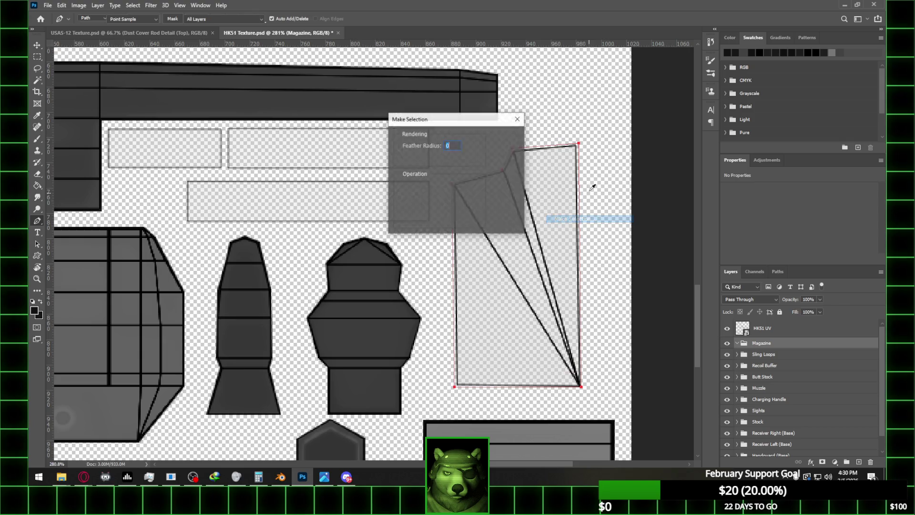
left_click(506, 139)
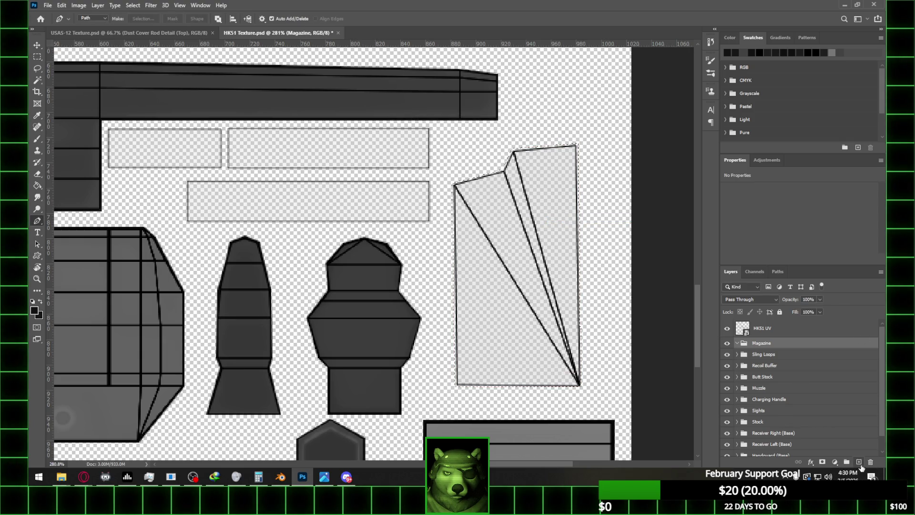
- Fill the magazine island selection with flat grey on a new layer in the Magazine group
left_click(859, 463)
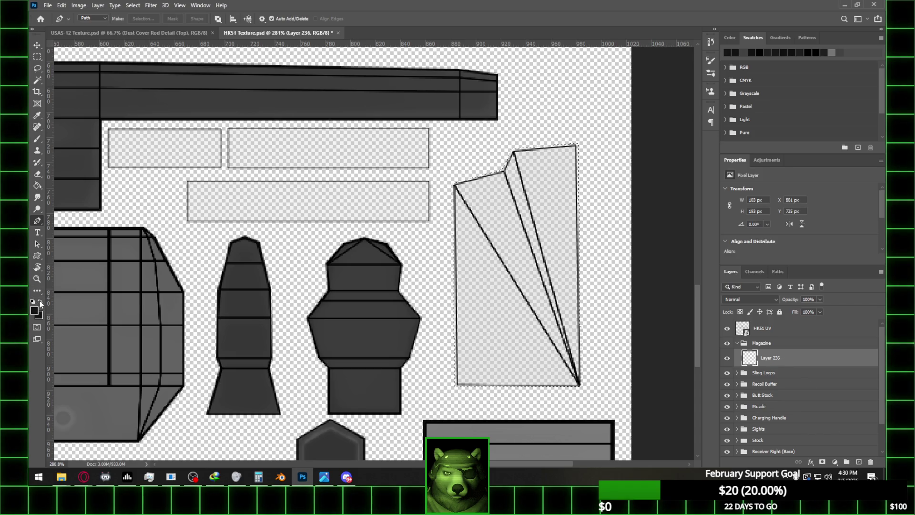
left_click(38, 186)
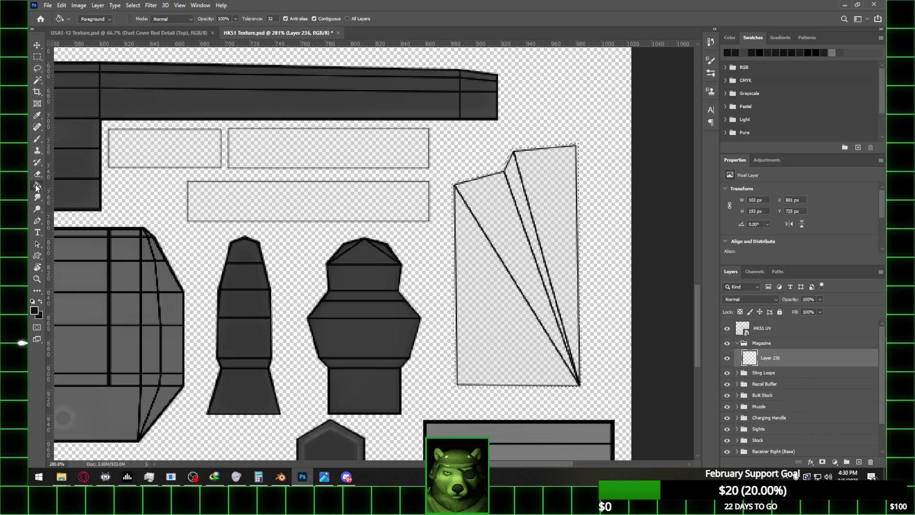
left_click(531, 226)
scroll(538, 248, "up", 2, "alt")
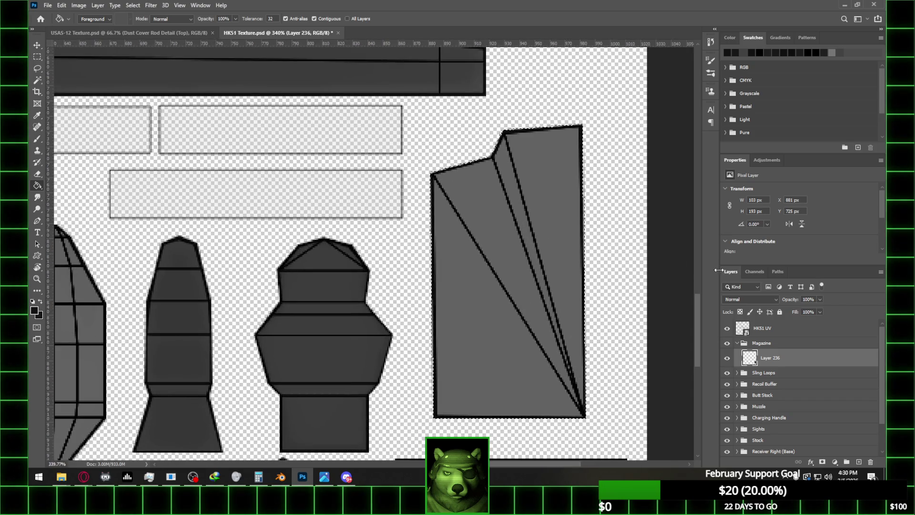
scroll(557, 206, "down", 3, "alt")
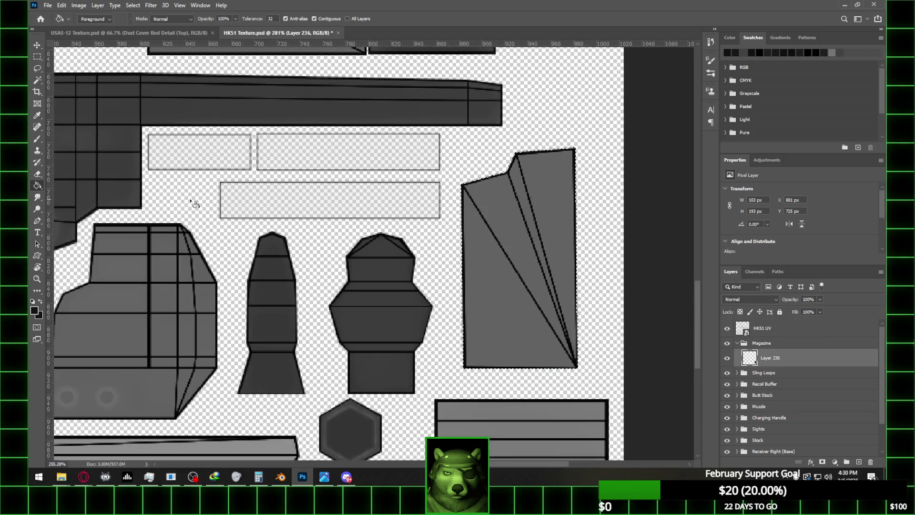
- Glance at the G3 magazine photo, then return to the texture document
left_click(324, 476)
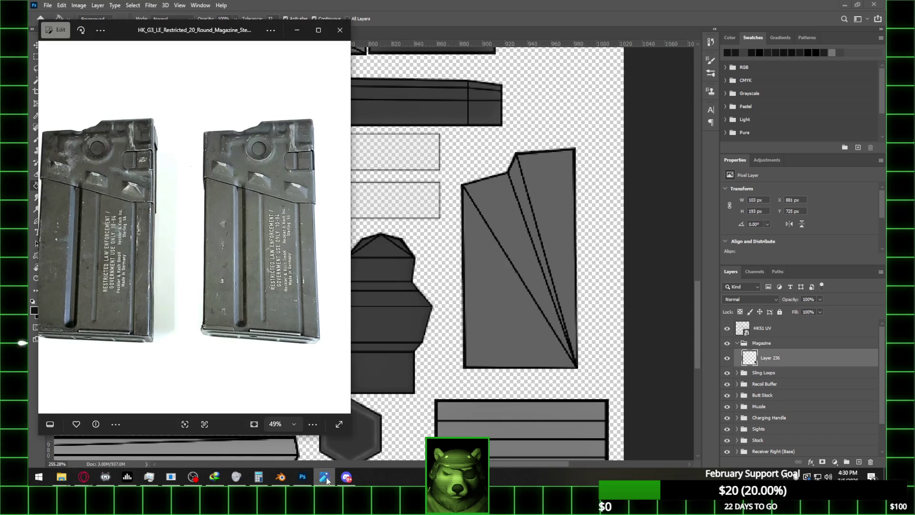
scroll(523, 240, "up", 1, "alt")
scroll(523, 239, "up", 1, "alt")
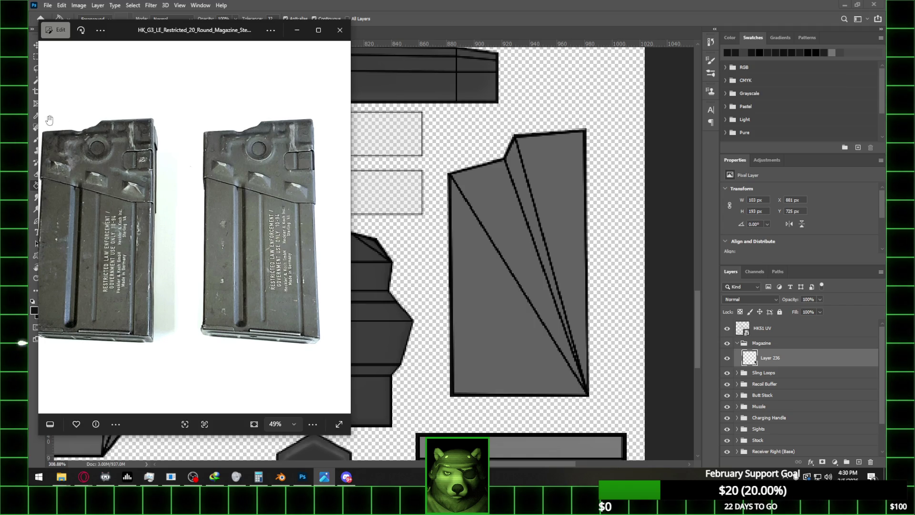
left_click(454, 5)
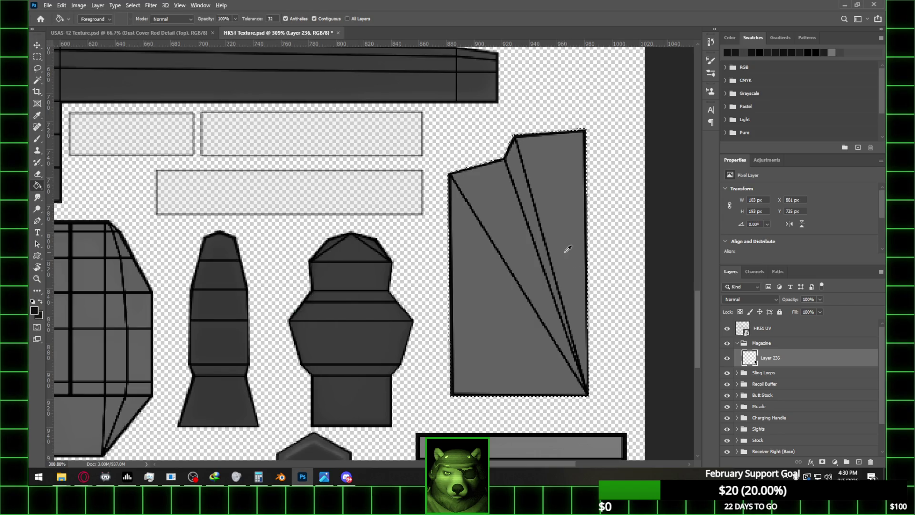
scroll(564, 249, "up", 1, "alt")
- Trace the magazine island's top section, including the notch, with the Pen tool
left_click(37, 220)
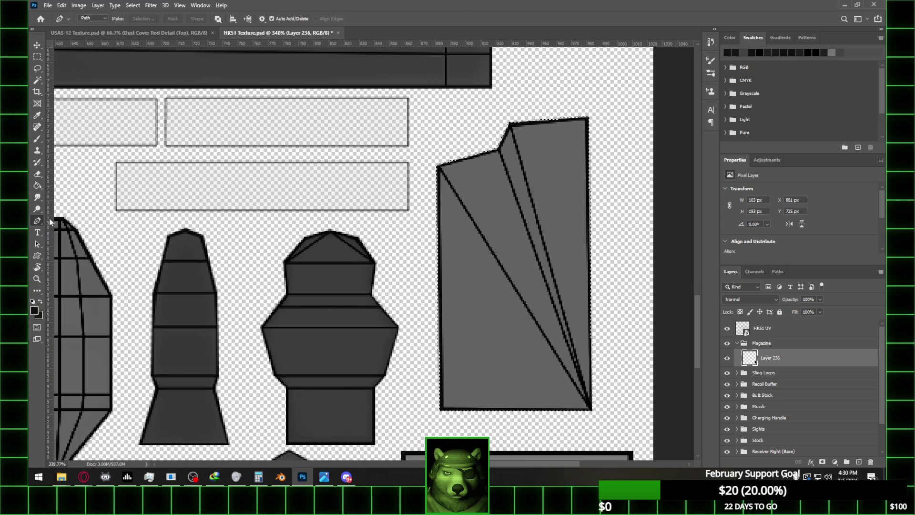
left_click(438, 231)
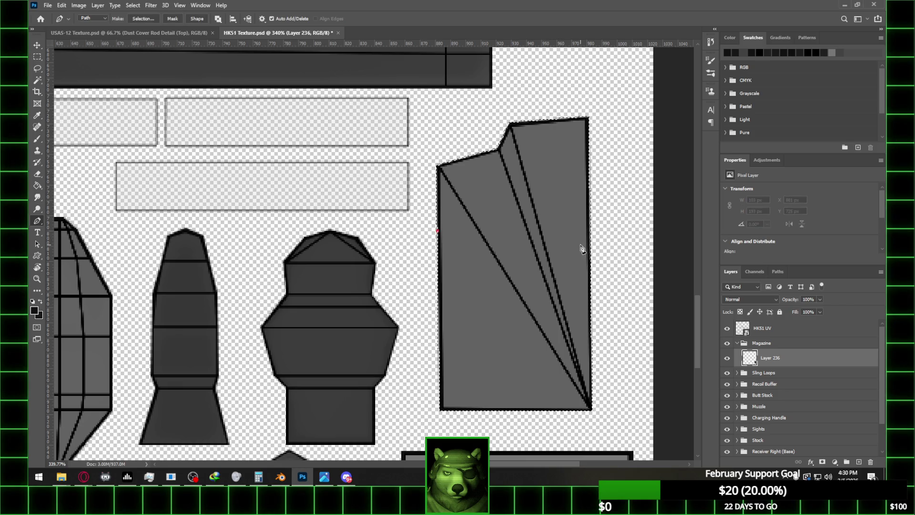
left_click(590, 246)
left_click(519, 238)
key("ctrl+z")
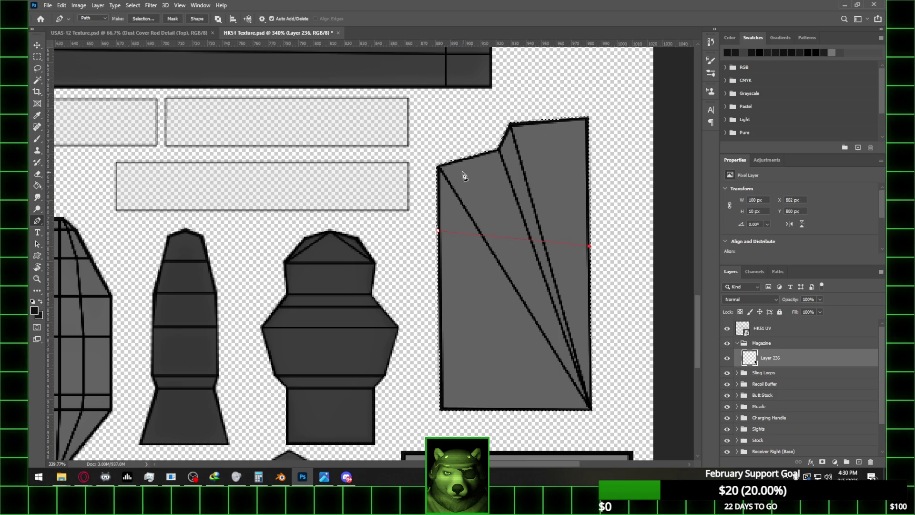
left_click(437, 165)
key("ctrl+z")
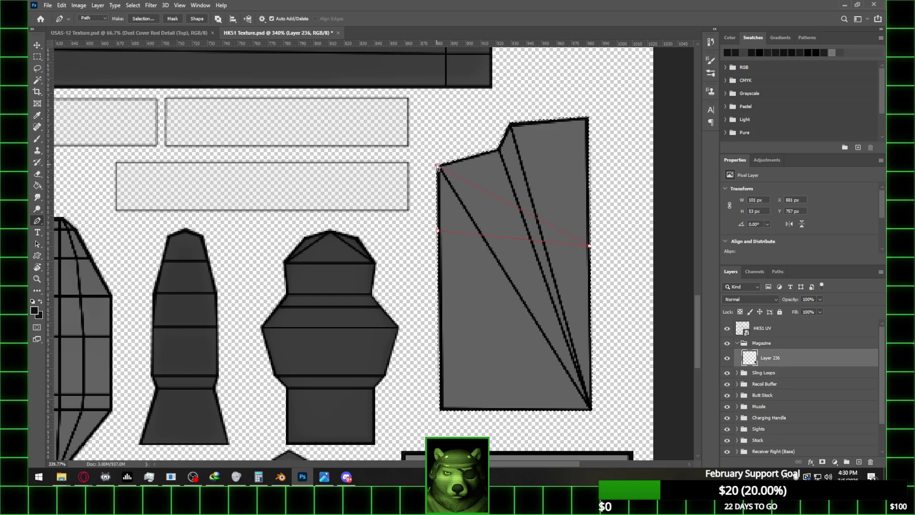
left_click(591, 117)
left_click(508, 120)
left_click(496, 148)
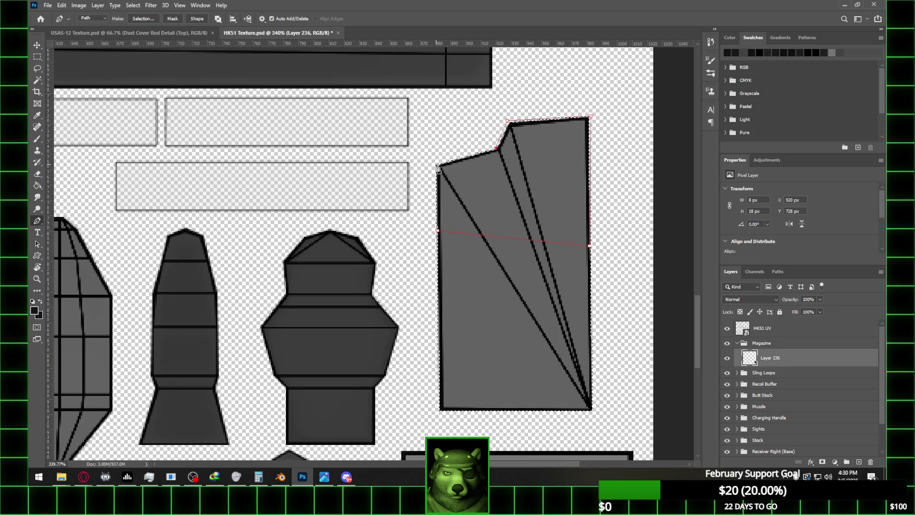
left_click(435, 165)
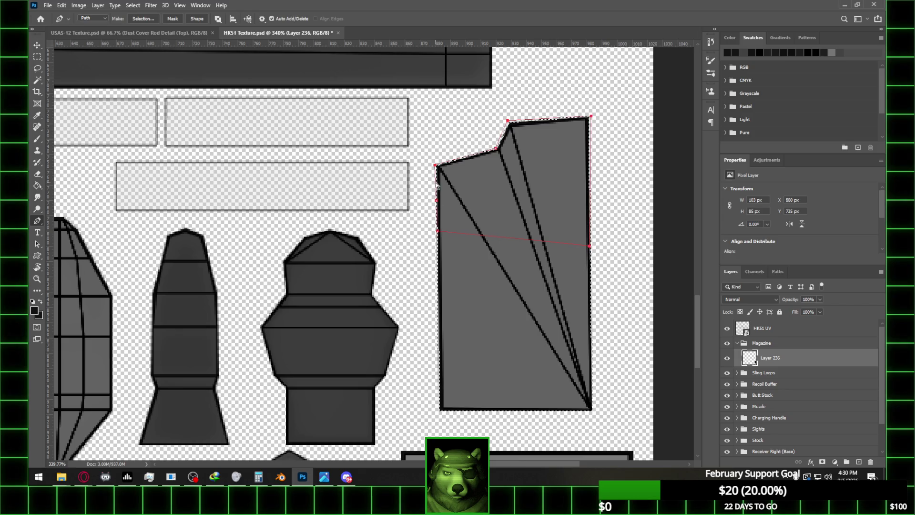
left_click(438, 167)
left_click(590, 116)
- Add Layer 237 and turn the top-section path into a selection
left_click(858, 462)
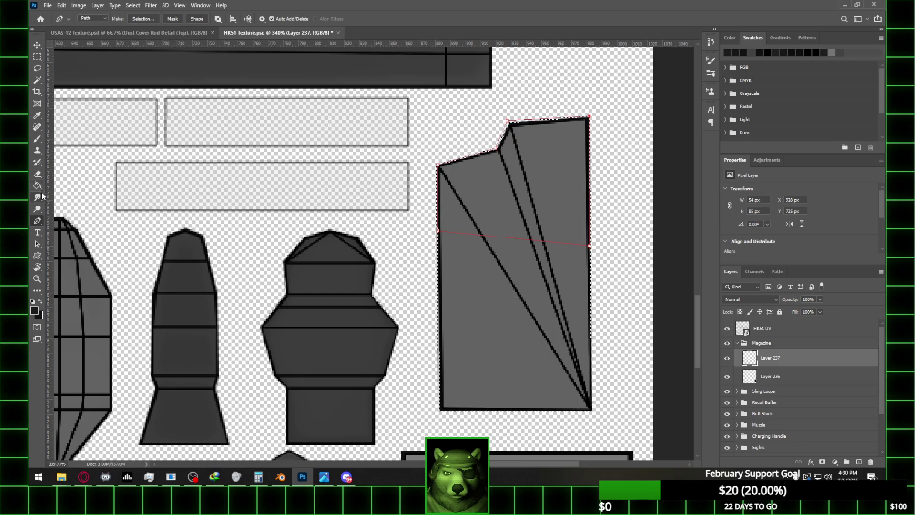
right_click(578, 198)
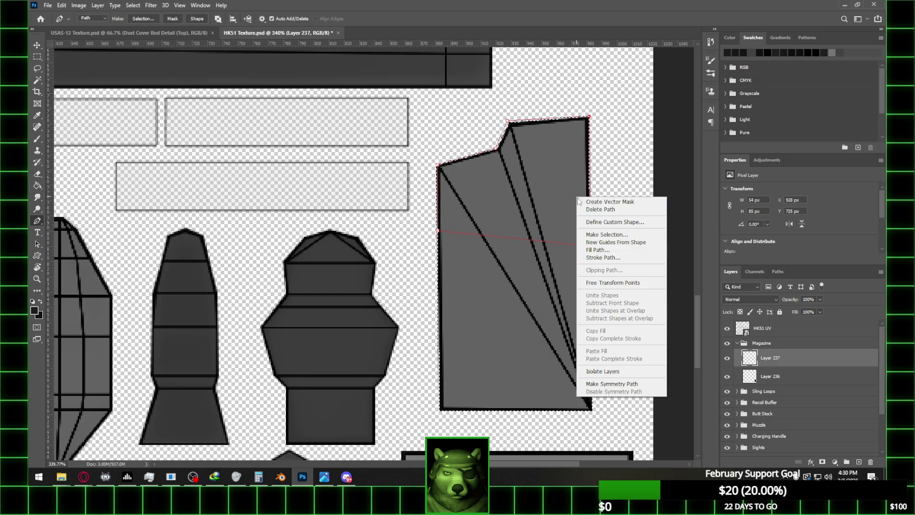
left_click(607, 234)
left_click(509, 139)
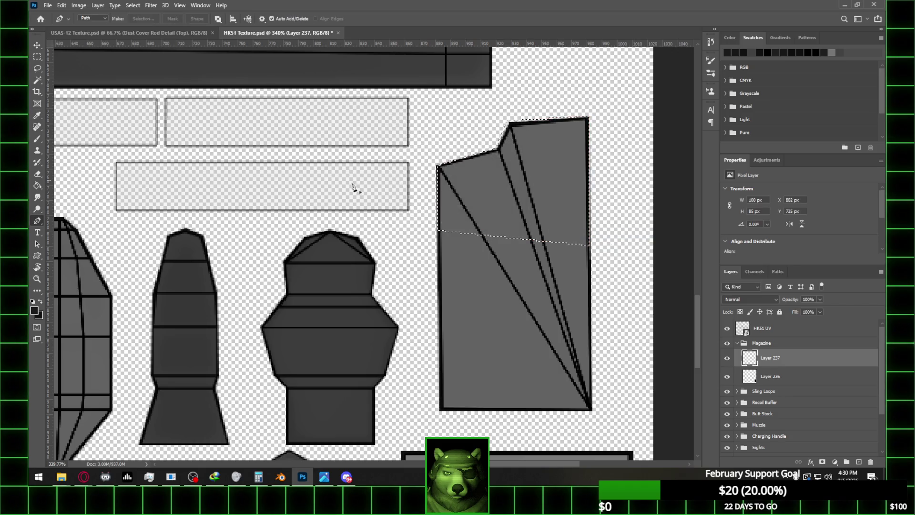
- Pick the Paint Bucket and hide the HK51 UV overlay
left_click(37, 185)
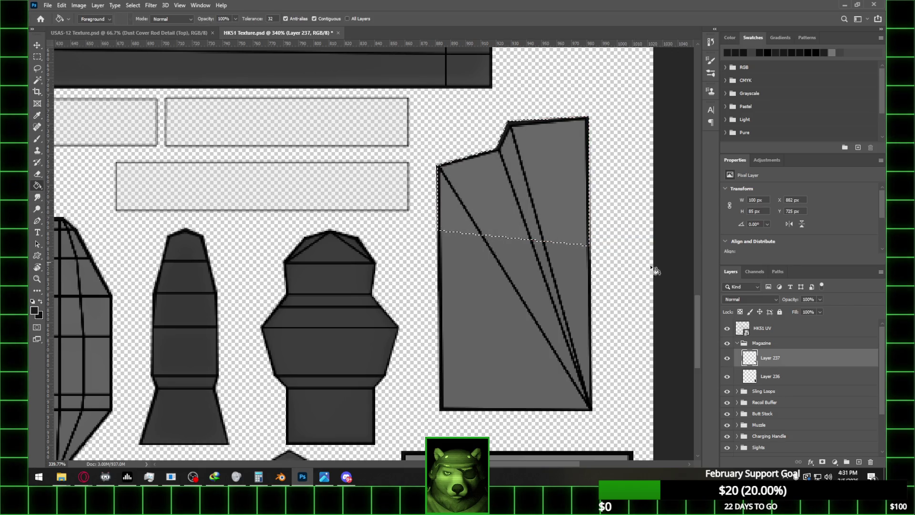
left_click(727, 327)
scroll(590, 279, "down", 1, "alt")
- Choose the Marquee tool and briefly check the magazine reference photo
key("m")
scroll(584, 192, "down", 3, "alt")
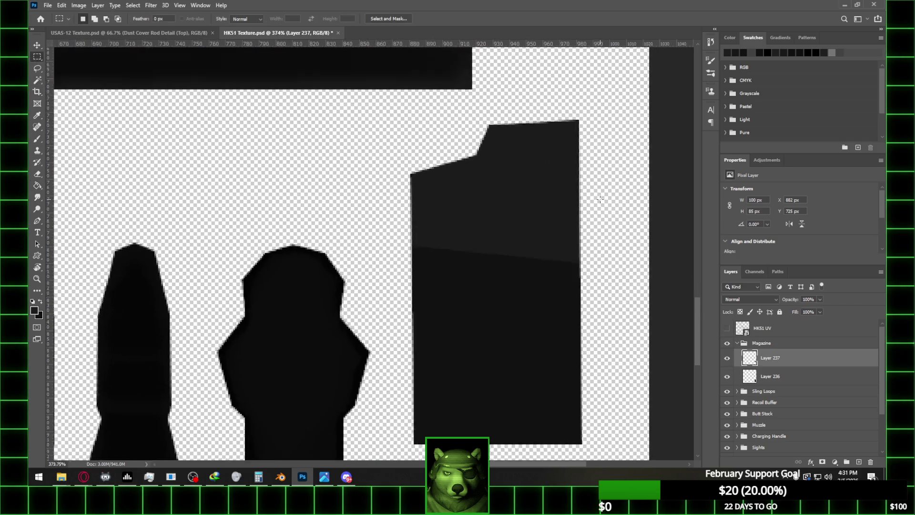
scroll(601, 179, "up", 3, "alt")
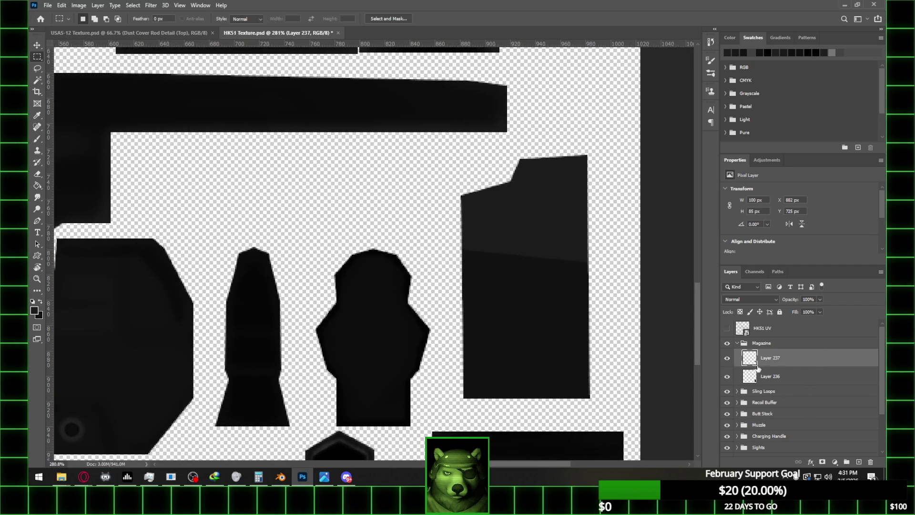
left_click(324, 477)
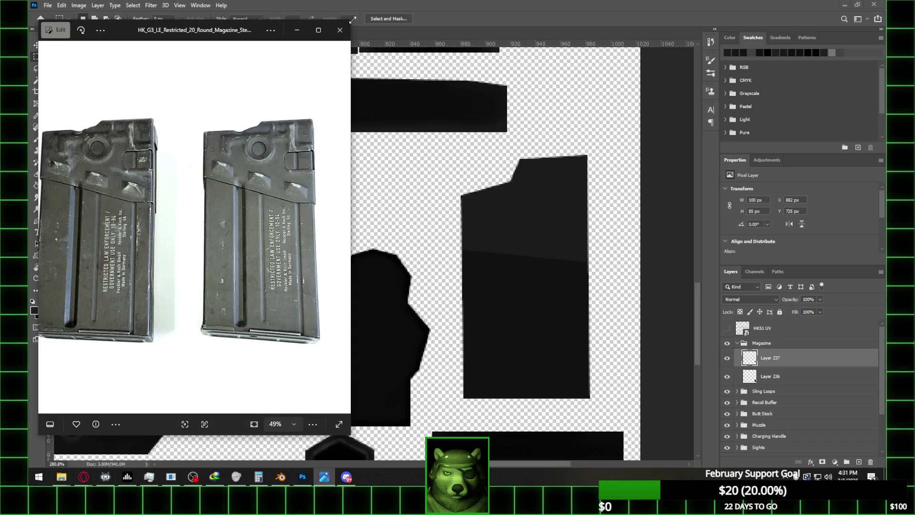
left_click(340, 32)
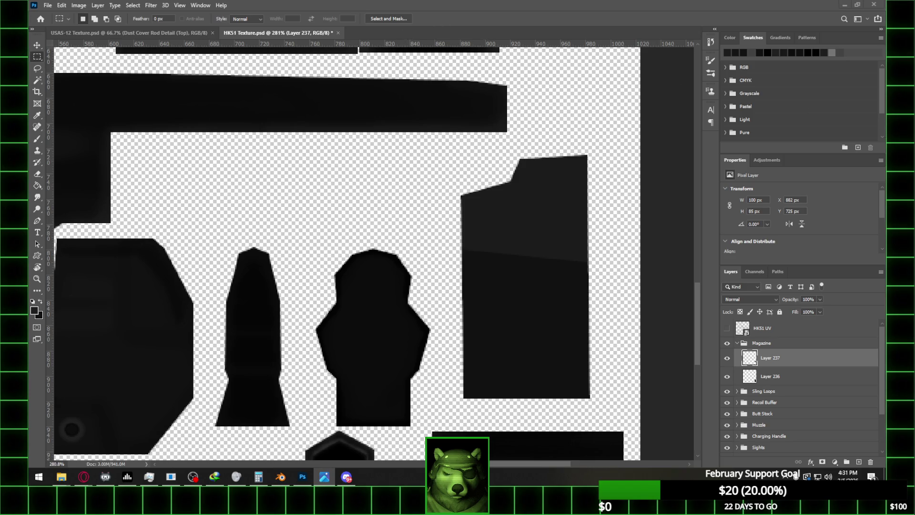
- Box-select the right-hand magazine with Object Selection, then go to USAS-12 Texture.psd
mouse_move(61, 477)
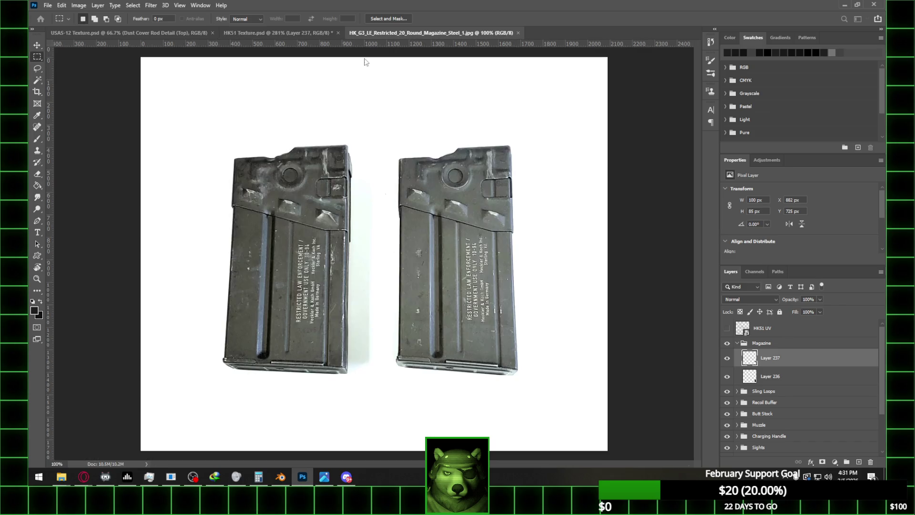
right_click(37, 57)
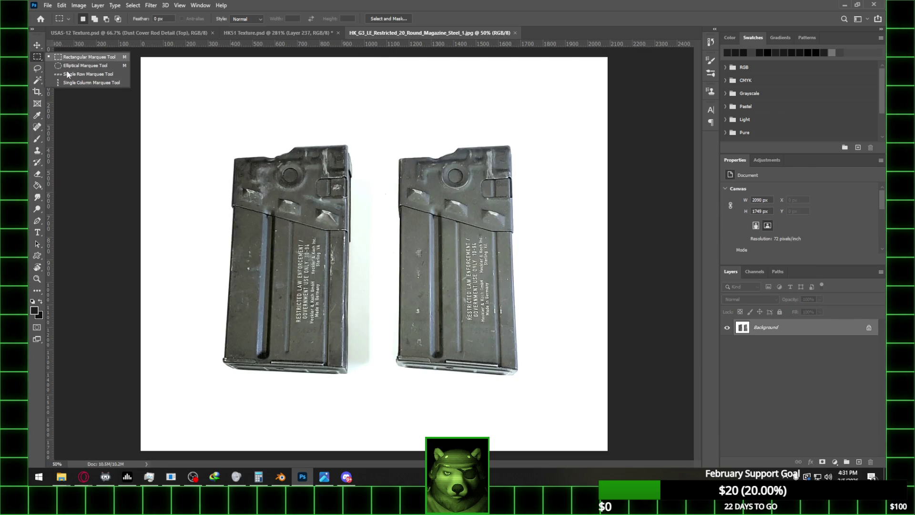
left_click(39, 72)
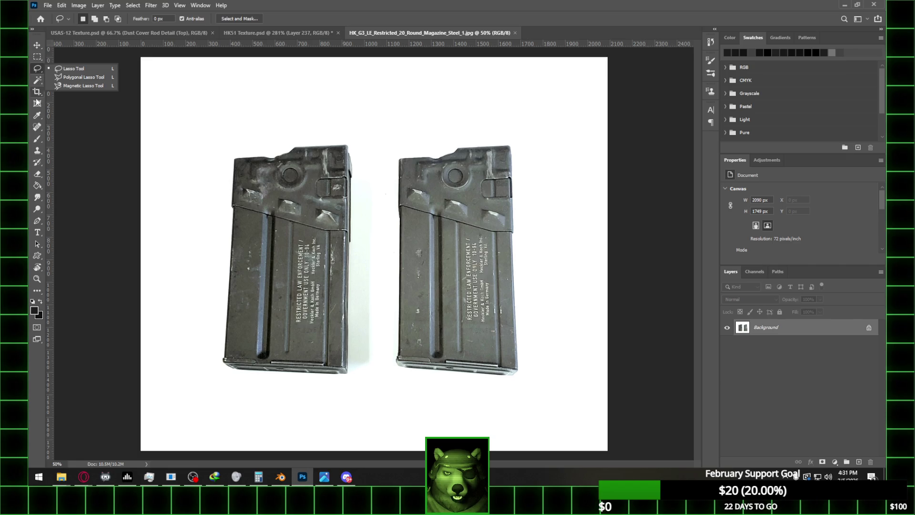
left_click(37, 80)
right_click(38, 82)
left_click(81, 80)
mouse_move(385, 123)
left_mouse_down()
mouse_move(535, 367)
mouse_move(537, 401)
left_mouse_up()
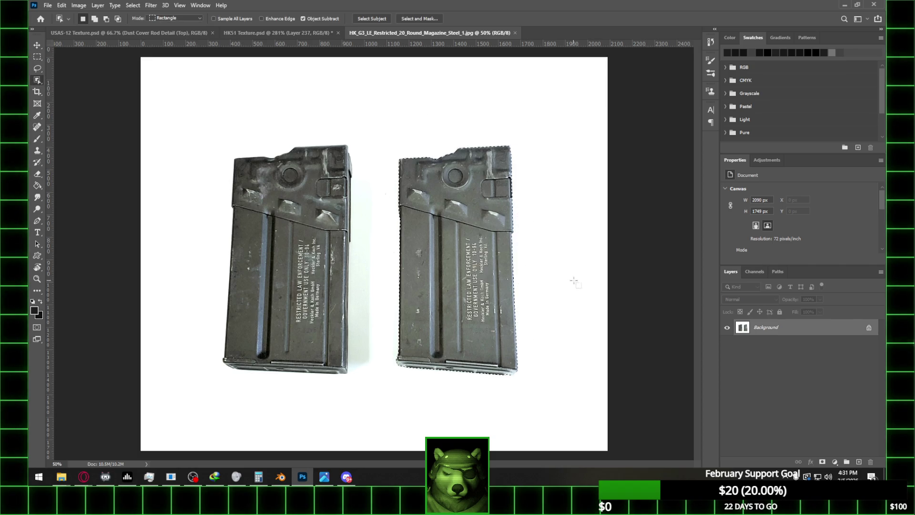
left_click(145, 33)
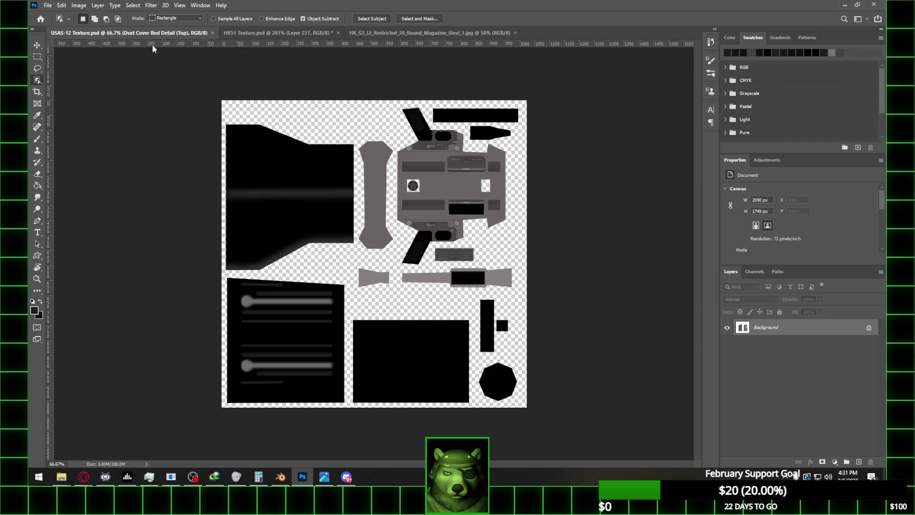
- Fill the slot selection with light grey on a new layer above Layer 237, then deselect
key("p")
left_click(292, 31)
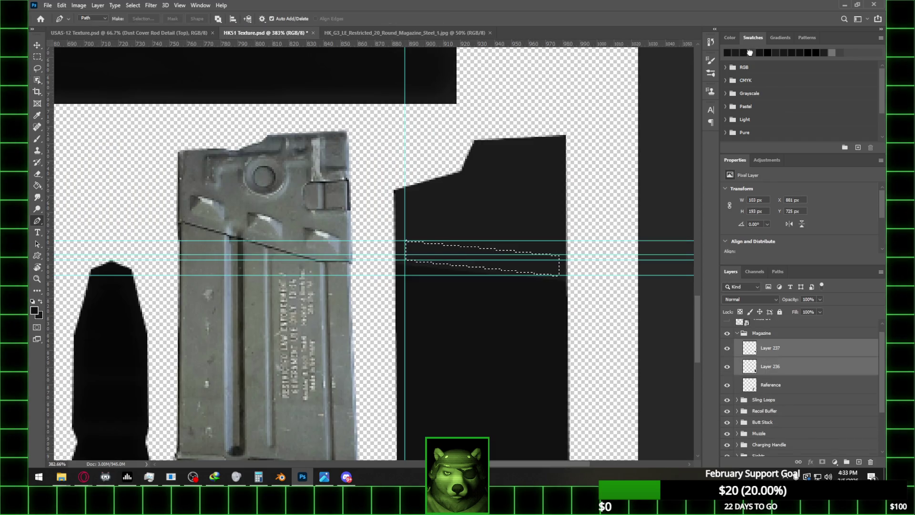
left_click(39, 187)
left_click(810, 348)
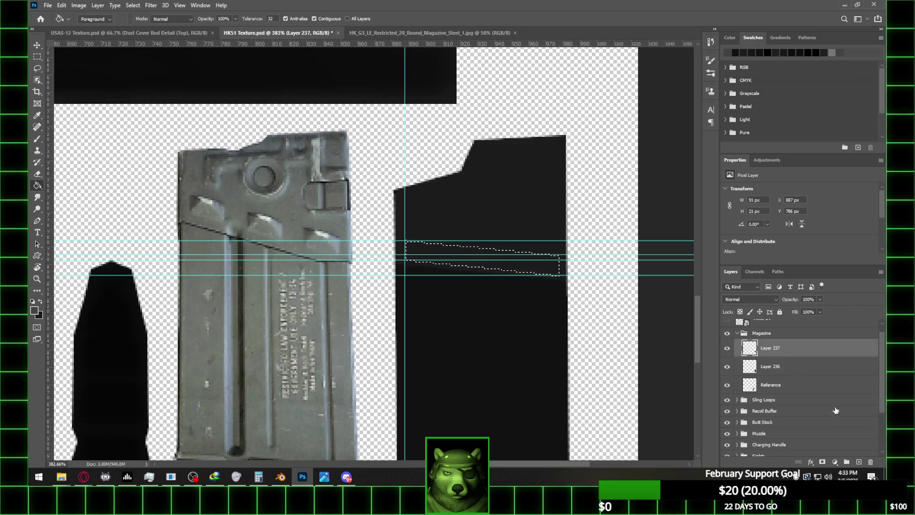
left_click(858, 462)
left_click(490, 257)
scroll(555, 268, "up", 1, "alt")
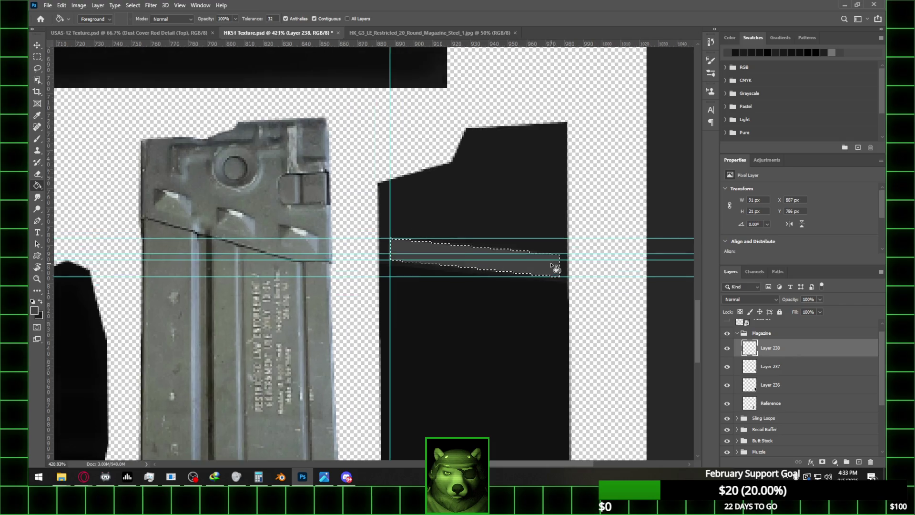
scroll(555, 268, "up", 1, "alt")
key("m")
key("ctrl+d")
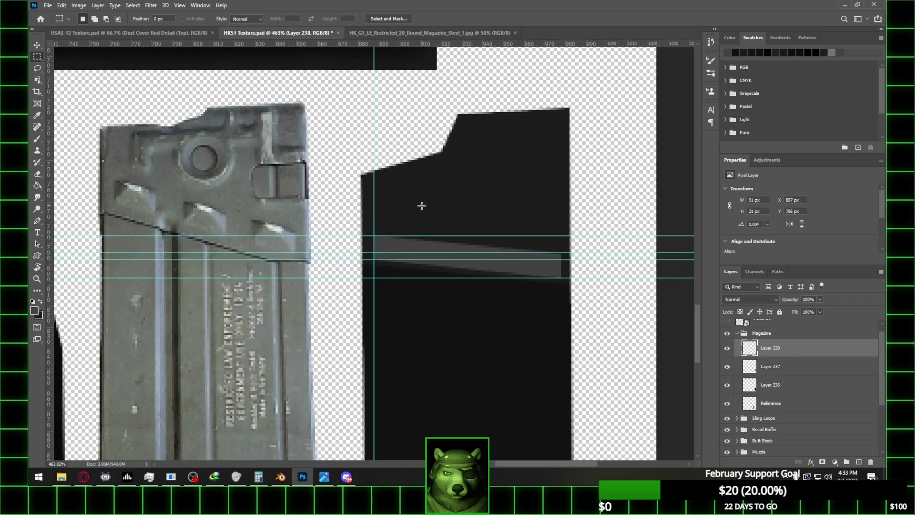
- Set up vertical guides across the light strip at roughly x 887, 917, 939 and 952 px
key("e")
key("bracketleft")
key("bracketleft")
key("bracketleft")
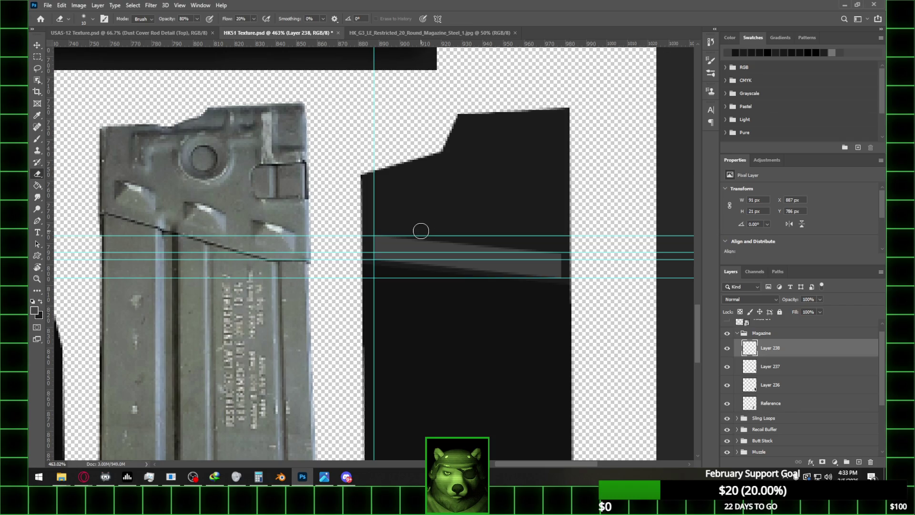
left_click_drag(50, 128, 417, 136)
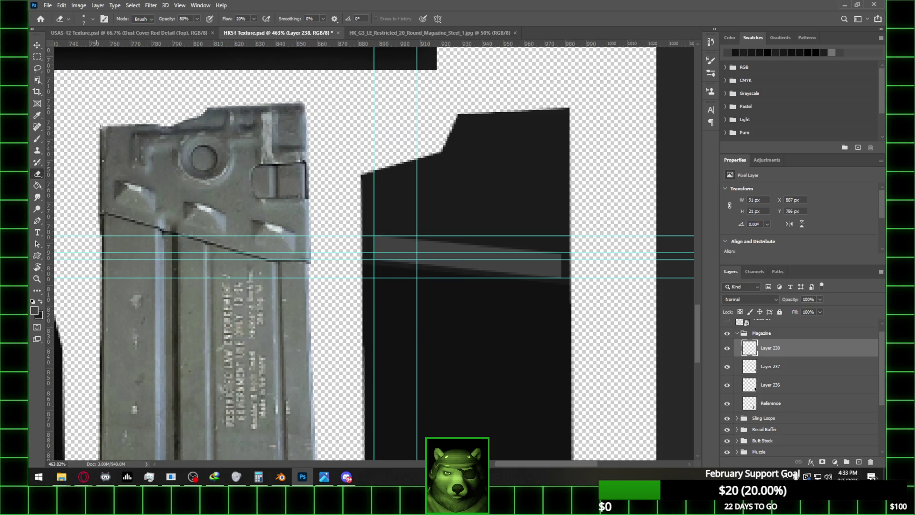
left_click_drag(51, 121, 421, 129)
left_click_drag(50, 125, 486, 129)
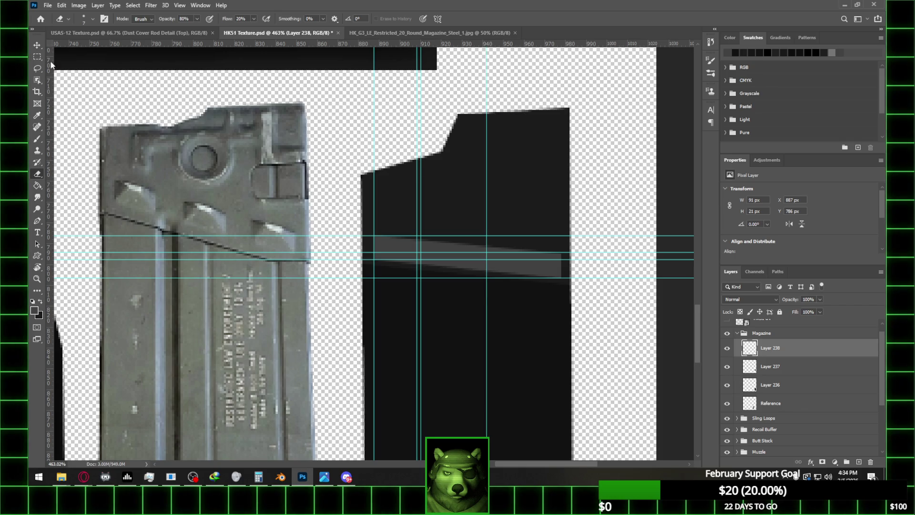
left_click(40, 47)
left_click_drag(419, 165, 484, 171)
left_click_drag(46, 126, 508, 147)
scroll(462, 232, "down", 1, "alt")
scroll(461, 233, "up", 1, "alt")
scroll(432, 240, "down", 1, "alt")
- Erase vertical sections of the grey strip between the guides with a Hard Round eraser
key("e")
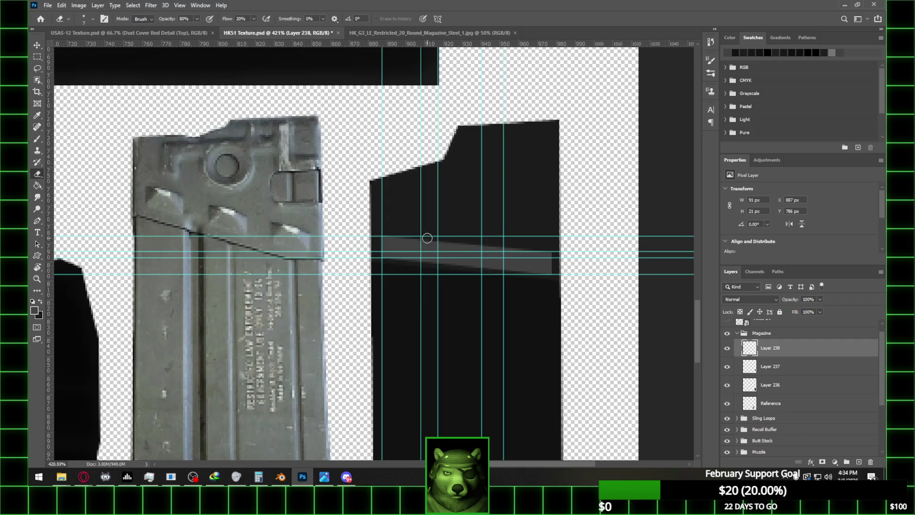
key("bracketright")
left_click(92, 19)
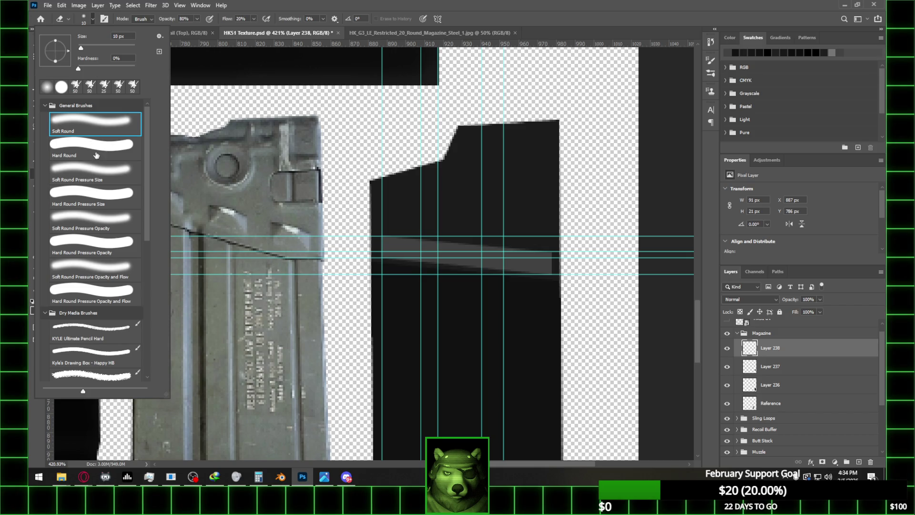
double_click(95, 158)
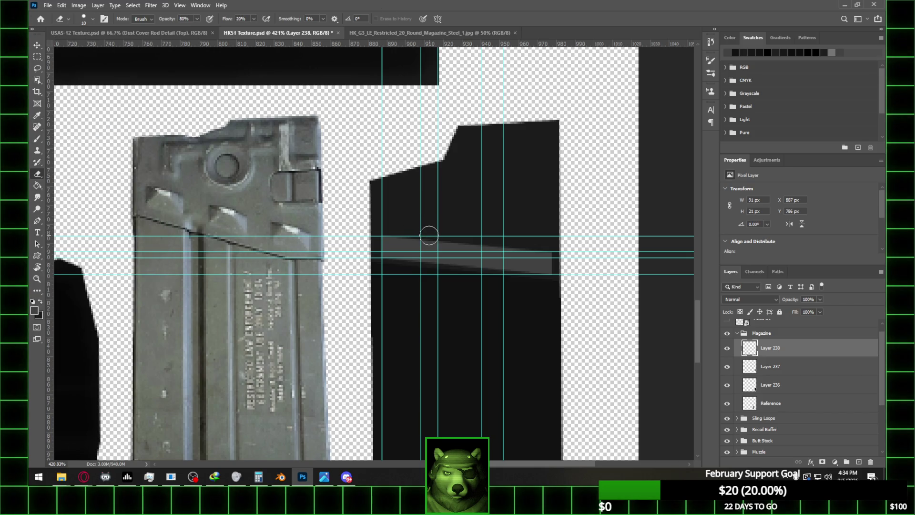
left_click_drag(429, 236, 426, 298)
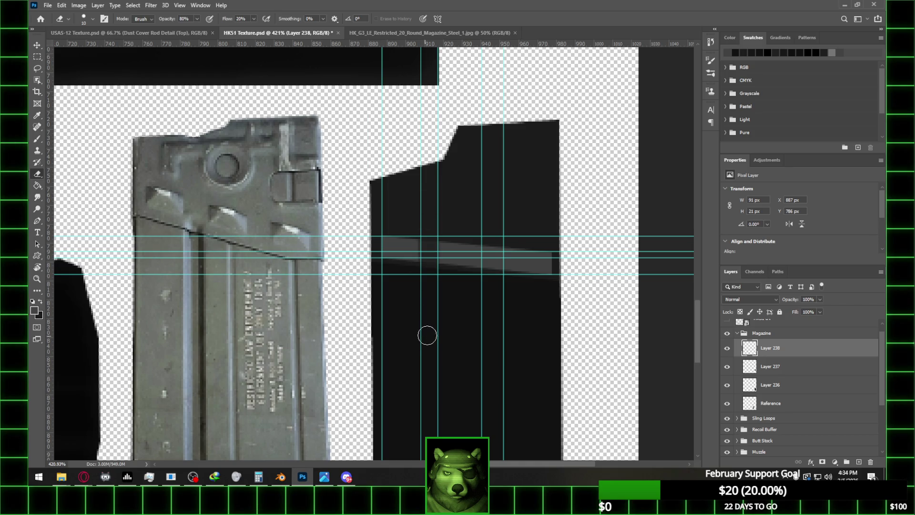
left_click_drag(492, 245, 495, 302)
mouse_move(495, 254)
left_mouse_down()
mouse_move(486, 363)
mouse_move(494, 241)
left_mouse_up()
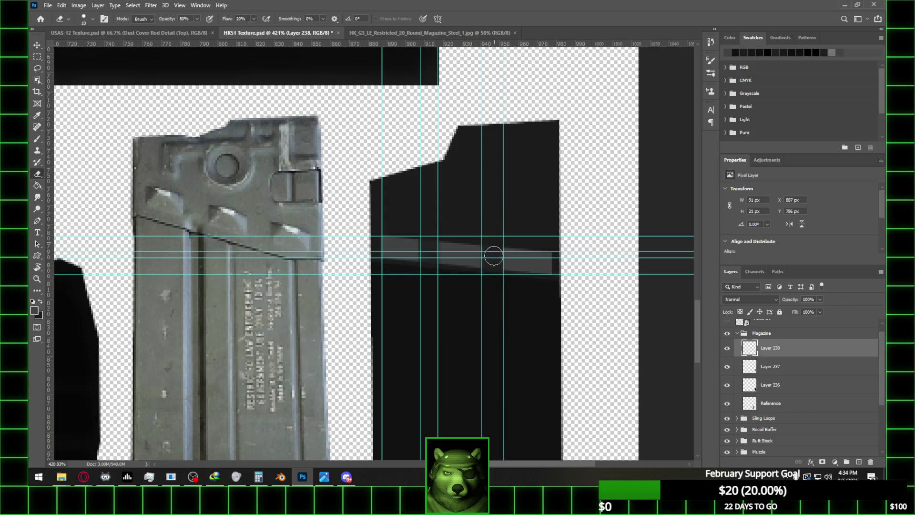
scroll(493, 206, "down", 3, "alt")
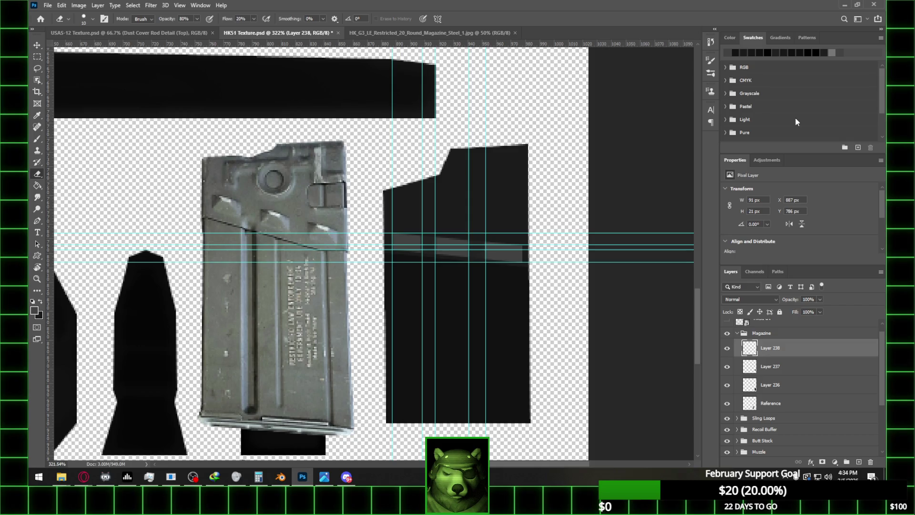
- Hide Layer 238 to compare the texture without the highlight
left_click(727, 349)
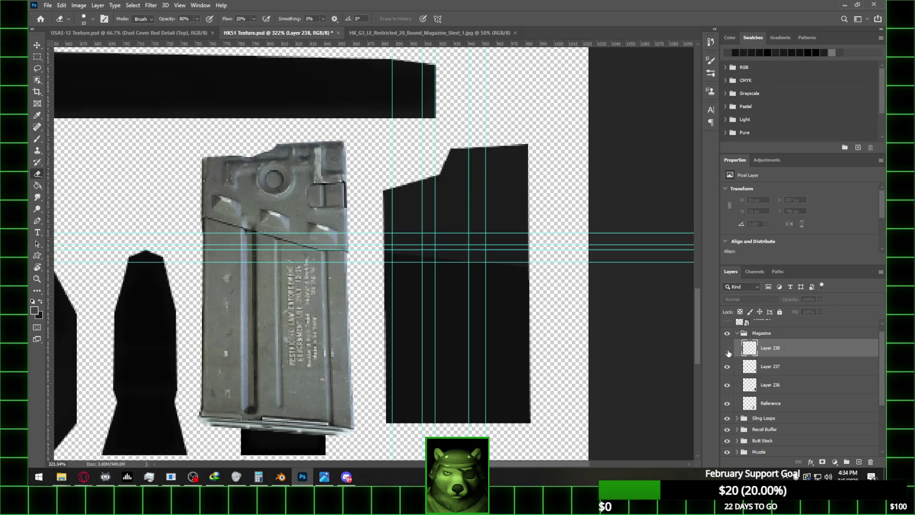
scroll(470, 221, "down", 3, "alt")
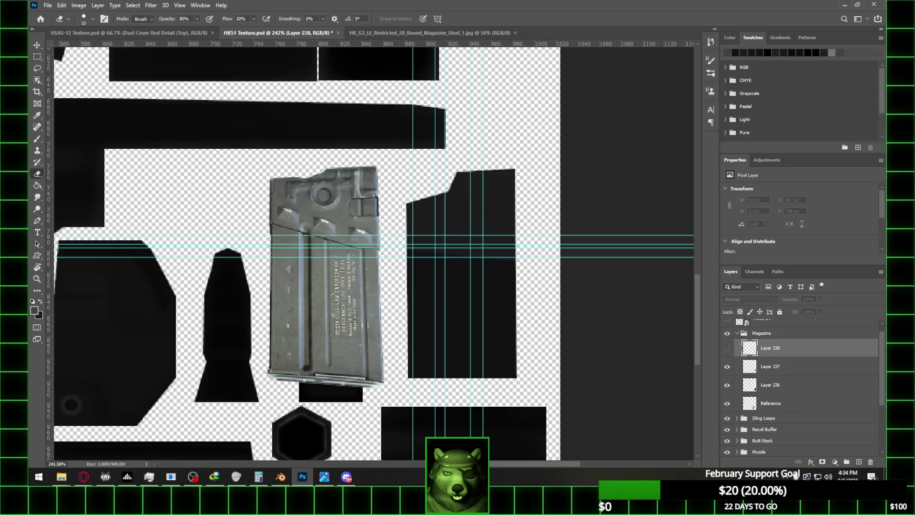
left_click(193, 476)
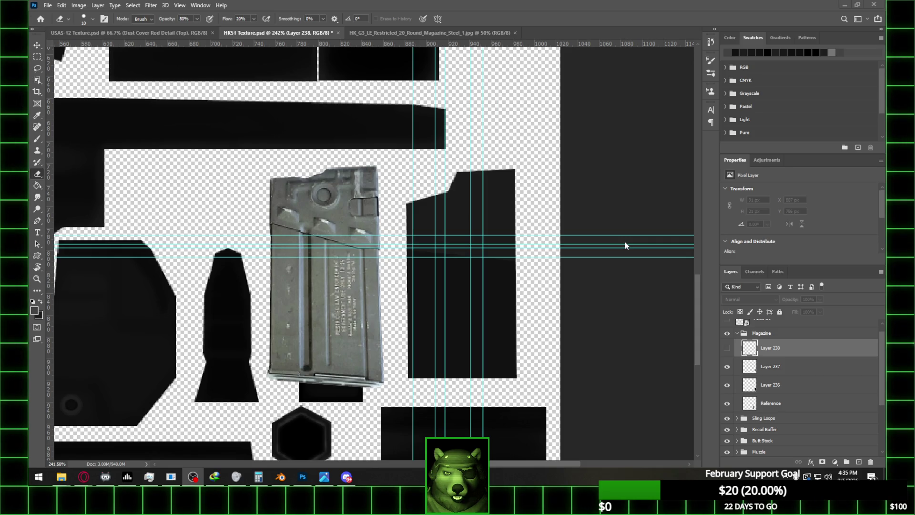
scroll(530, 246, "down", 2)
scroll(531, 247, "down", 3, "alt")
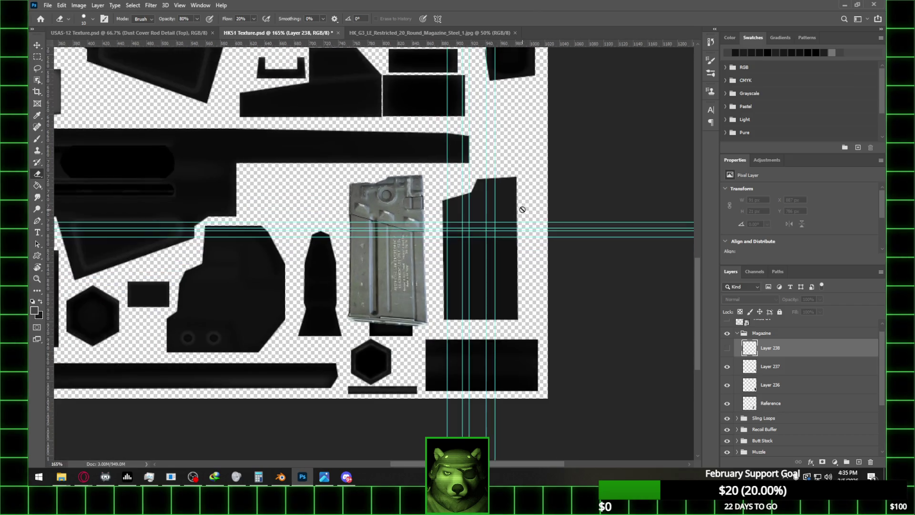
scroll(523, 210, "up", 3, "alt")
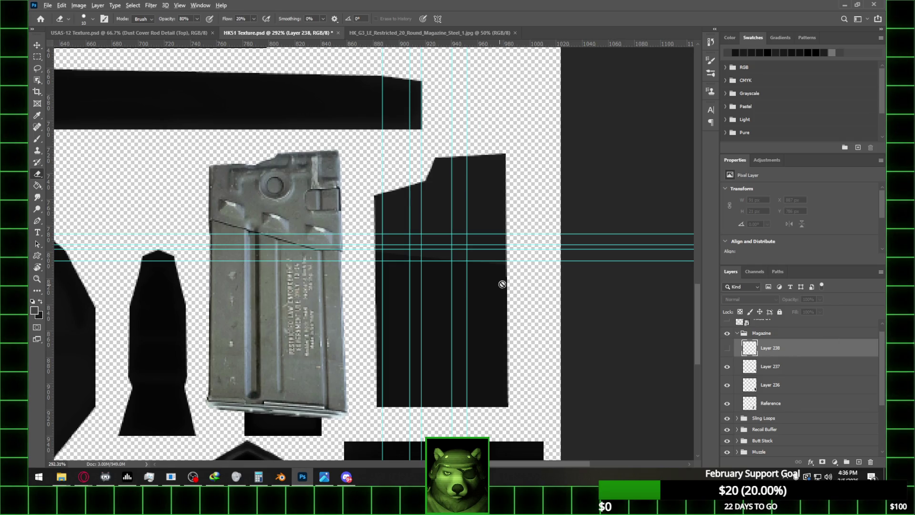
scroll(560, 272, "down", 3, "alt")
scroll(570, 271, "up", 2, "alt")
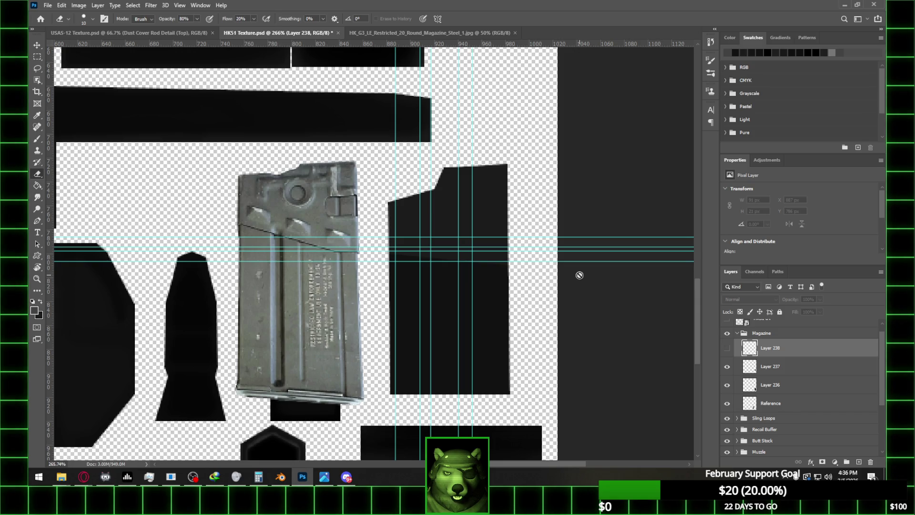
- Clear all guides from the canvas and hide Layer 237's shading
left_click(180, 5)
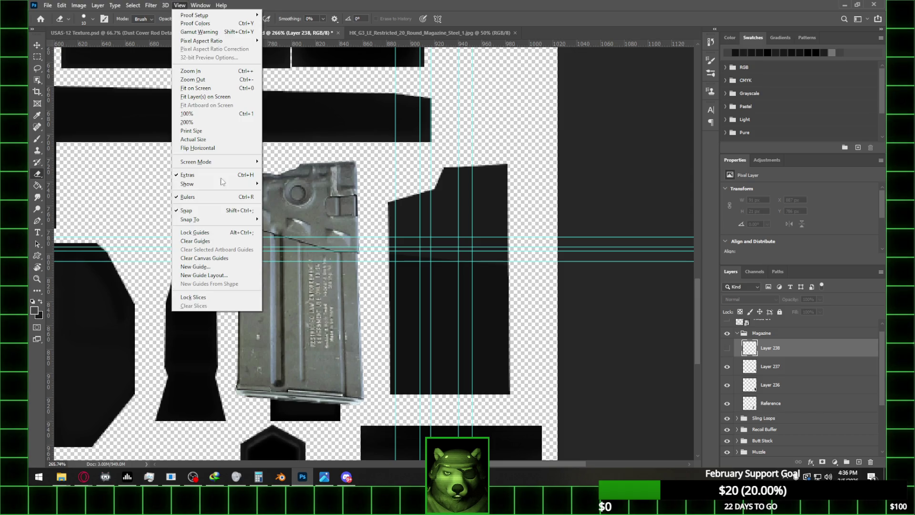
left_click(200, 243)
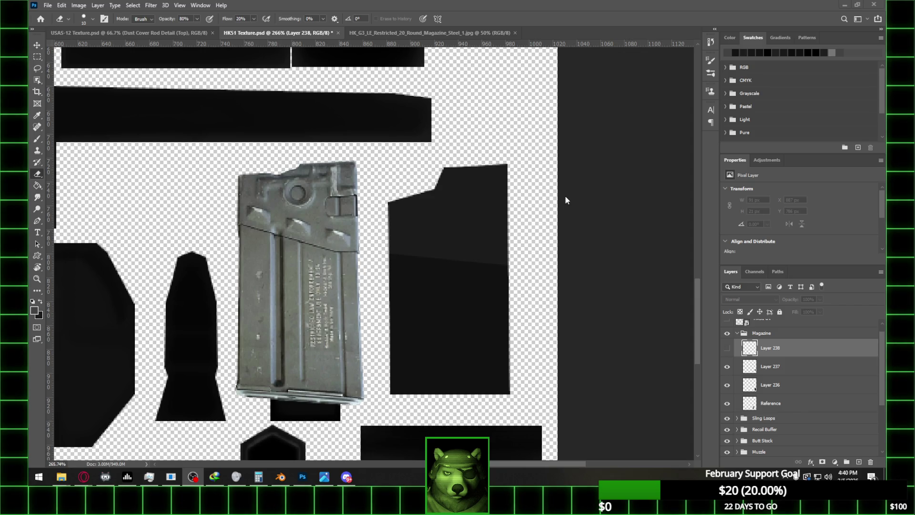
left_click(578, 71)
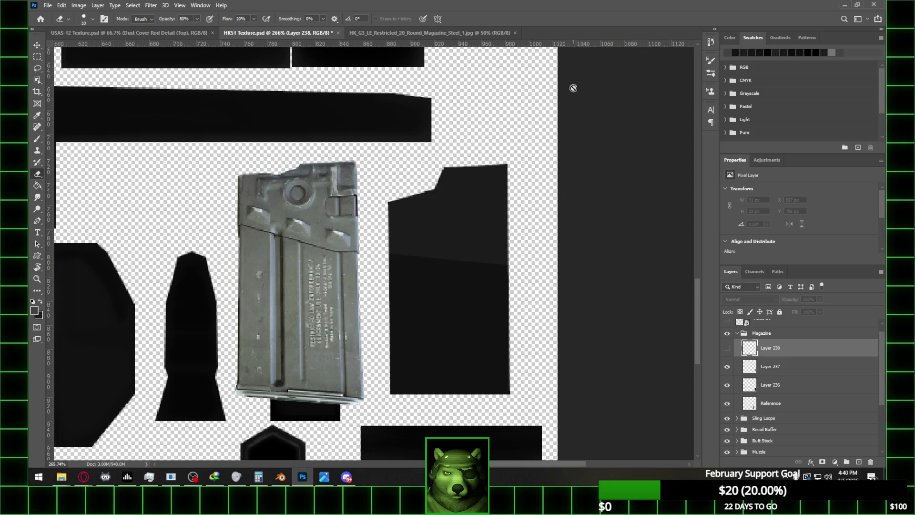
scroll(477, 255, "down", 2, "alt")
scroll(484, 252, "up", 2, "alt")
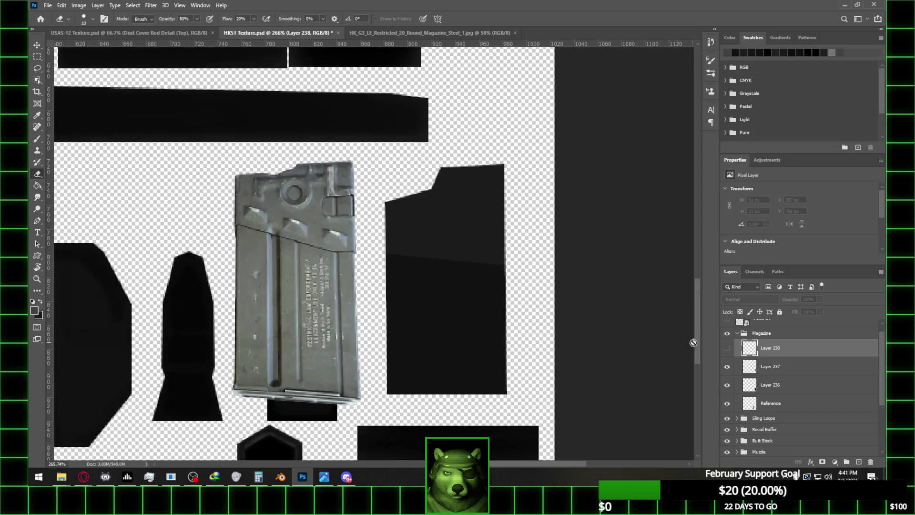
left_click(727, 367)
scroll(394, 231, "down", 1, "alt")
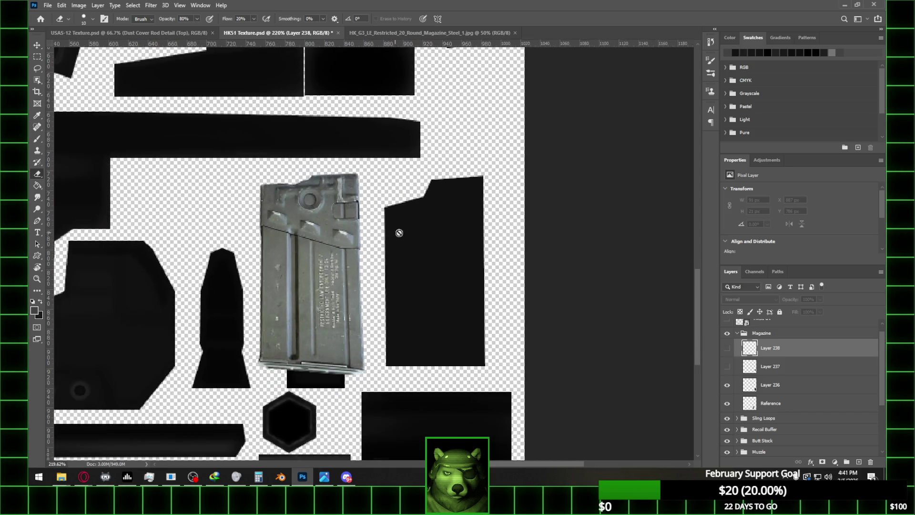
scroll(455, 244, "up", 1, "alt")
left_click(280, 476)
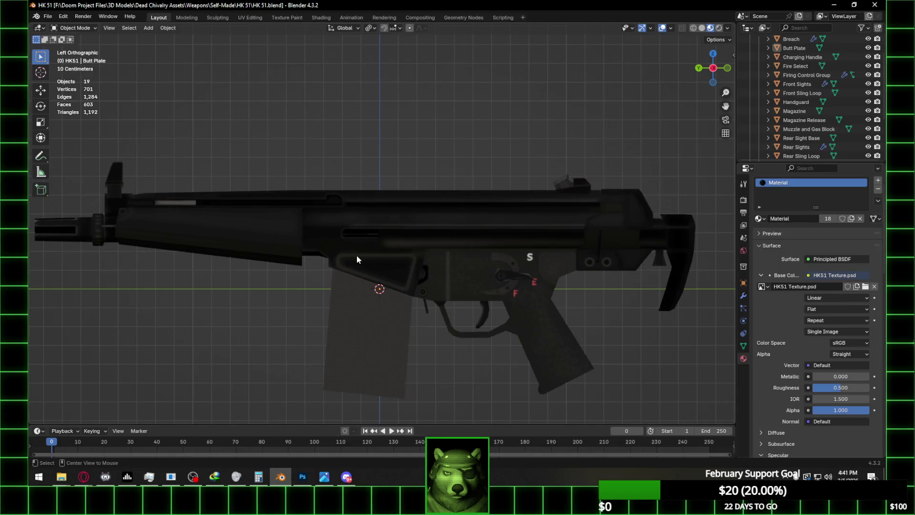
- Put the magazine in Edit Mode in the UV Editing workspace with all its faces selected
left_click(367, 317)
key("Tab")
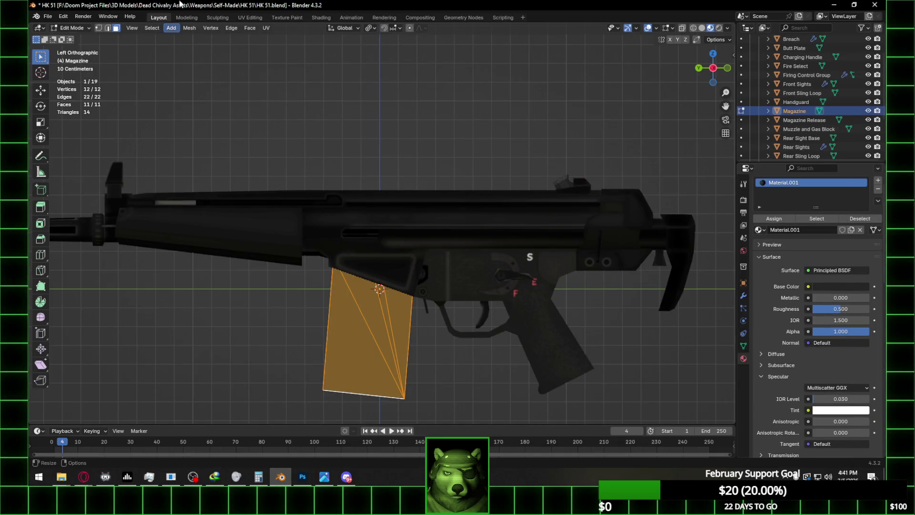
left_click(251, 18)
scroll(288, 241, "down", 4)
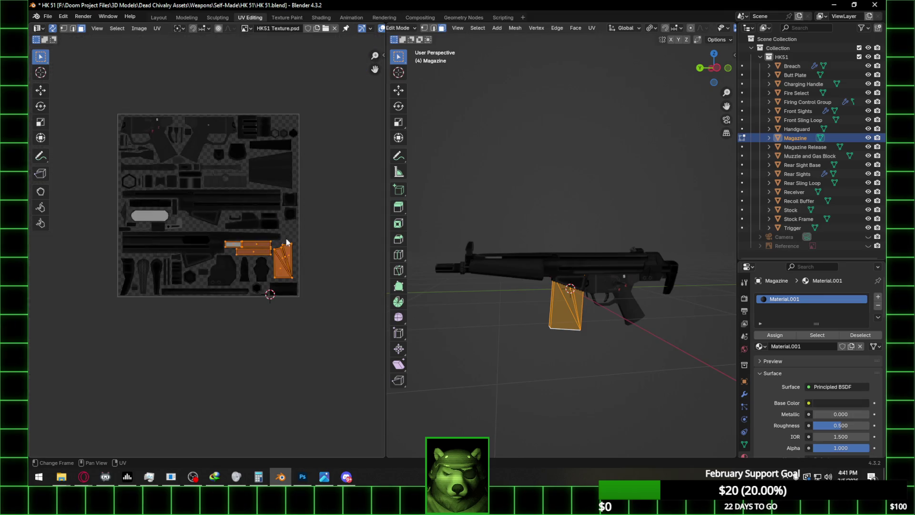
middle_click_drag(282, 248, 239, 268)
scroll(238, 268, "up", 6)
left_click_drag(291, 219, 342, 382)
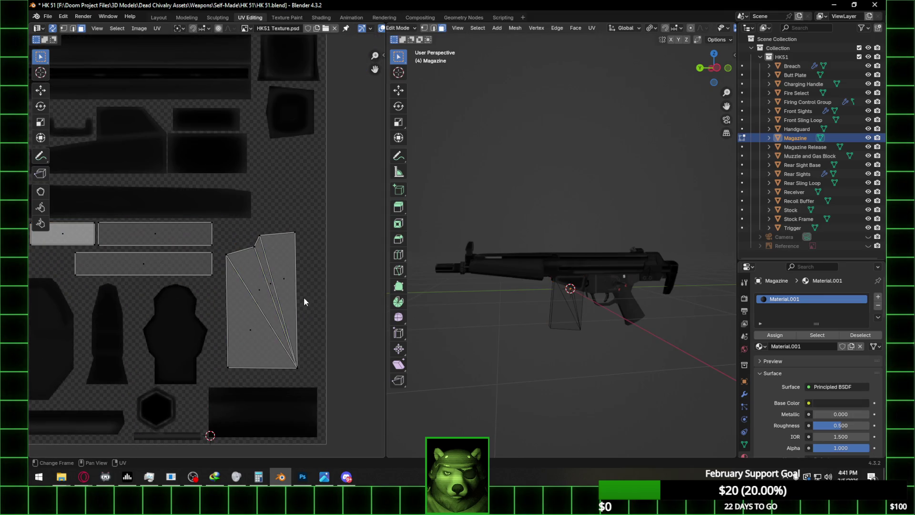
key("a")
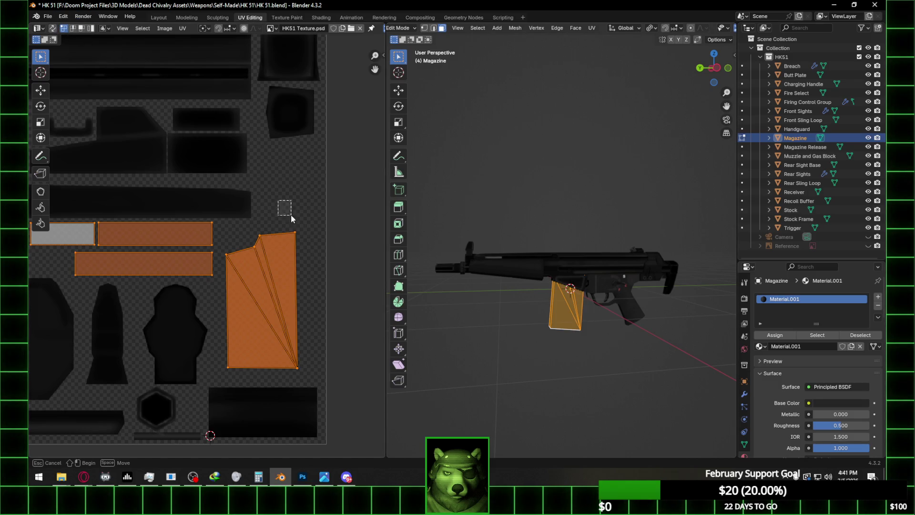
- Straighten and vertically align the magazine island's right edge, then select its left edge
left_click_drag(284, 207, 335, 371)
right_click(304, 297)
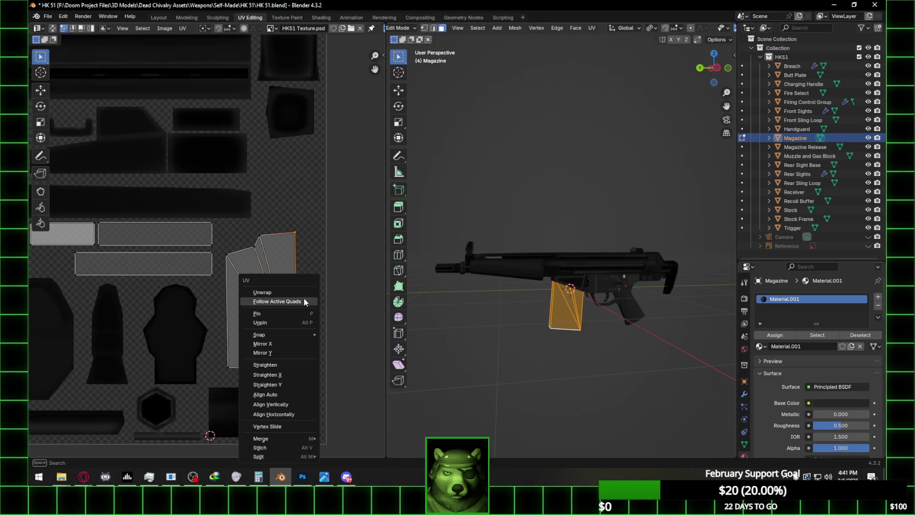
left_click(297, 376)
scroll(270, 368, "up", 2)
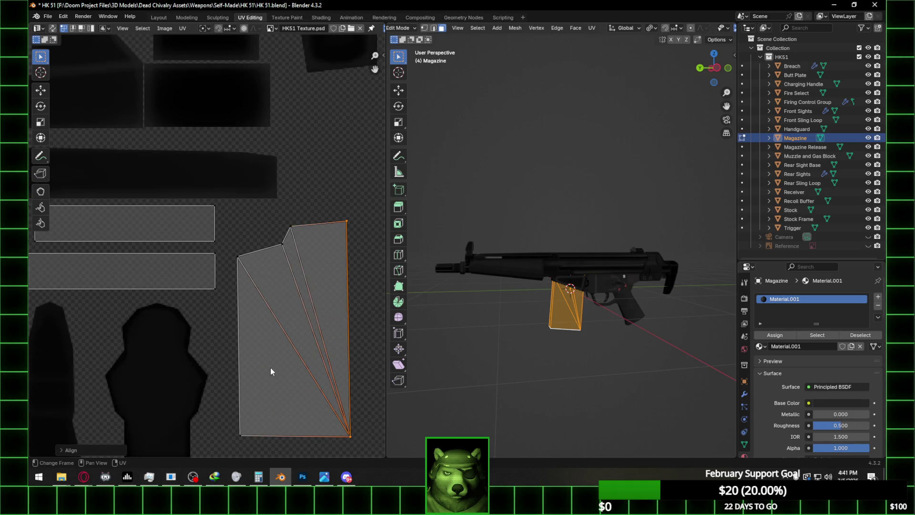
middle_click_drag(315, 343, 283, 282)
left_click_drag(309, 122, 355, 378)
right_click(336, 268)
left_click(331, 282)
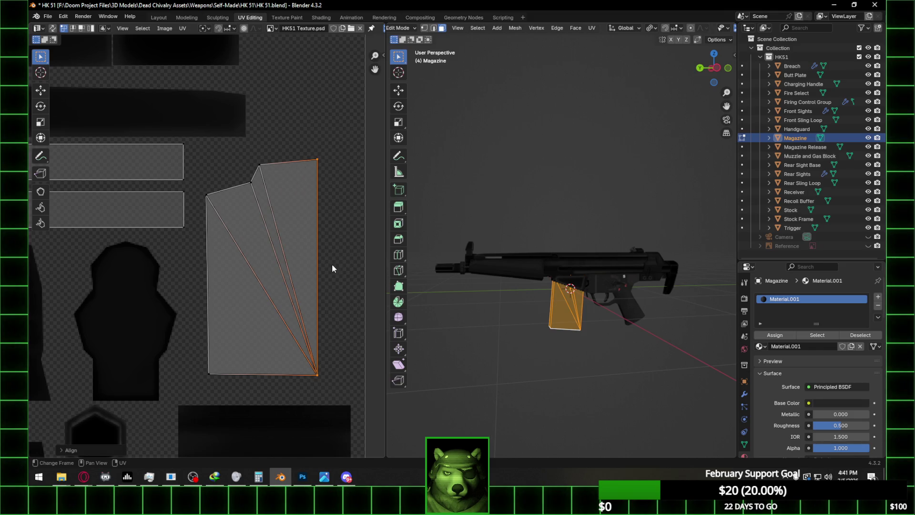
left_click_drag(188, 218, 224, 377)
right_click(213, 268)
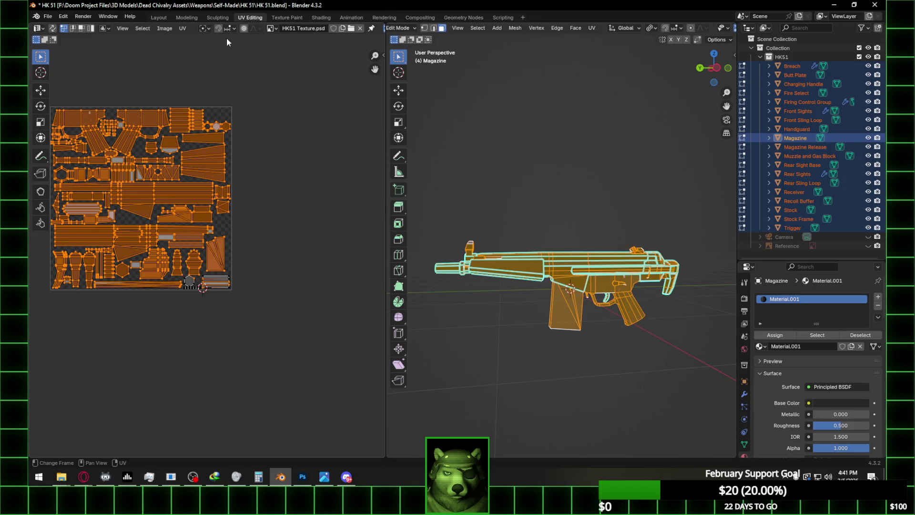
- Export the UV layout over HK51 UV.png in the HK 51 texture folder
left_click(183, 29)
left_click(213, 295)
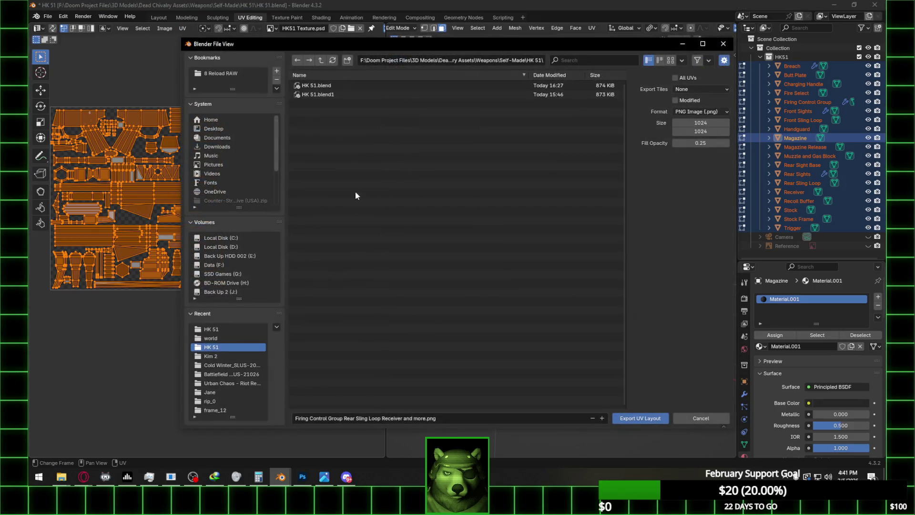
left_click(212, 329)
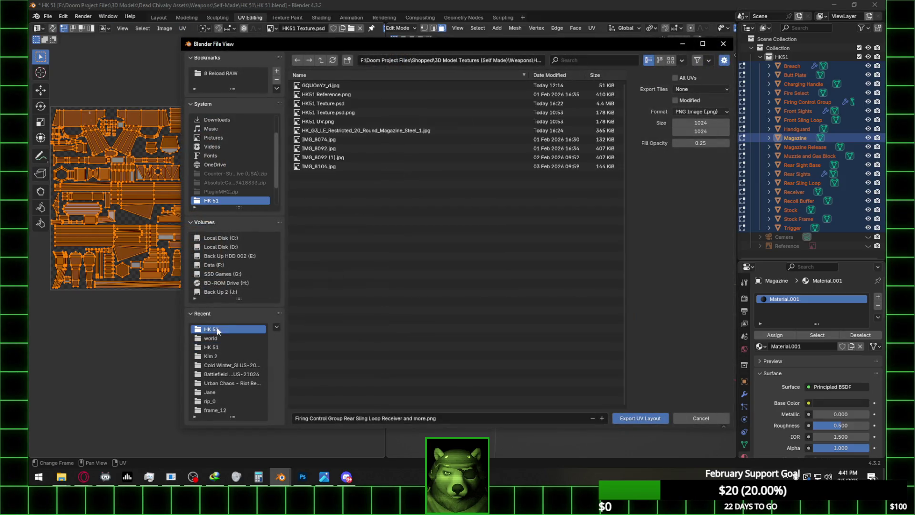
double_click(343, 122)
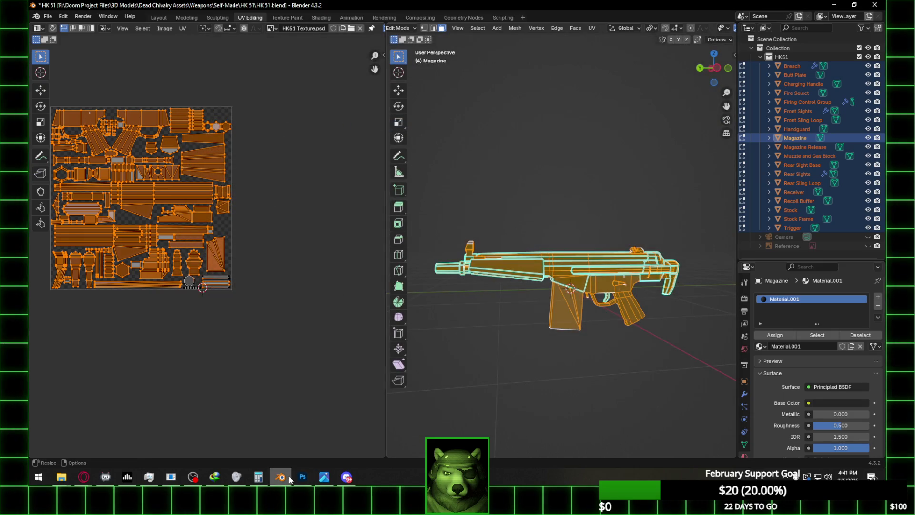
- Delete the old HKS1 UV layer from the Photoshop texture
left_click(302, 476)
scroll(828, 329, "up", 1)
left_click(821, 329)
left_click(871, 462)
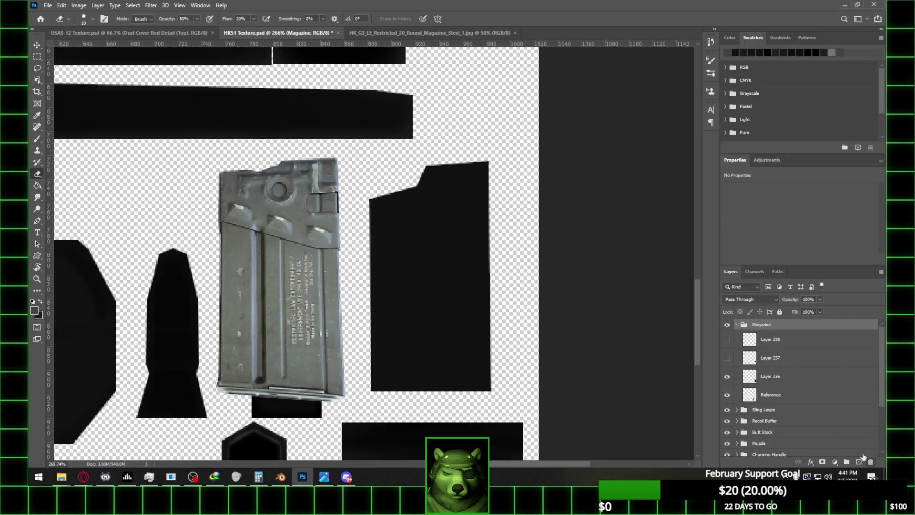
- Place the exported UV layout at X 512 px and Y 512 px and commit it
mouse_move(72, 484)
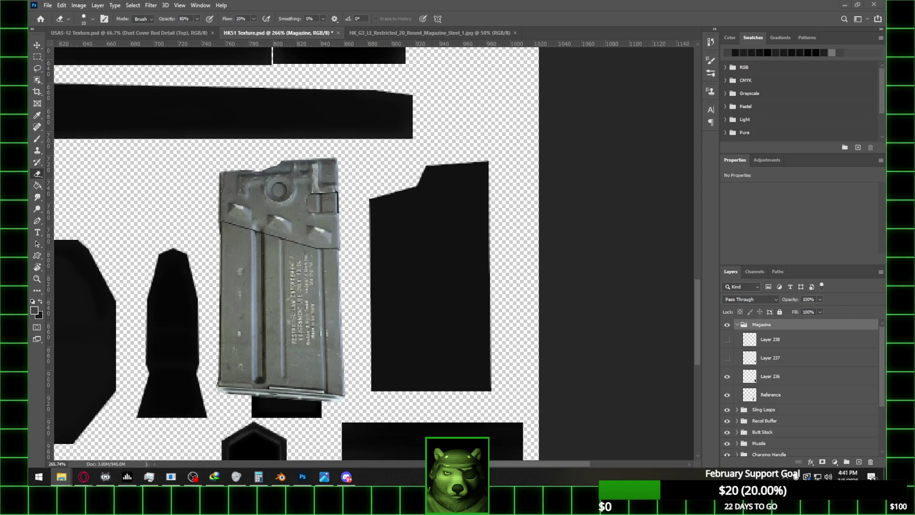
left_click_drag(400, 241, 384, 249)
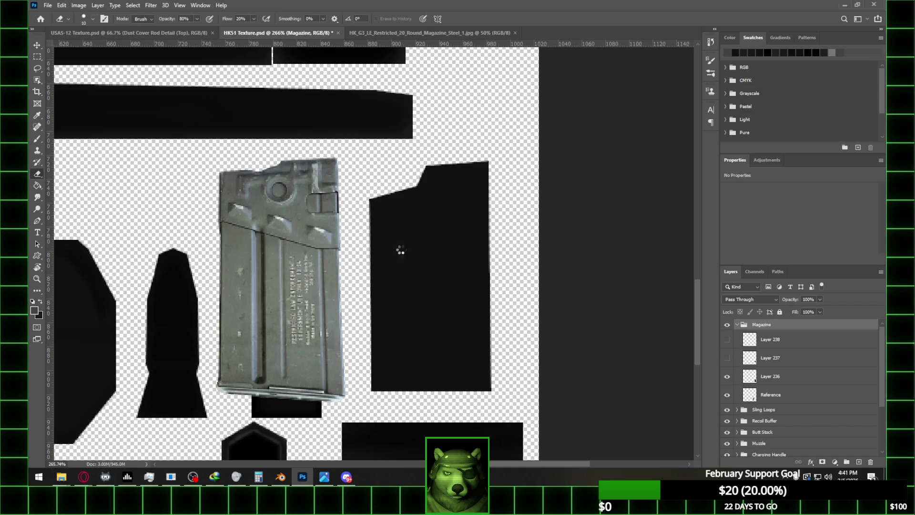
type("512")
key("Return")
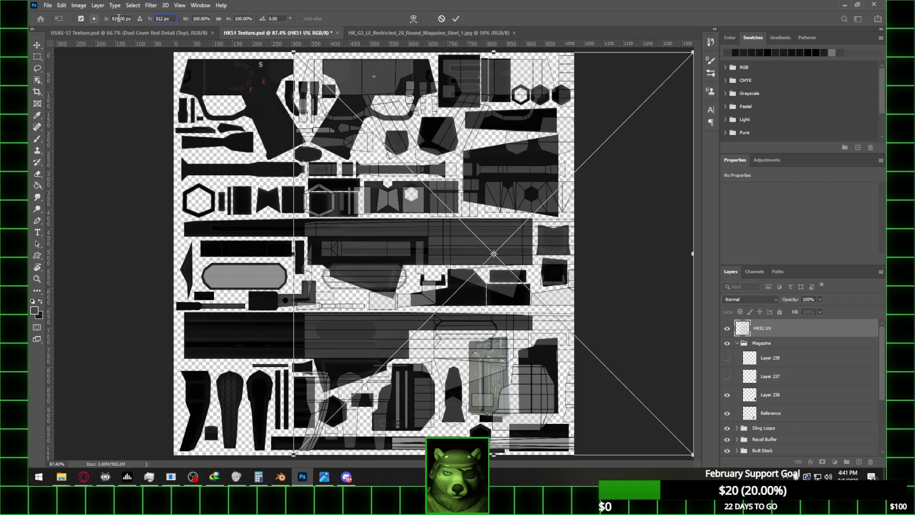
double_click(126, 18)
type("512")
key("Return")
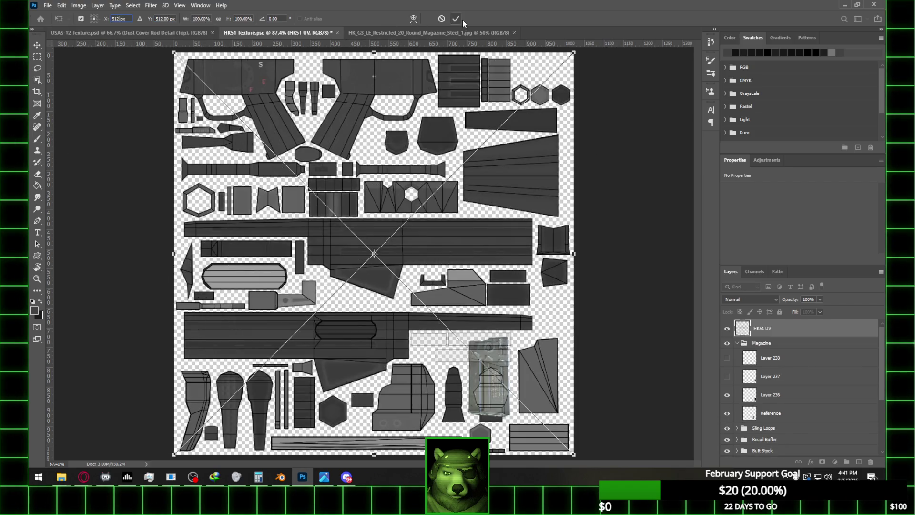
left_click(456, 18)
- Delete Layers 236, 237 and 238 from the Magazine group
key("e")
scroll(582, 321, "up", 5, "alt")
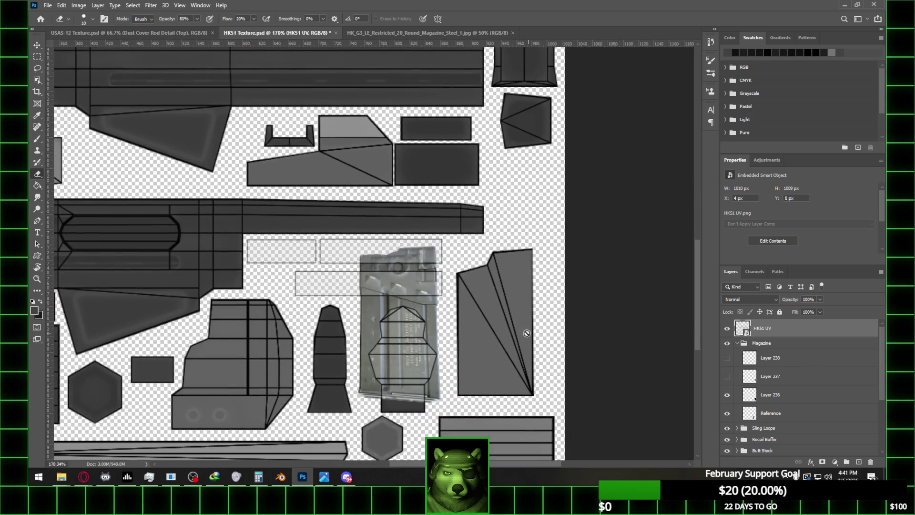
scroll(526, 333, "up", 4, "alt")
left_click(798, 358)
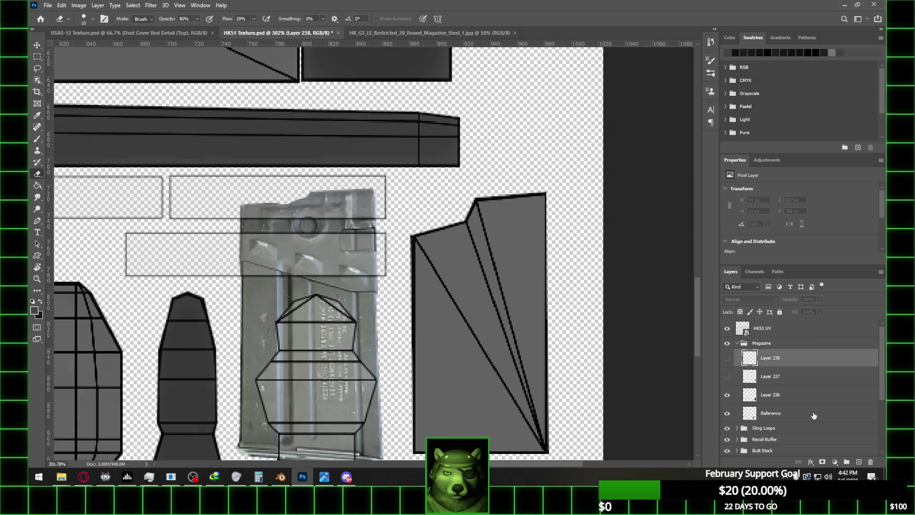
left_click(813, 412, "shift")
left_click(810, 409, "ctrl")
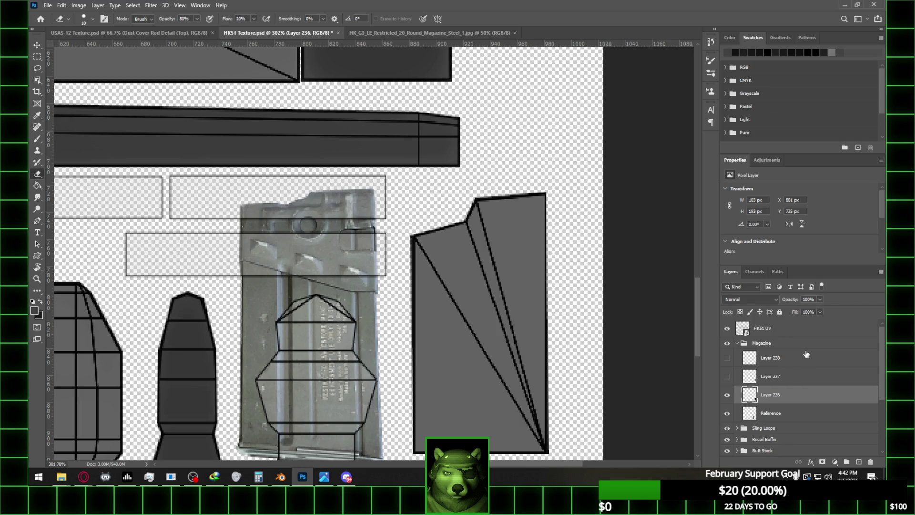
left_click(870, 461)
scroll(471, 275, "down", 2, "alt")
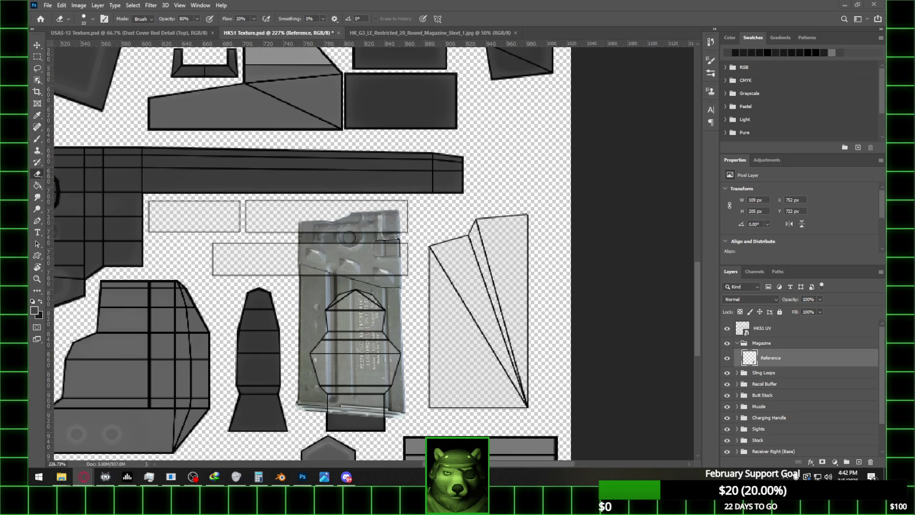
- Paste the photo into a new document, select the magazine, and close the USAS-12 texture
left_click(48, 6)
left_click(62, 16)
left_click(551, 109)
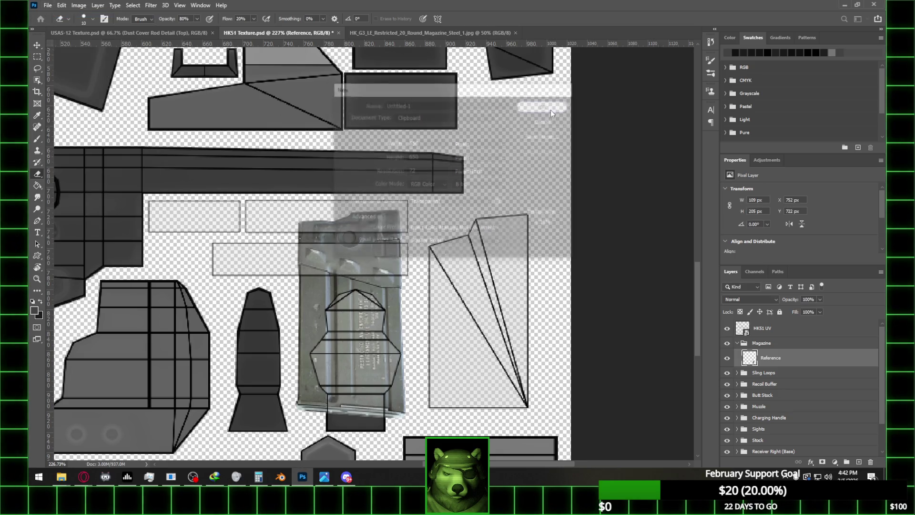
key("ctrl+v")
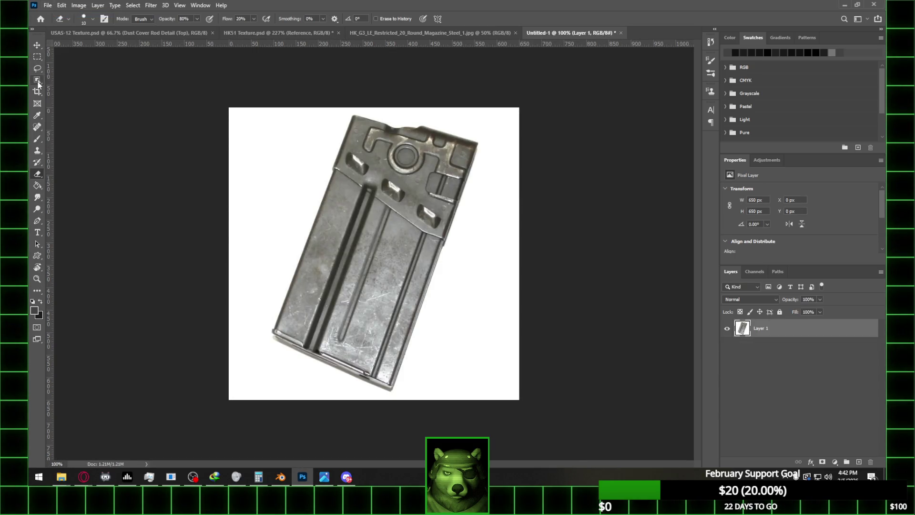
left_click(38, 81)
left_click_drag(225, 92, 530, 423)
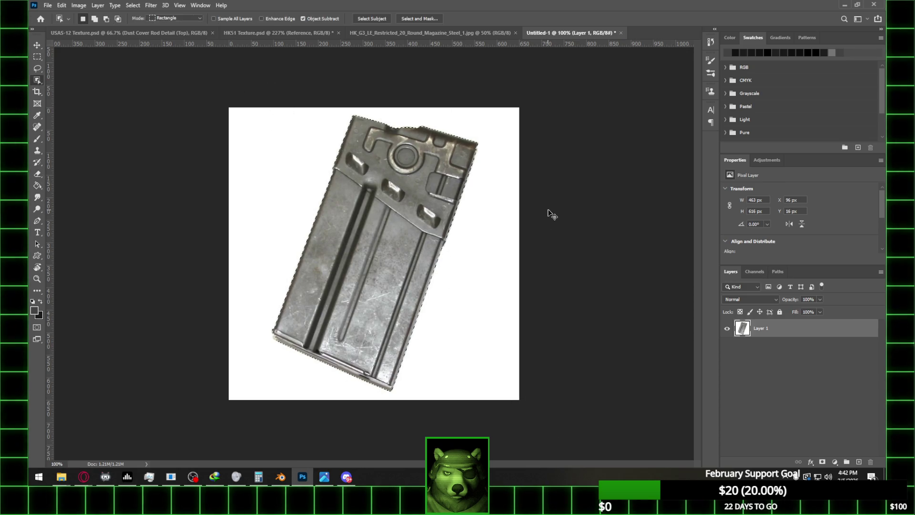
left_click(103, 33)
scroll(813, 391, "down", 5)
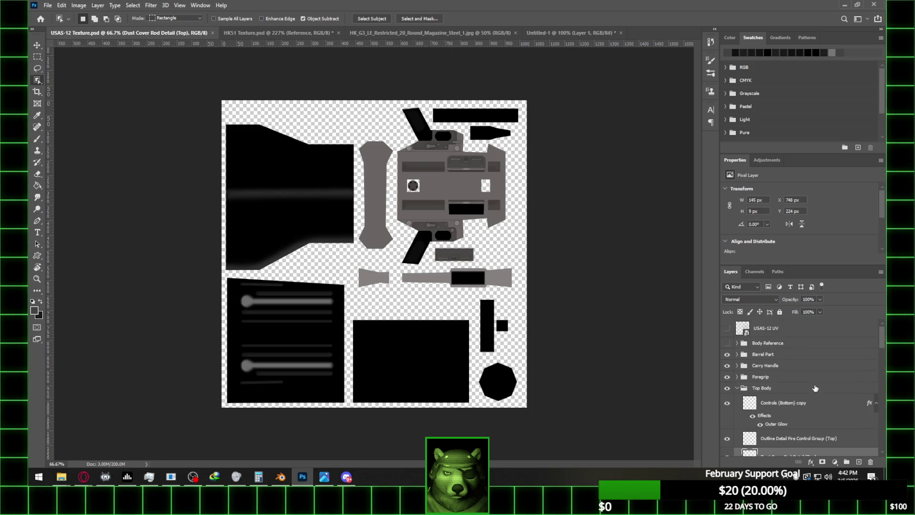
left_click(213, 33)
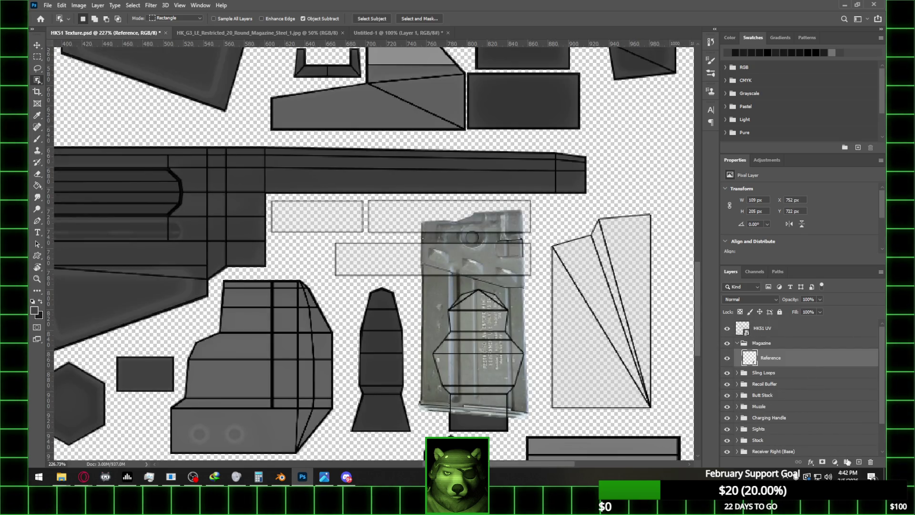
- Paste the magazine photo into the HK51 texture and move it roughly over the island, snapping off
key("ctrl+v")
key("ctrl+t")
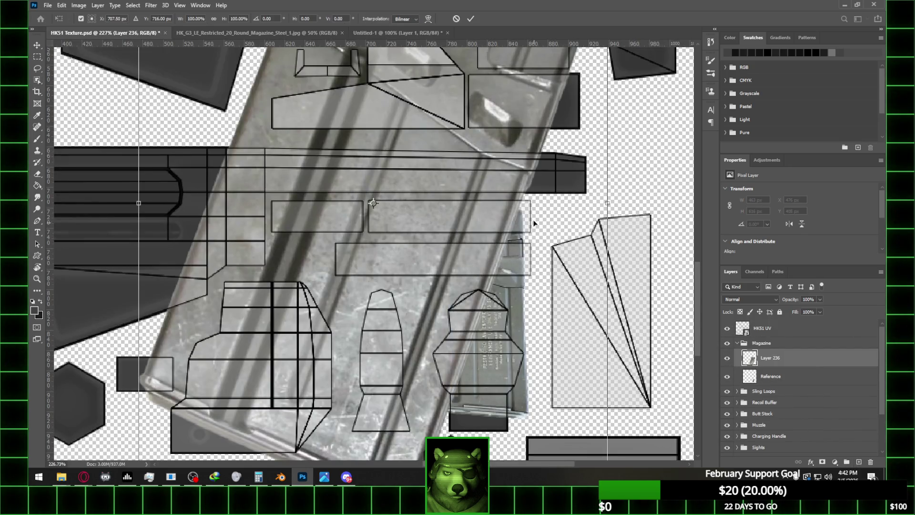
scroll(522, 201, "down", 5, "alt")
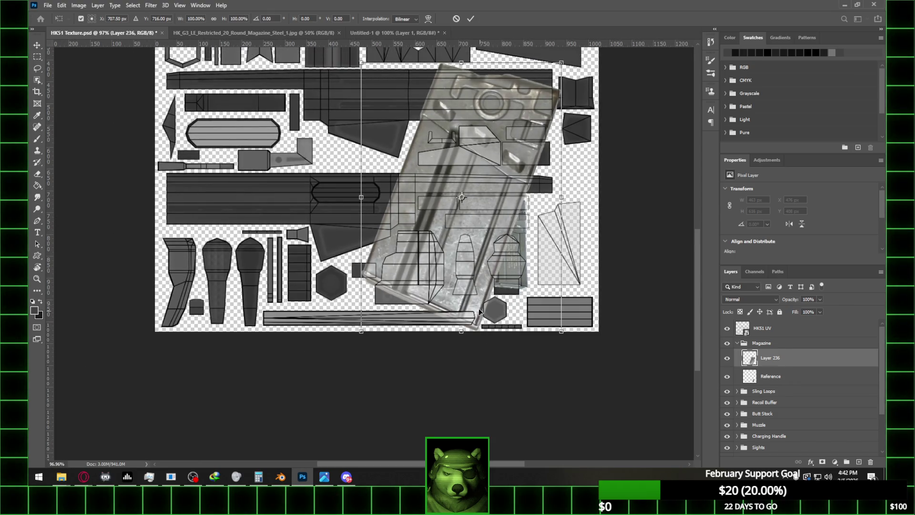
left_click_drag(462, 198, 477, 328)
mouse_move(483, 170)
left_mouse_down()
mouse_move(572, 222)
mouse_move(604, 123)
mouse_move(588, 124)
left_mouse_up()
left_click(179, 5)
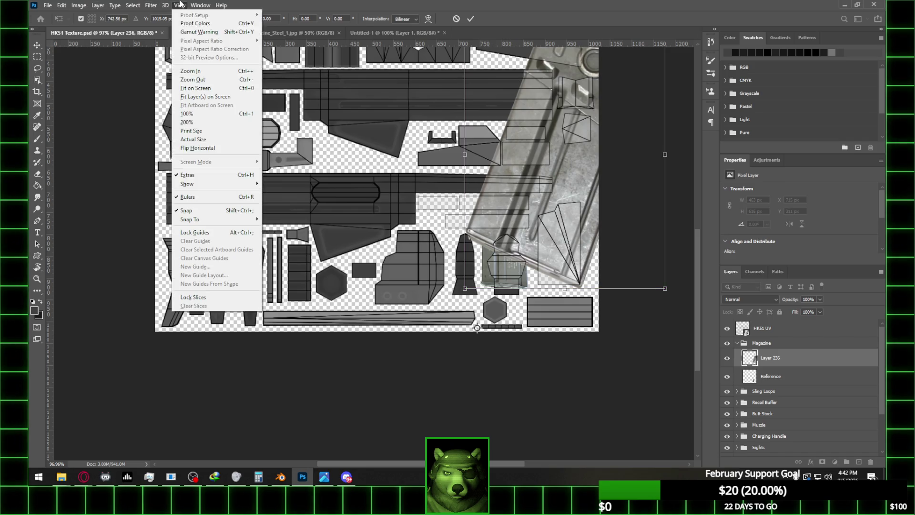
left_click(176, 212)
left_click_drag(621, 225, 618, 225)
scroll(618, 156, "down", 1)
scroll(629, 167, "up", 3)
- Shrink and narrow the magazine photo to the island's size
mouse_move(663, 67)
left_mouse_down()
mouse_move(618, 124)
mouse_move(610, 184)
mouse_move(590, 219)
left_mouse_up()
scroll(584, 238, "up", 2)
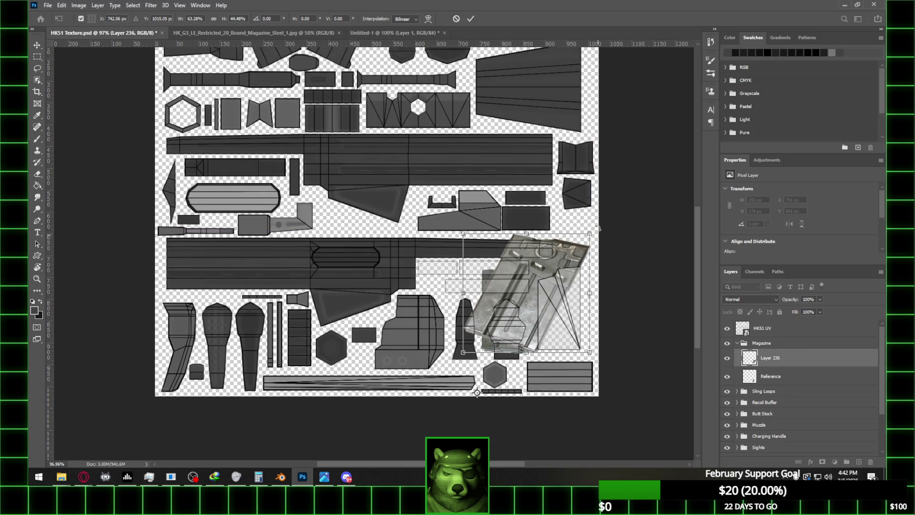
scroll(577, 296, "up", 2)
scroll(571, 322, "up", 3, "alt")
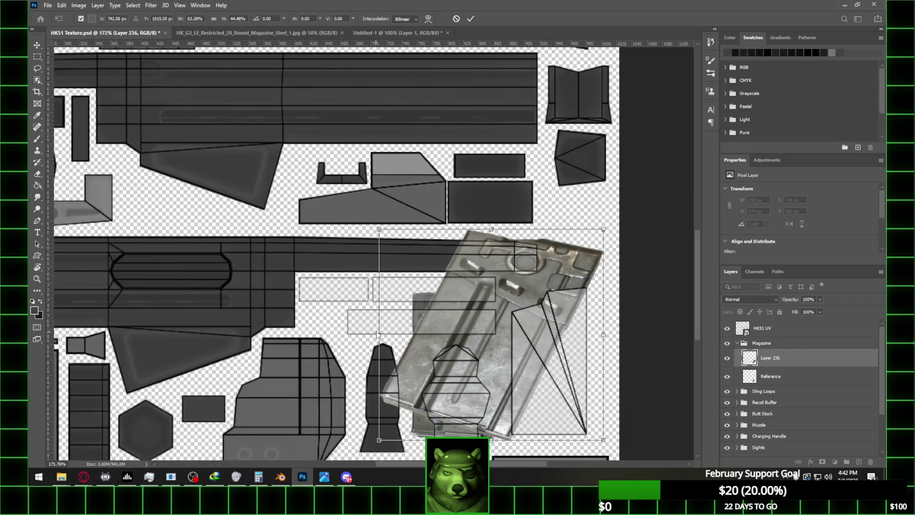
left_click_drag(379, 335, 409, 337)
left_click_drag(498, 338, 457, 338)
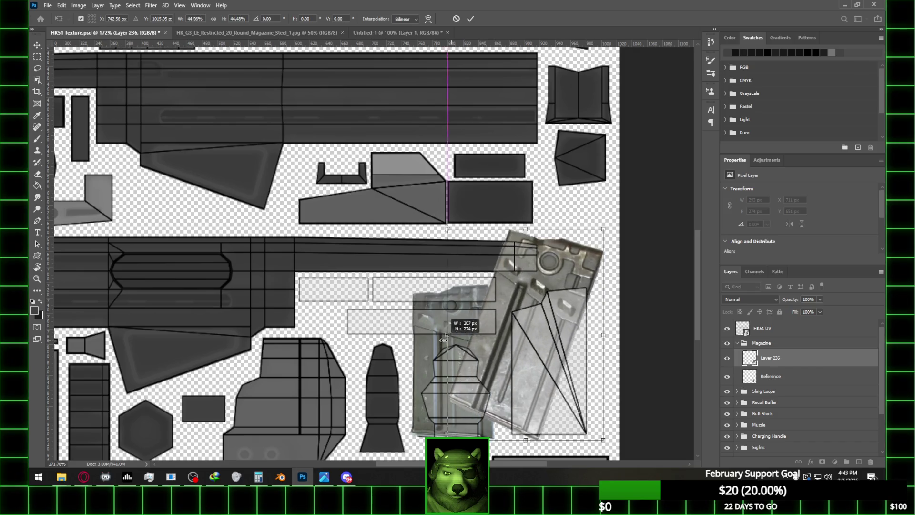
- Rotate the photo about -21.9°, trim its top and right, fit it onto the island, and commit
left_click_drag(622, 215, 496, 186)
left_click_drag(483, 307, 560, 344)
left_click_drag(582, 204, 584, 205)
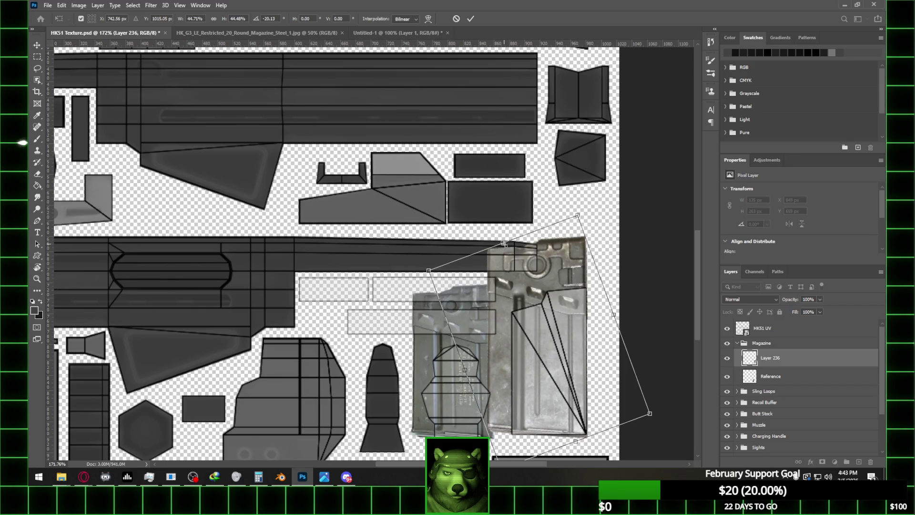
left_click_drag(503, 244, 524, 300)
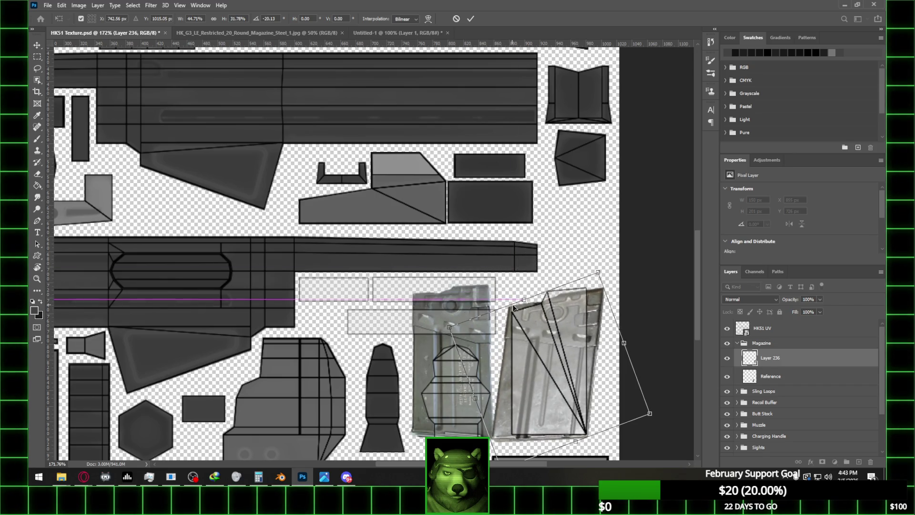
mouse_move(623, 343)
left_mouse_down()
mouse_move(586, 347)
mouse_move(591, 355)
left_mouse_up()
left_click_drag(593, 263, 586, 262)
left_click_drag(563, 326, 568, 326)
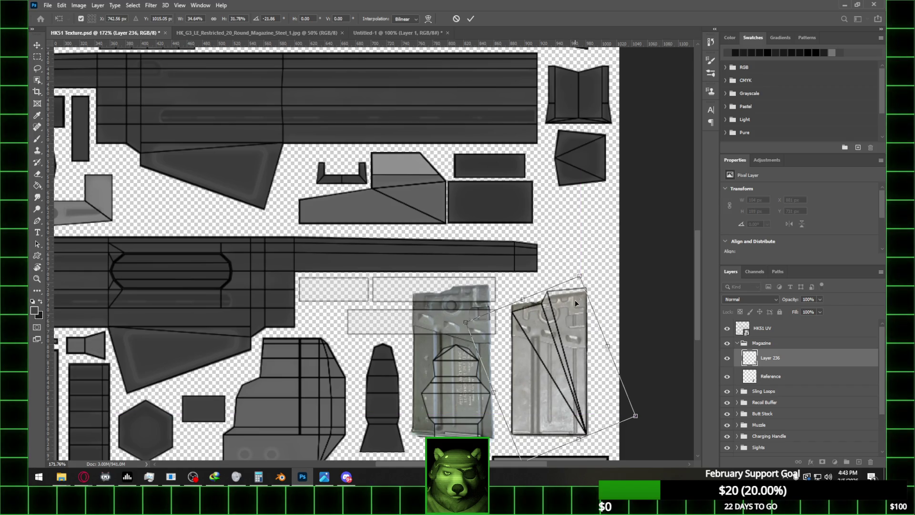
left_click_drag(586, 262, 587, 263)
scroll(579, 295, "up", 3, "alt")
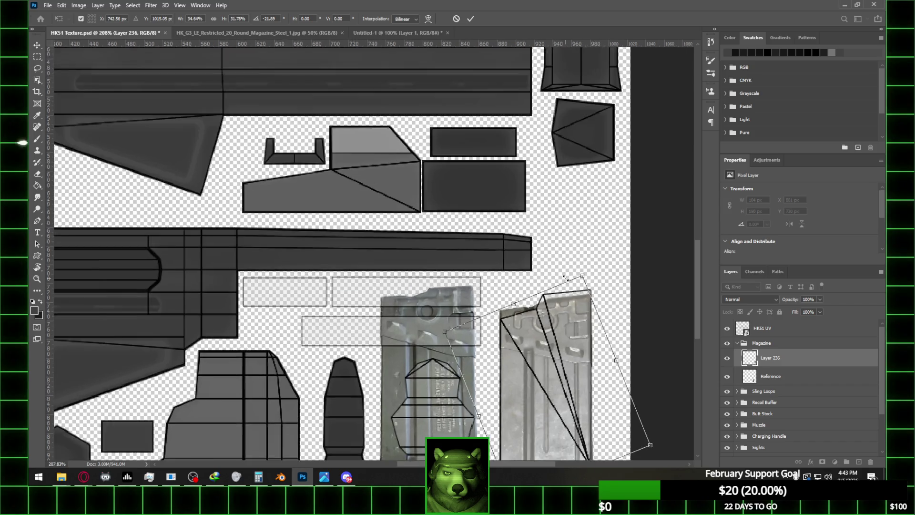
left_click(471, 18)
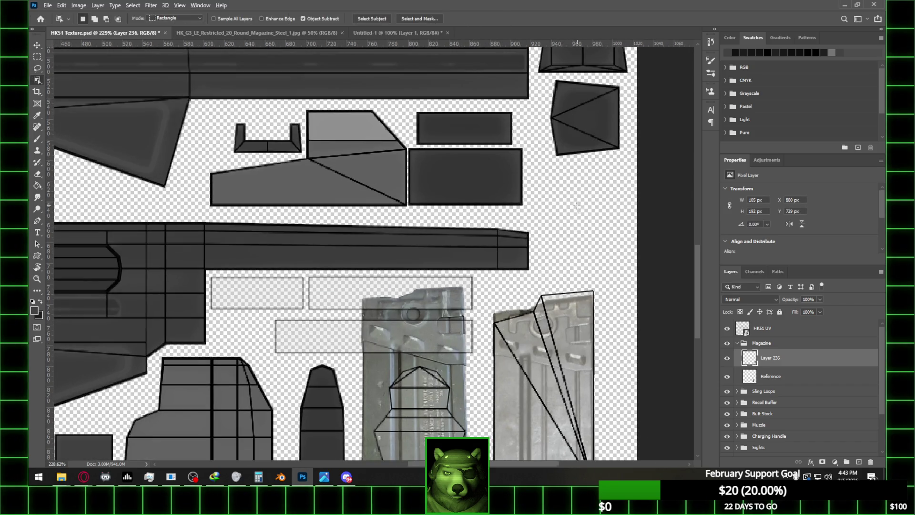
- Delete the old Reference layer, keeping the fitted magazine photo layer
scroll(598, 309, "down", 3, "alt")
scroll(597, 309, "up", 5, "alt")
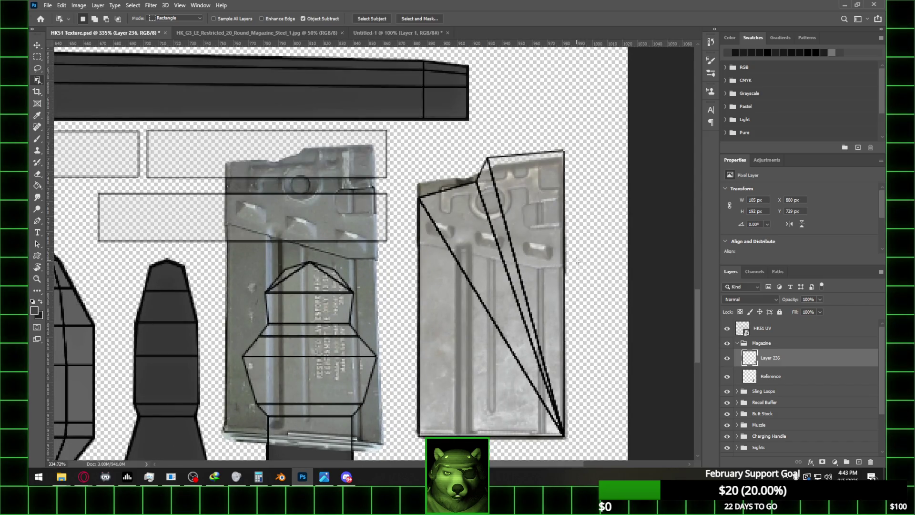
scroll(454, 243, "down", 4, "alt")
left_click(785, 381)
left_click(771, 358)
double_click(771, 358)
type("ef")
key("Return")
left_click(780, 376)
key("Delete")
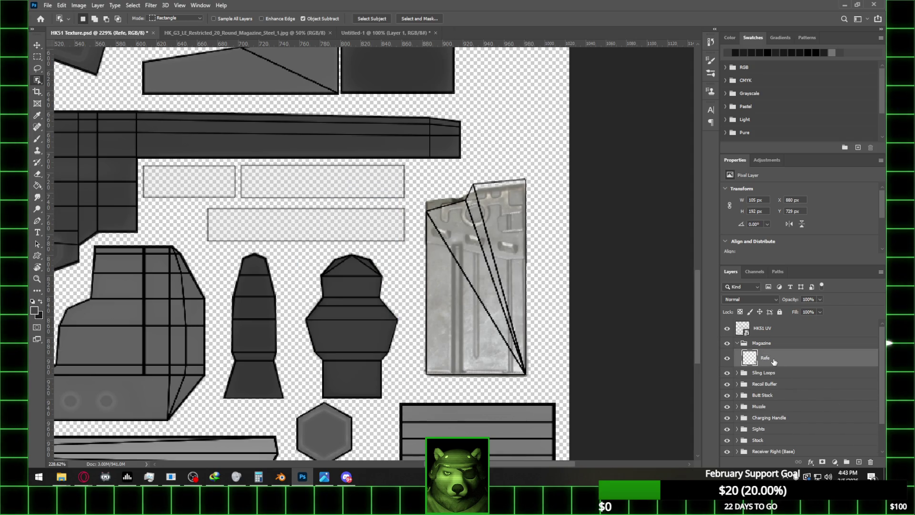
- Rename the magazine photo layer to 'Reference' and add a new empty layer above it
double_click(766, 360)
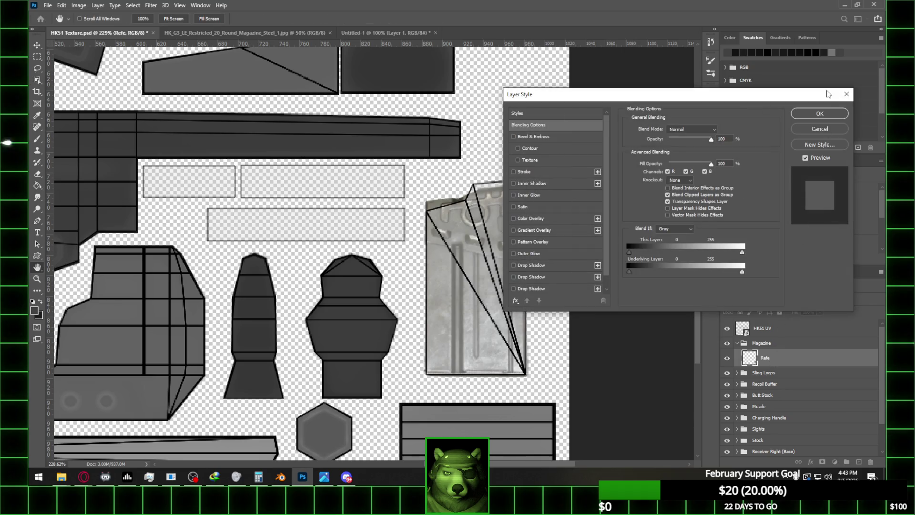
left_click(817, 132)
double_click(765, 360)
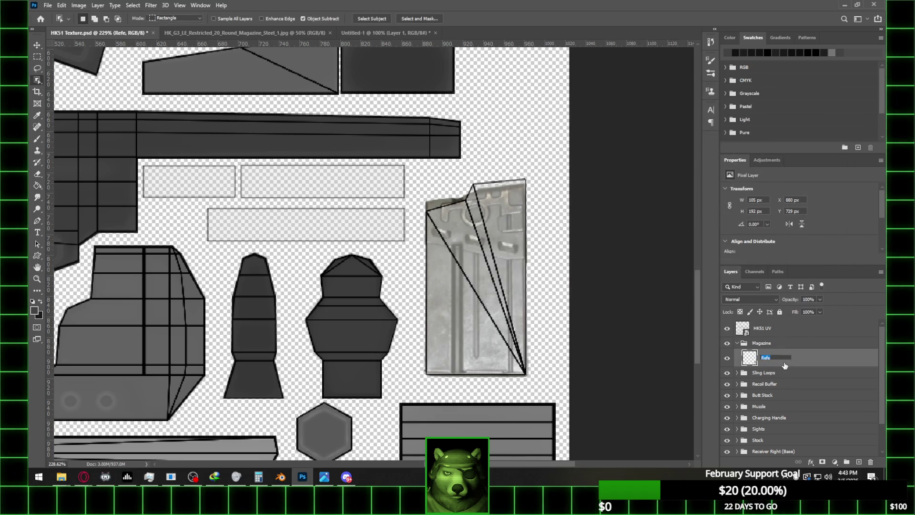
type("Reference")
key("Return")
scroll(457, 261, "up", 4, "alt")
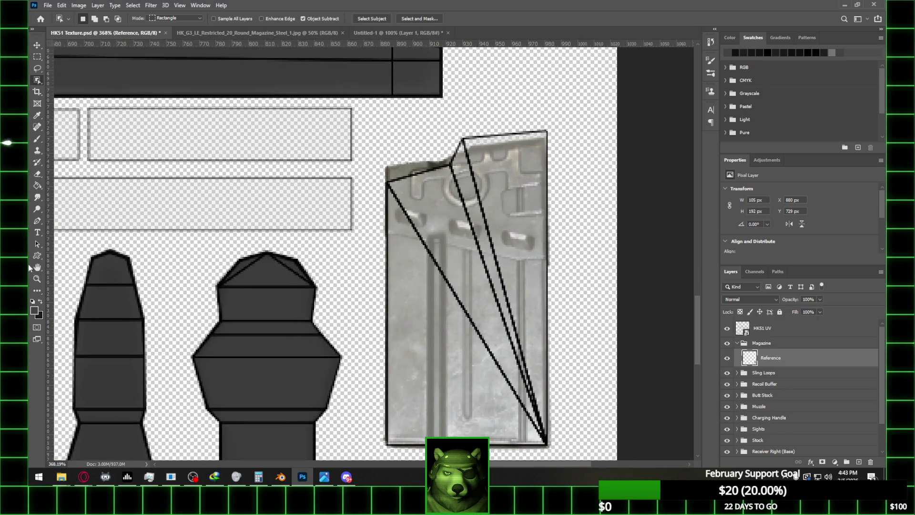
key("p")
left_click(847, 462)
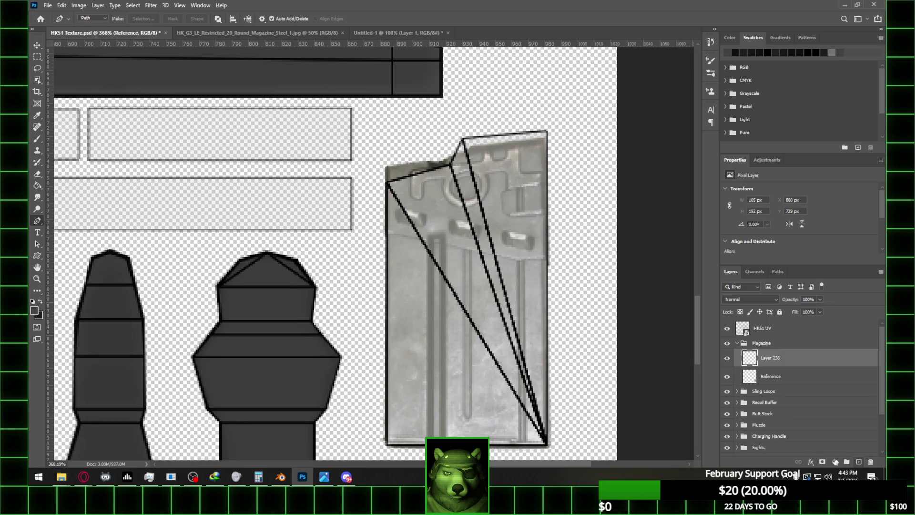
- Trace a closed pen path around the magazine island's corners and top-edge notch
scroll(378, 367, "down", 1, "alt")
scroll(384, 429, "up", 2, "alt")
left_click(383, 429)
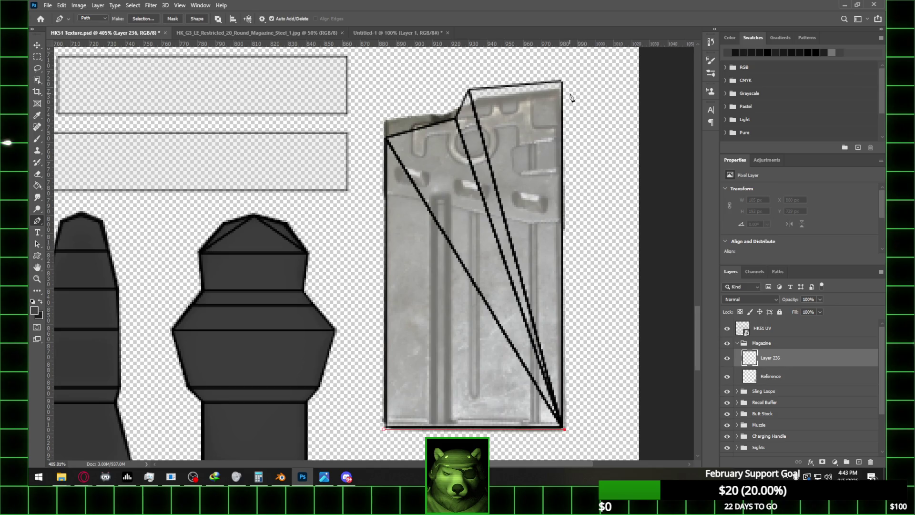
left_click(564, 80)
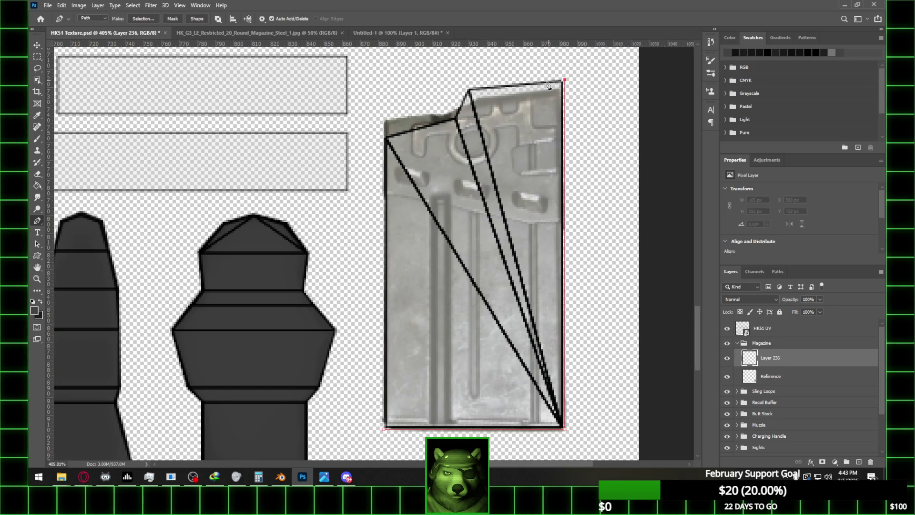
left_click(468, 88)
left_click(453, 115)
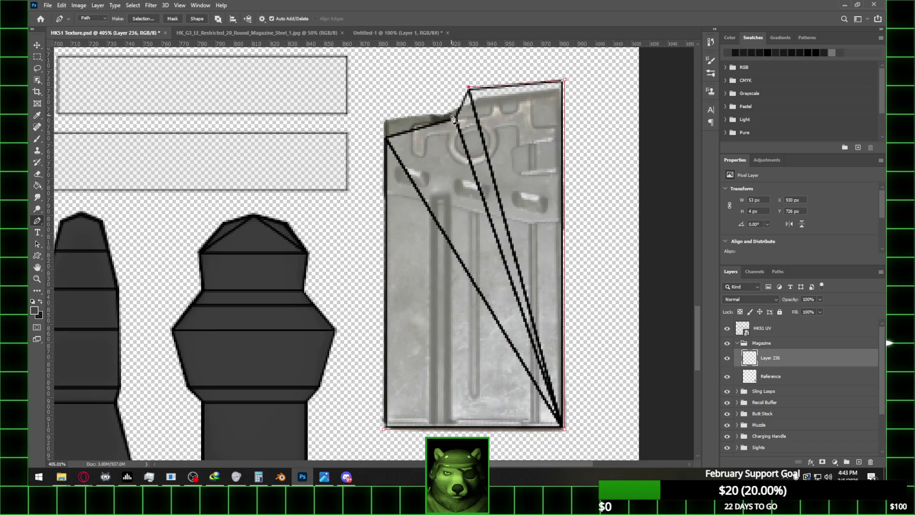
left_click(385, 138)
left_click(384, 429)
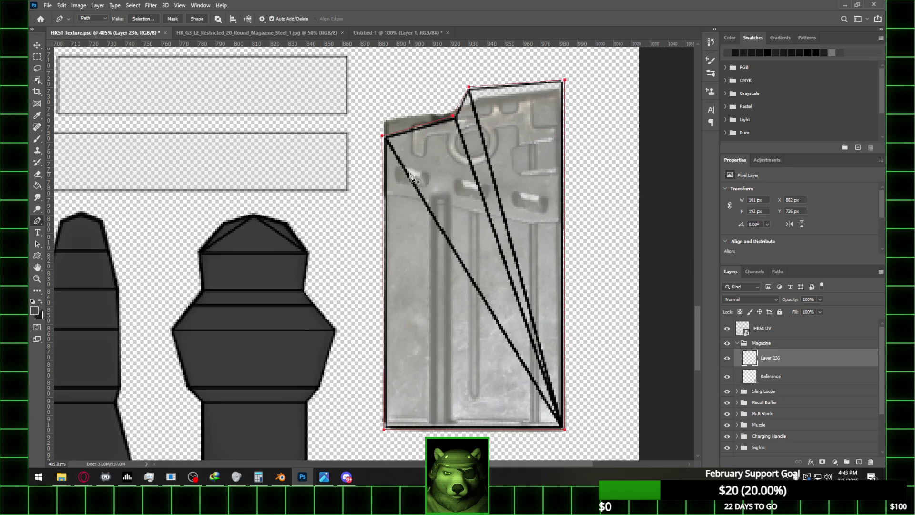
left_click(384, 138)
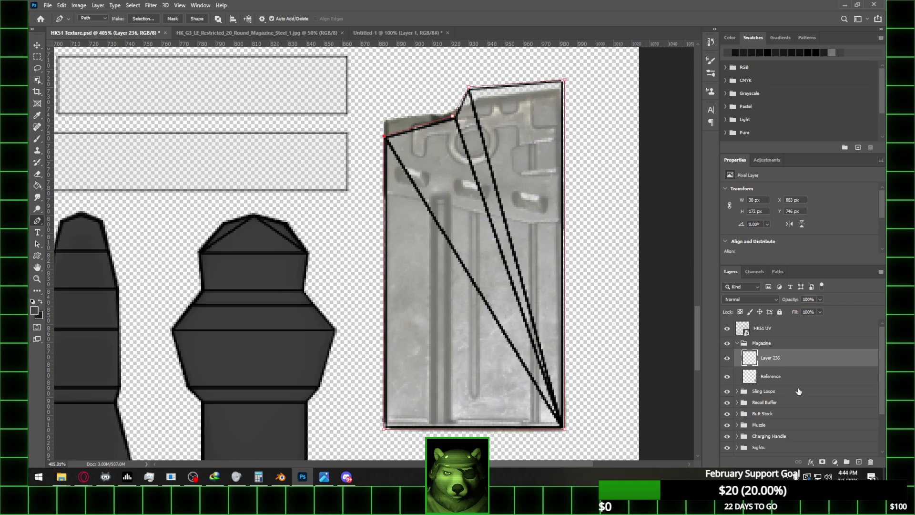
- Try a slight rotation on the Reference photo, then cancel the transform
left_click(794, 375)
key("ctrl+t")
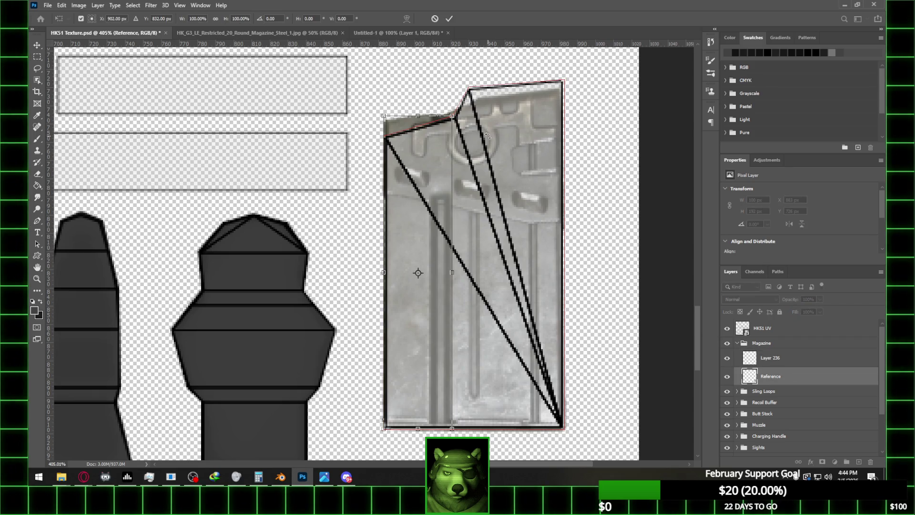
key("m")
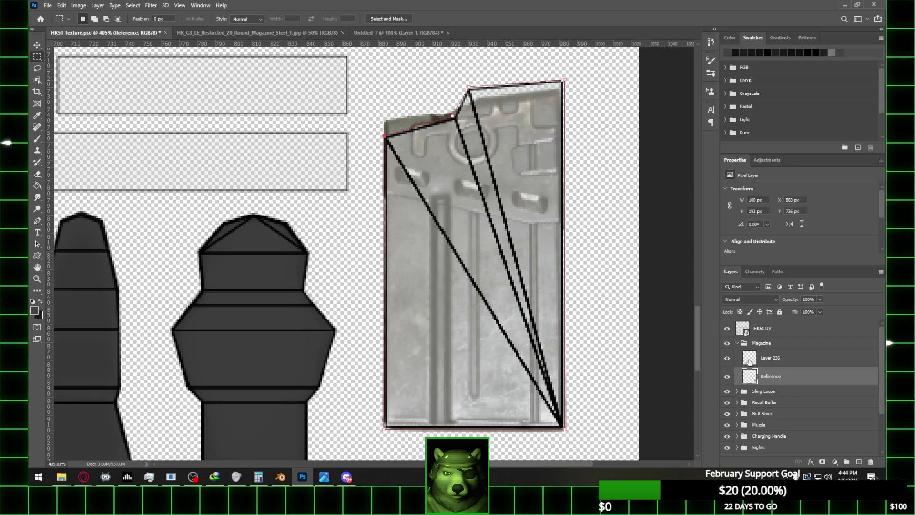
left_click(750, 377, "ctrl")
key("ctrl+t")
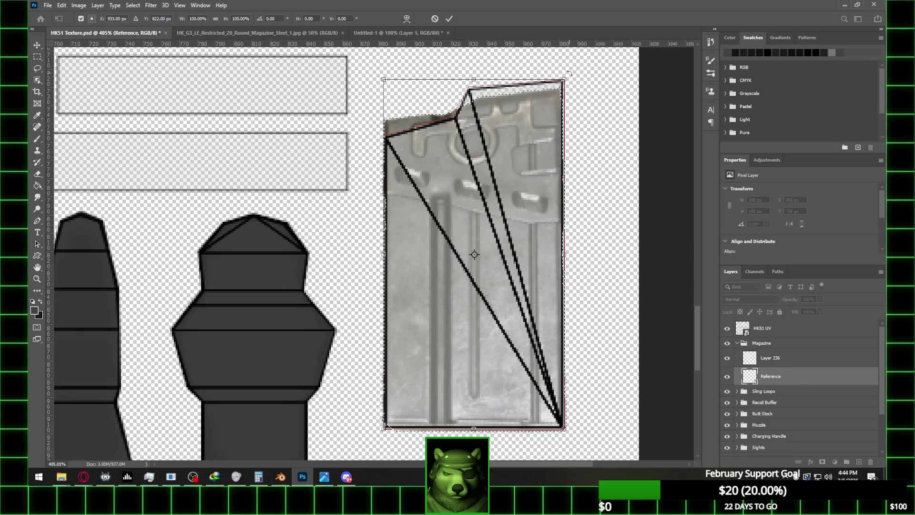
left_click_drag(573, 73, 562, 65)
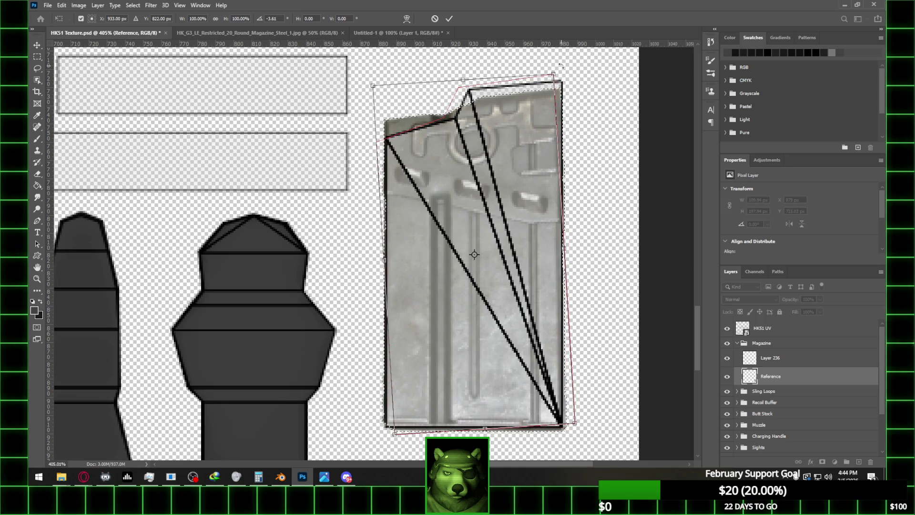
key("Escape")
key("ctrl+t")
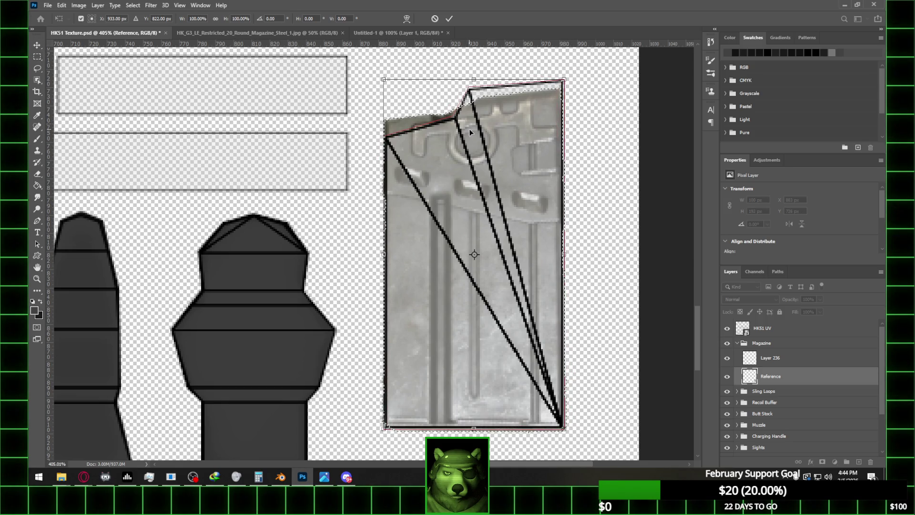
left_click(37, 220)
- Convert the traced path into a selection and pick Layer 236
right_click(501, 204)
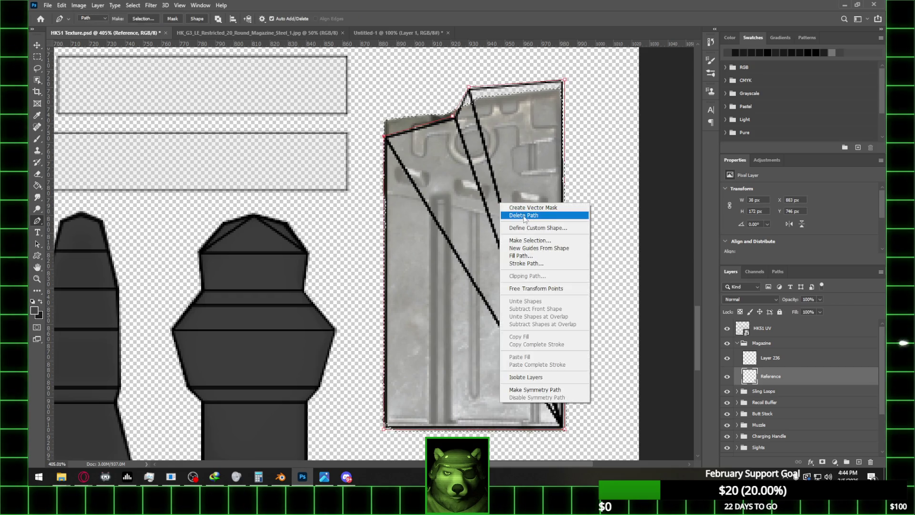
left_click(533, 243)
left_click(500, 143)
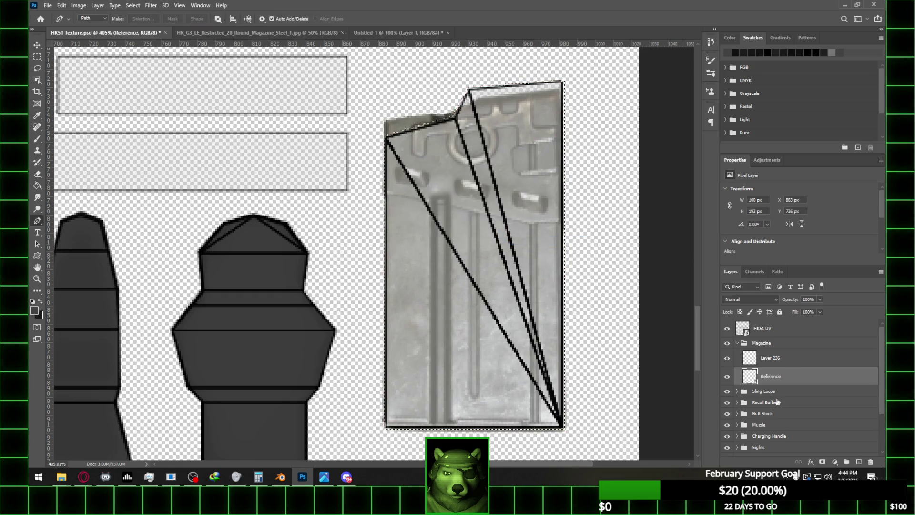
left_click(784, 363)
left_click(35, 188)
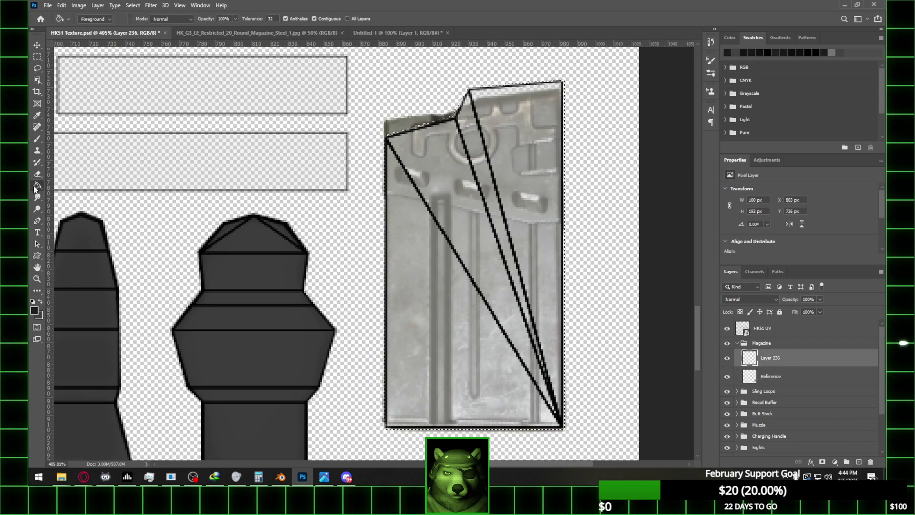
- Fill the island grey on Layer 236, add Layer 237 beneath, and raise Reference above it
left_click(544, 201)
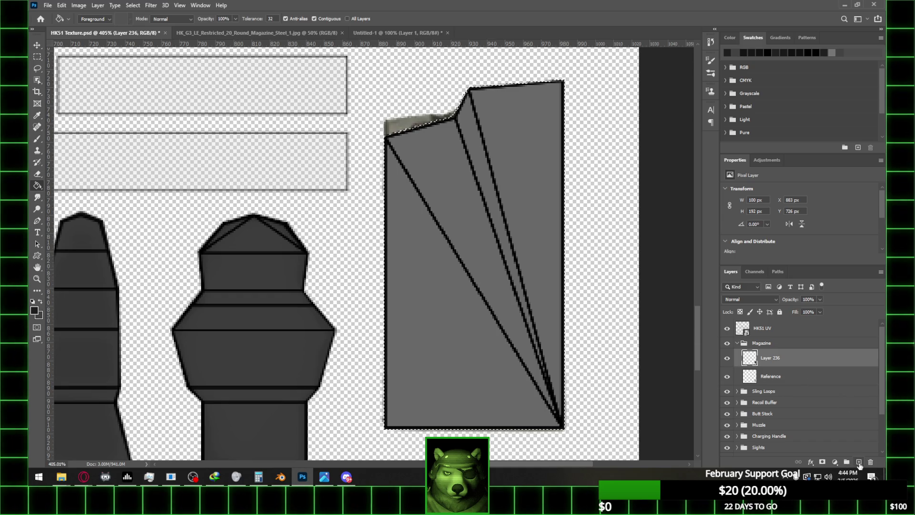
left_click(859, 462, "ctrl")
left_click(41, 299)
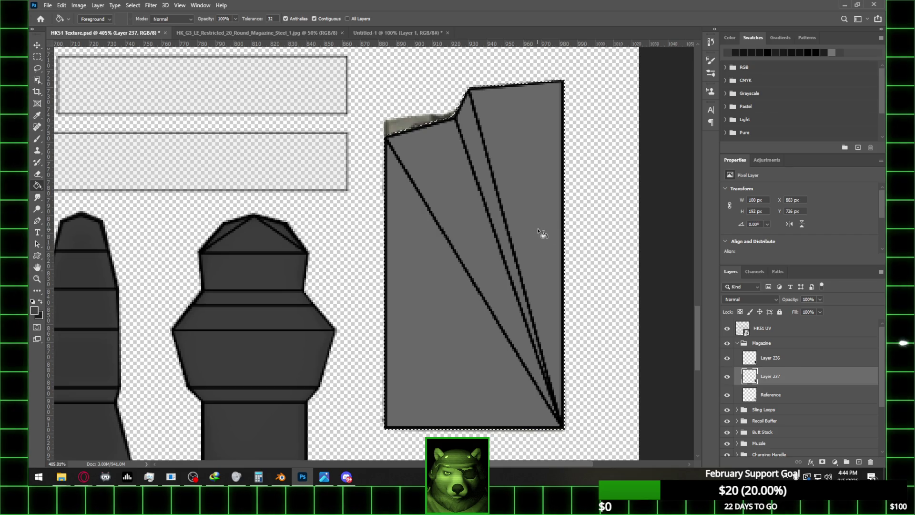
left_click(791, 398)
left_click_drag(791, 400, 790, 359)
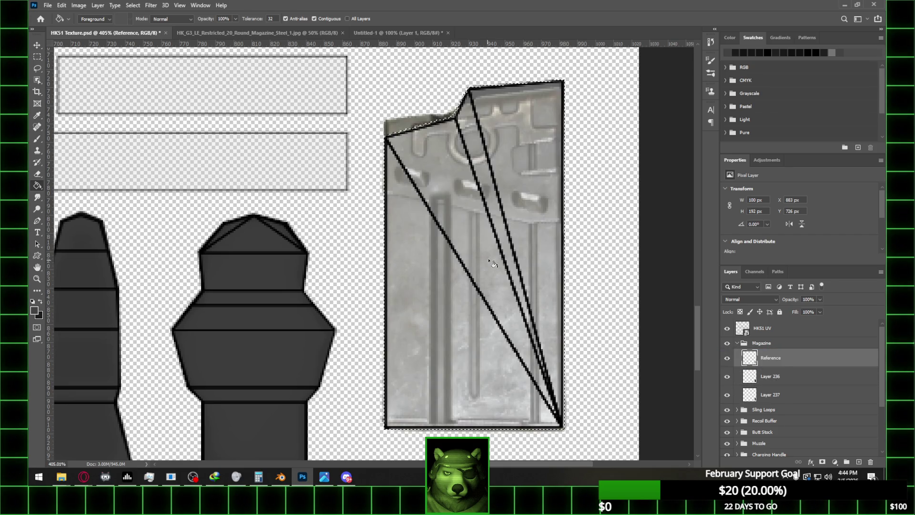
- Deselect and rotate the Reference photo very slightly with a free transform
left_click(38, 58)
left_click(284, 142)
key("ctrl+t")
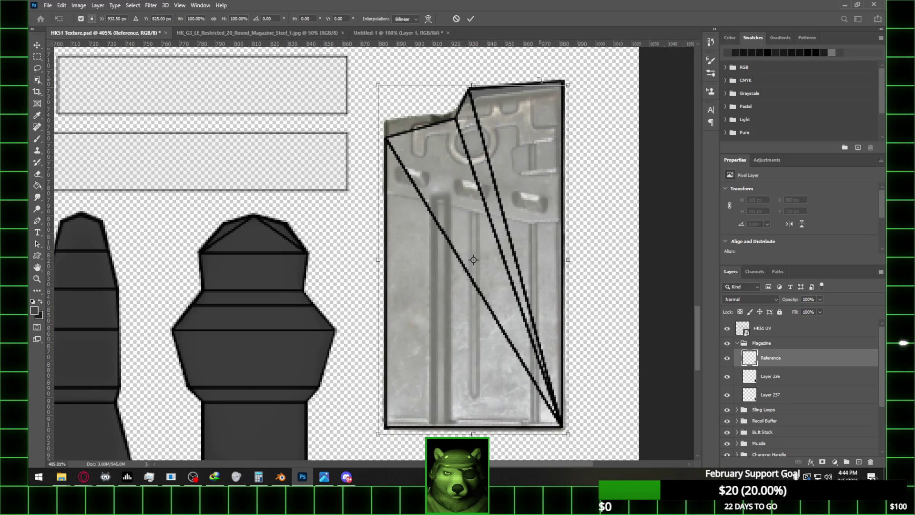
left_click_drag(576, 82, 585, 75)
left_click(38, 46)
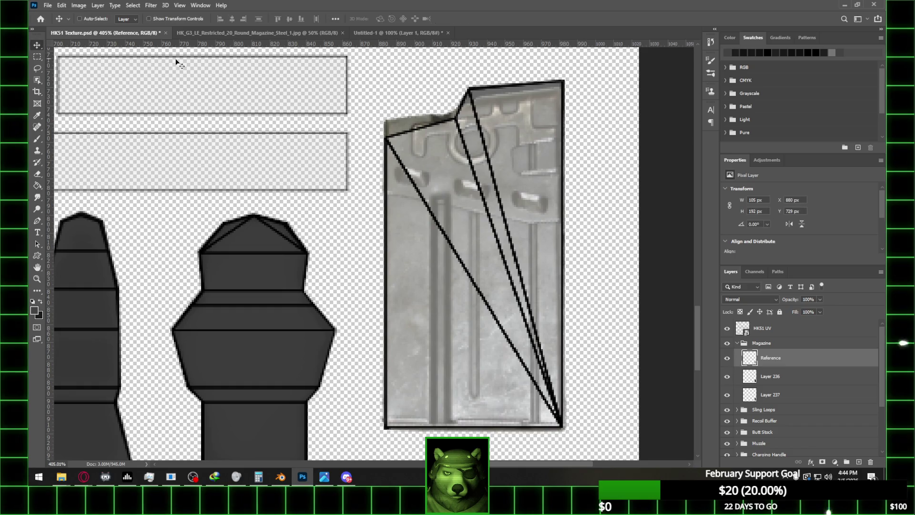
- Duplicate Layer 236 and hide the original
scroll(560, 129, "down", 2, "alt")
scroll(550, 168, "up", 3, "alt")
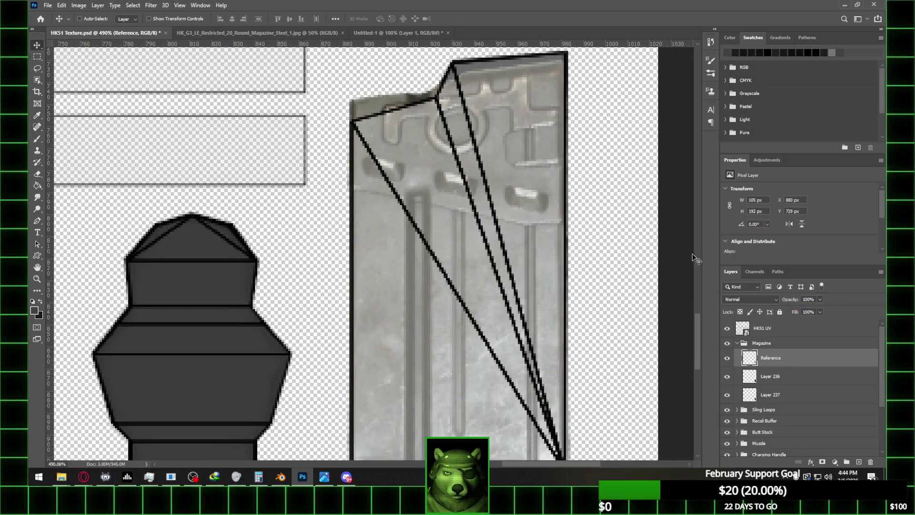
left_click(782, 379)
right_click(793, 379)
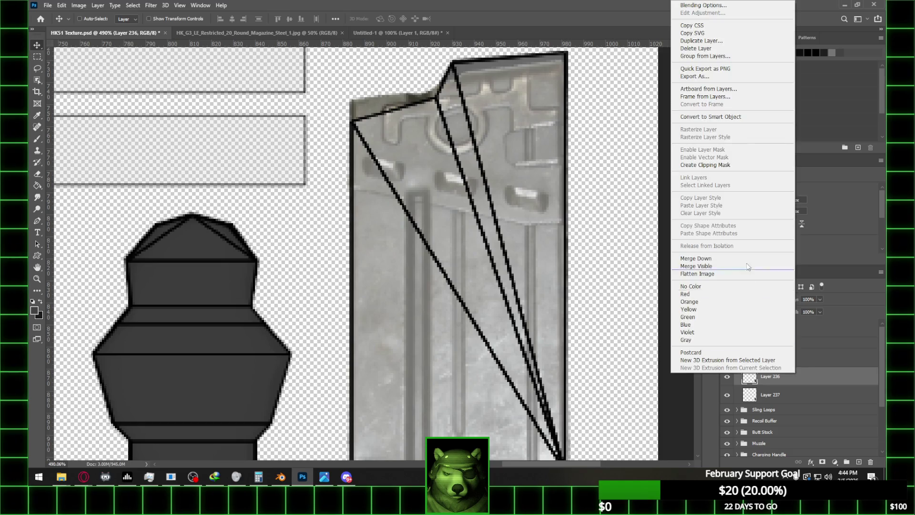
left_click(696, 39)
left_click(534, 145)
left_click(727, 395)
- Lower the Reference photo's opacity to 37% and return to the Layer 236 copy
key("e")
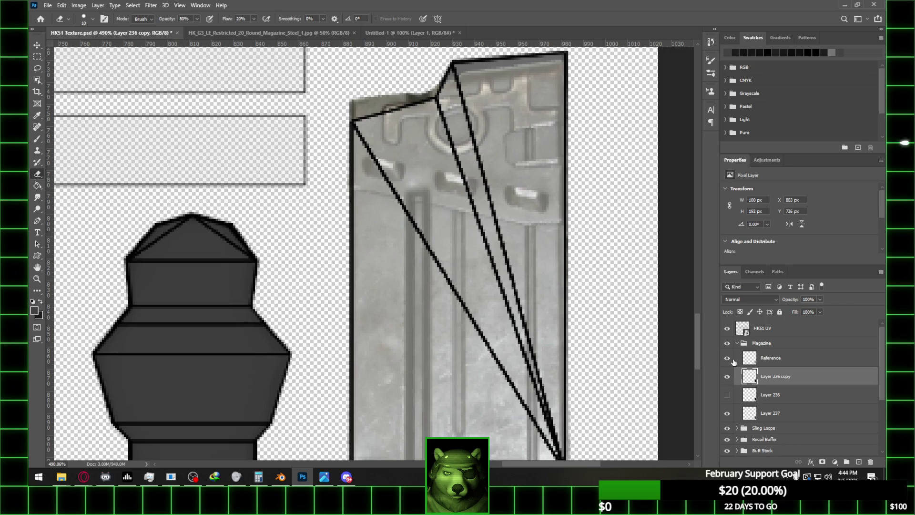
left_click(727, 357)
left_click(727, 358)
left_click(818, 301)
mouse_move(818, 311)
left_mouse_down()
mouse_move(805, 312)
mouse_move(854, 309)
mouse_move(794, 313)
left_mouse_up()
key("alt+bracketright")
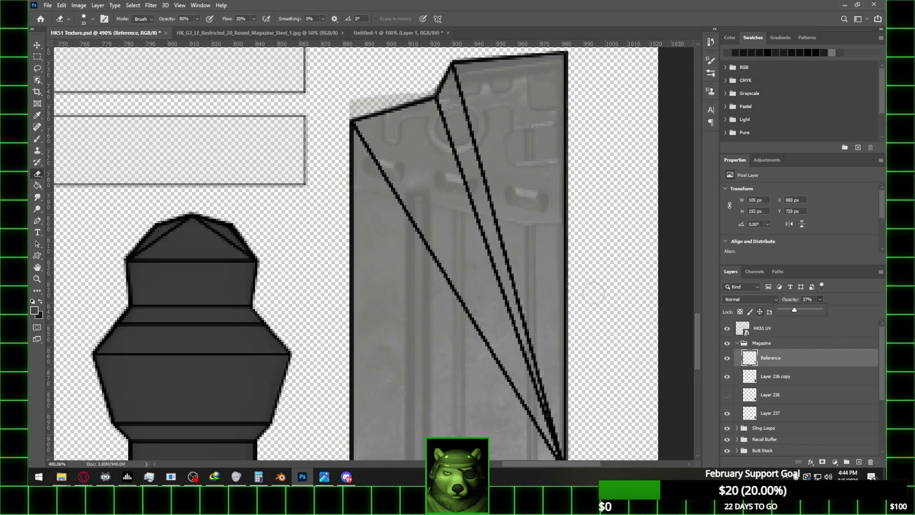
scroll(413, 163, "down", 2)
left_click(413, 161)
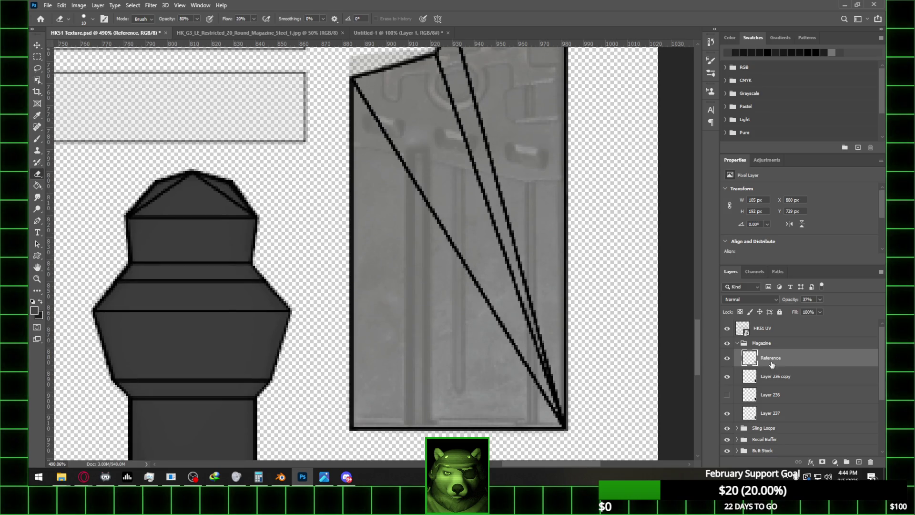
left_click(797, 377)
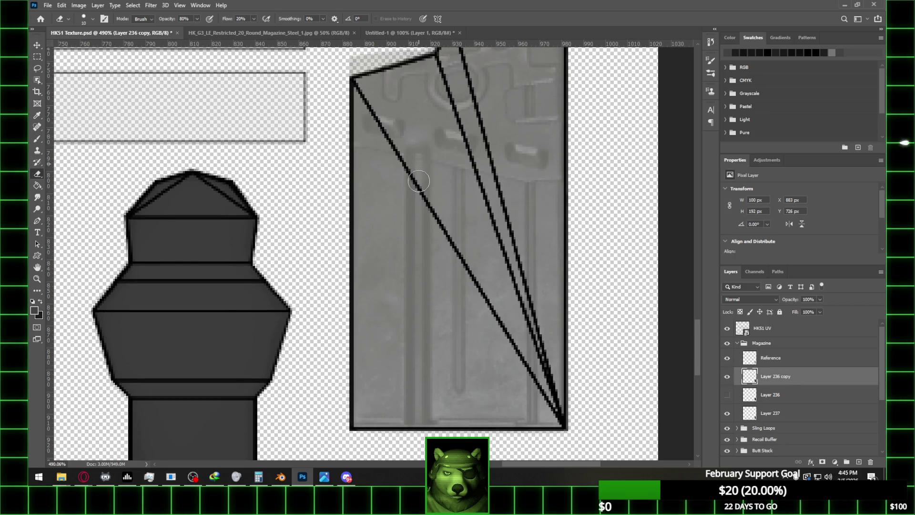
- Hide the HKS1 UV wireframe overlay and fade the Reference photo to 13% opacity
scroll(417, 345, "down", 5)
scroll(445, 280, "up", 2)
scroll(538, 104, "down", 5, "alt")
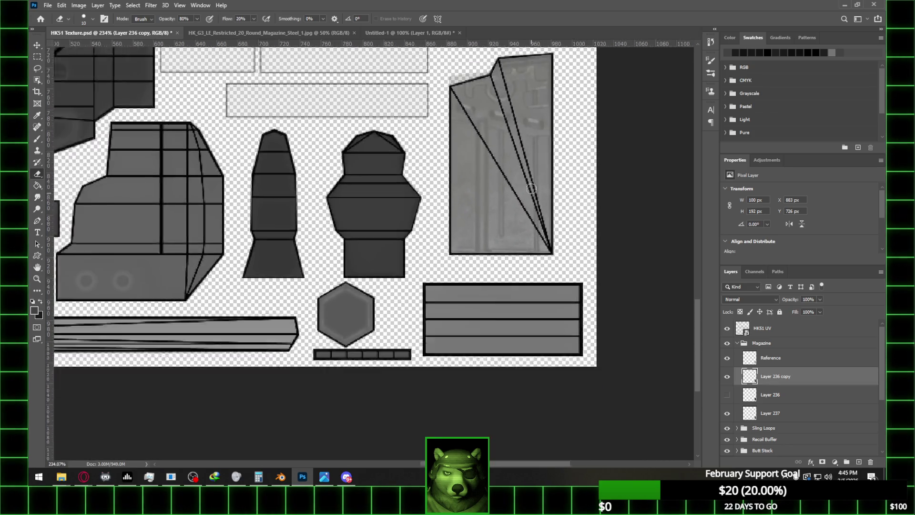
scroll(539, 103, "up", 3, "alt")
scroll(538, 103, "down", 1, "alt")
scroll(546, 69, "up", 1, "alt")
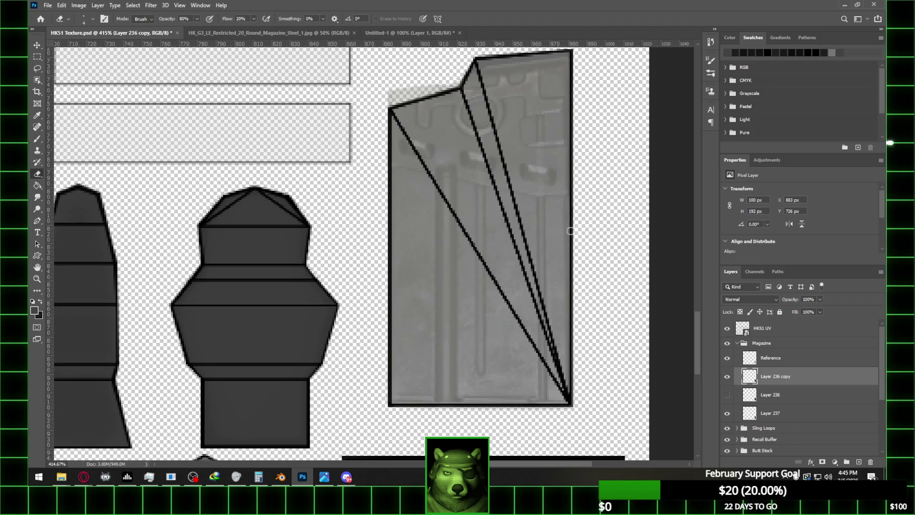
left_click(727, 357)
scroll(513, 234, "down", 2, "alt")
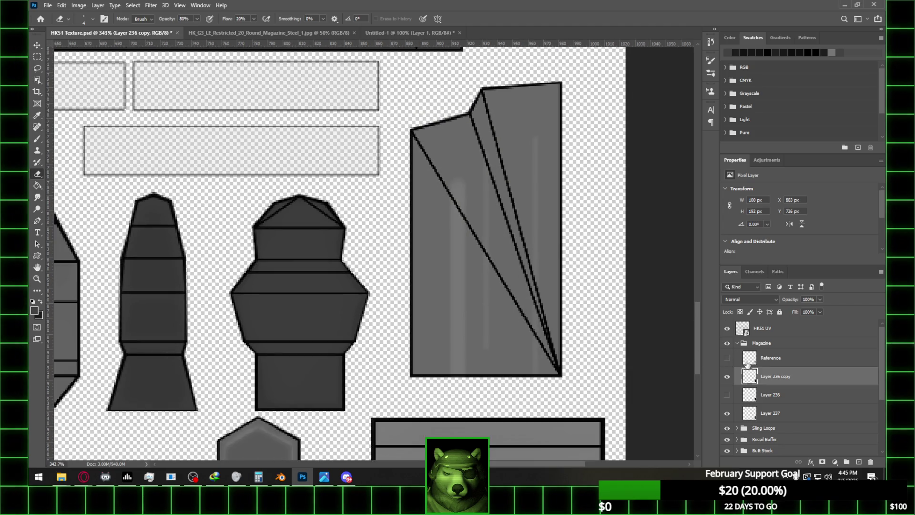
left_click(727, 327)
scroll(484, 311, "up", 1, "alt")
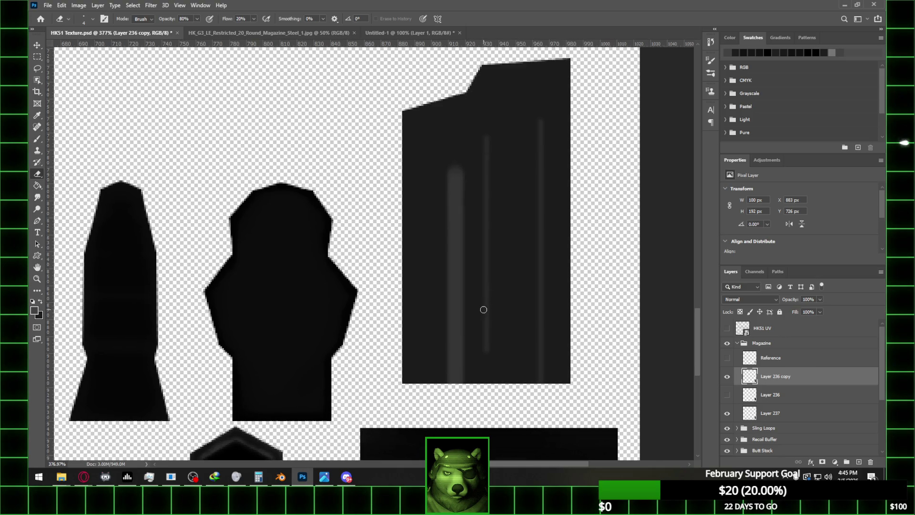
left_click(727, 357)
mouse_move(807, 308)
left_mouse_down()
mouse_move(785, 311)
mouse_move(812, 312)
left_mouse_up()
left_click(805, 358)
scroll(482, 299, "up", 1, "alt")
scroll(500, 310, "down", 1, "alt")
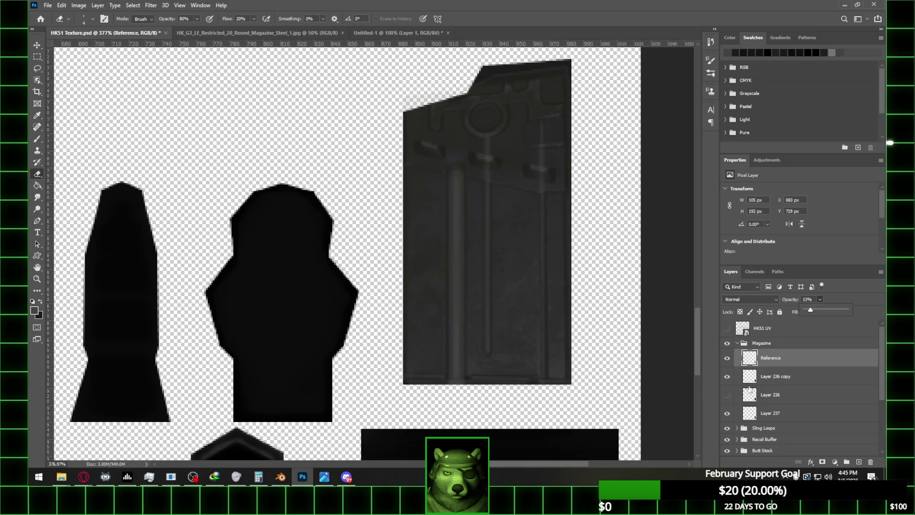
left_click(788, 382)
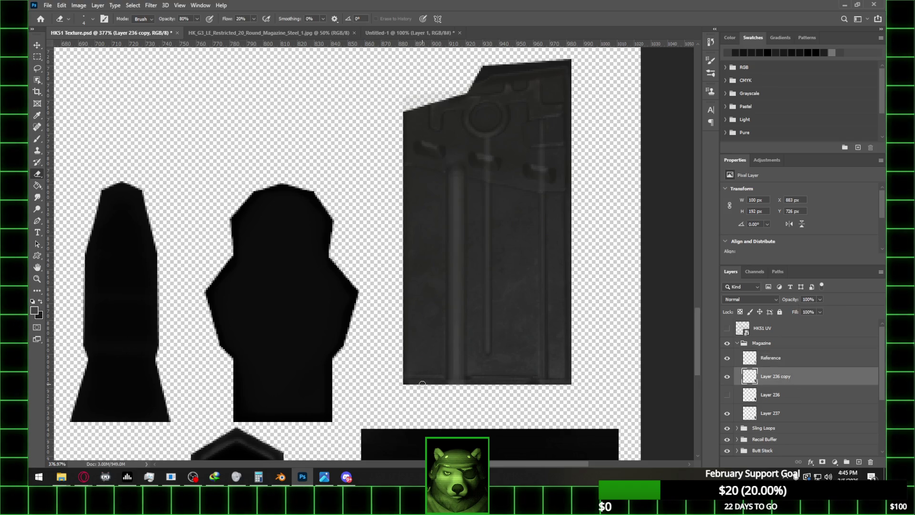
- Load the Layer 236 copy's pixels as a selection with the Reference photo hidden
key("b")
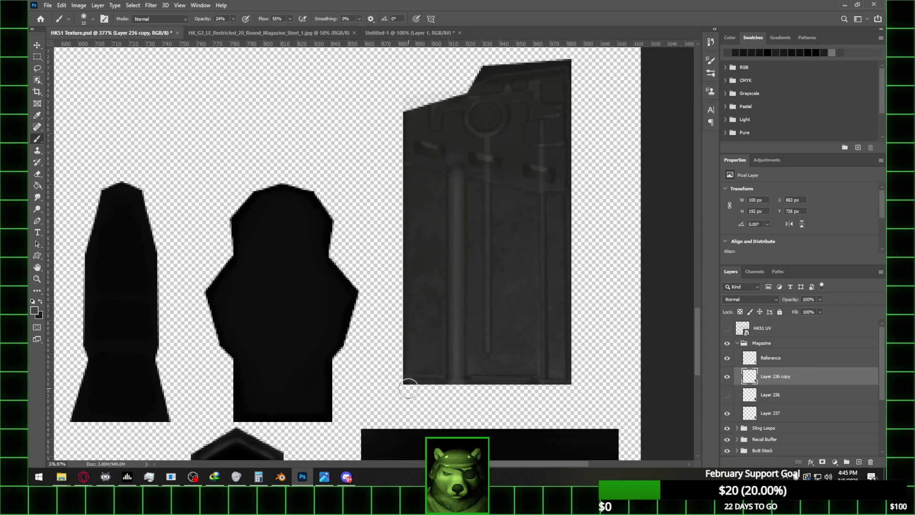
key("e")
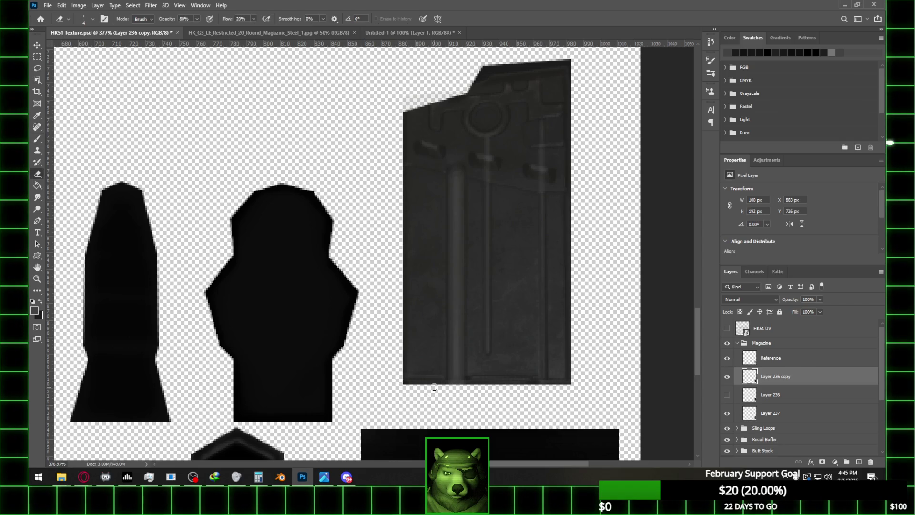
left_click(749, 381, "ctrl")
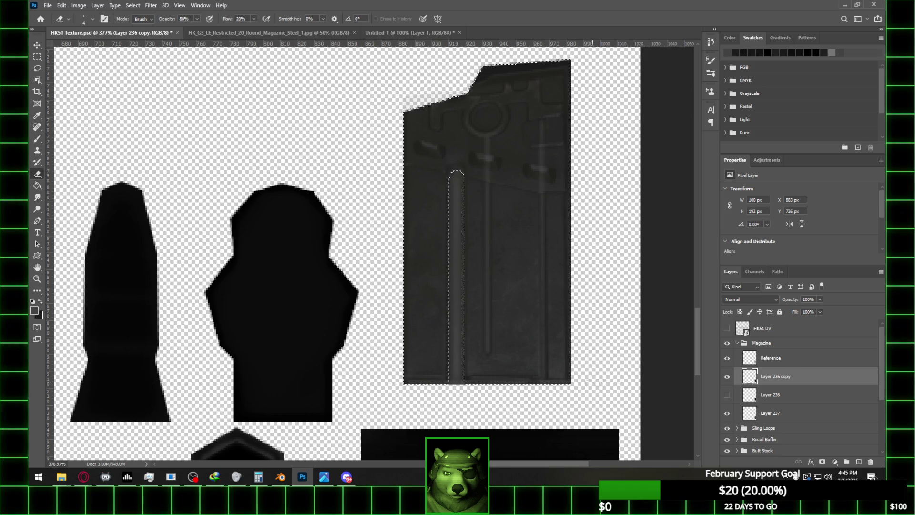
scroll(316, 376, "right", 10)
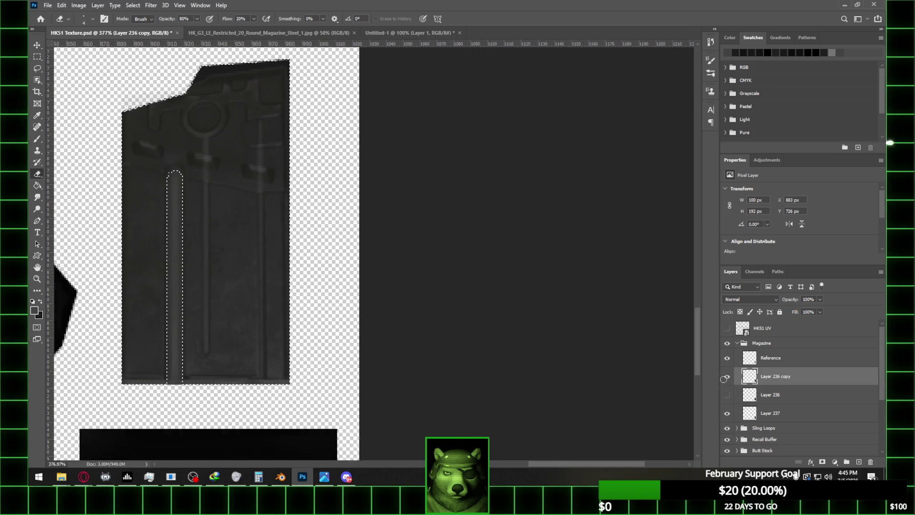
scroll(340, 345, "down", 5, "alt")
scroll(310, 286, "up", 6, "alt")
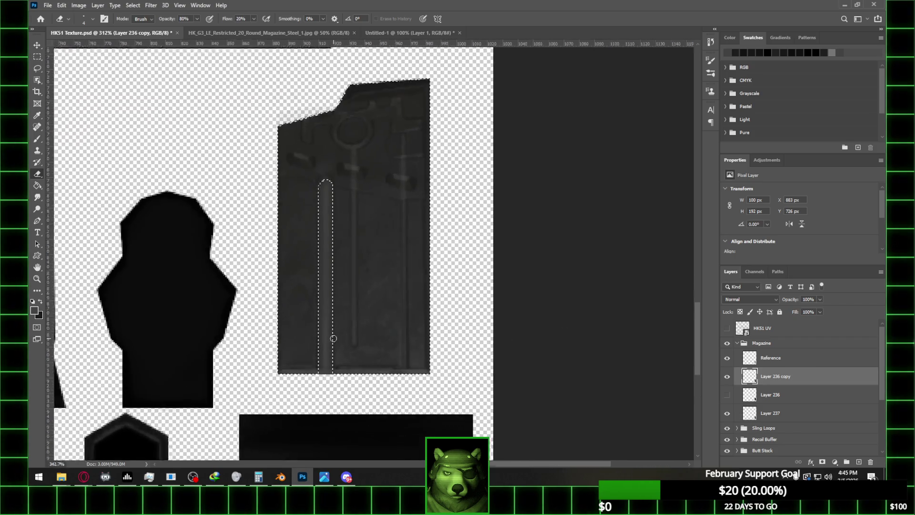
left_click(726, 360)
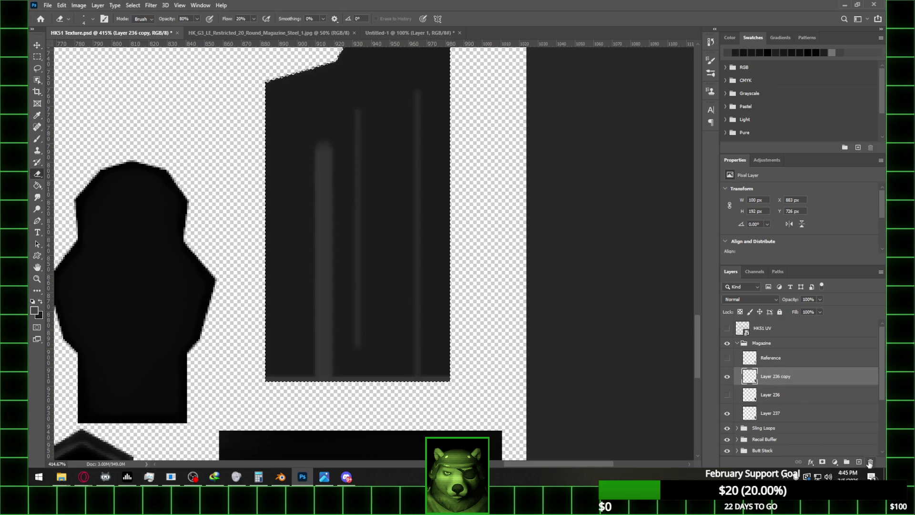
left_click(751, 380, "ctrl")
right_click(749, 380)
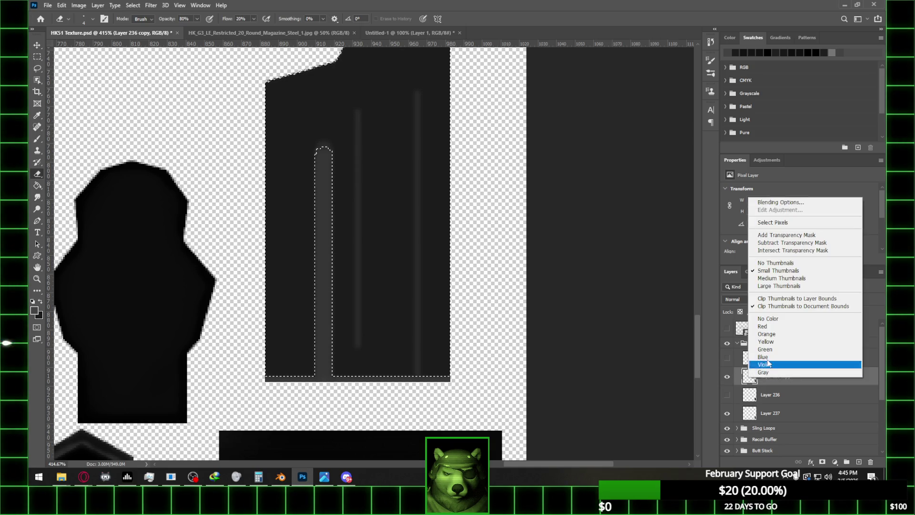
- Give Layer 236 copy a 3 px 0f0f0f inside stroke at 100% opacity, then deselect
left_click(615, 217)
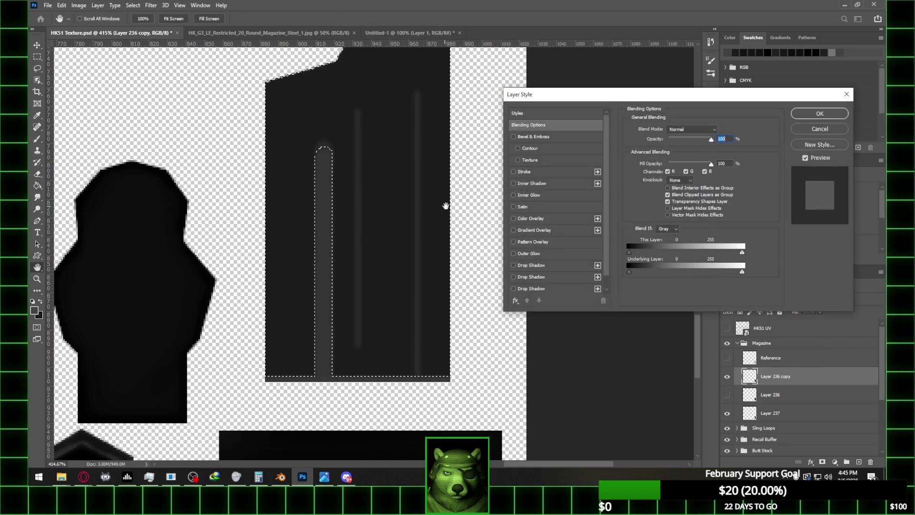
left_click(518, 172)
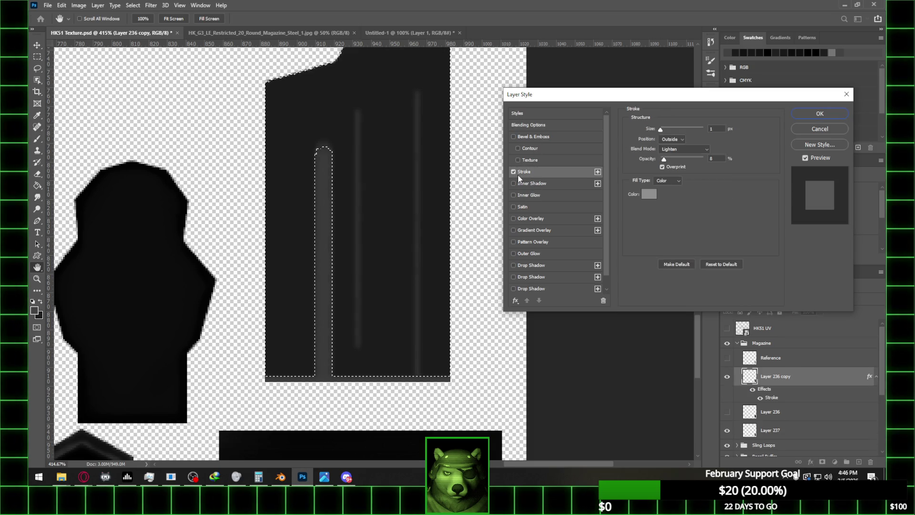
left_click(643, 193)
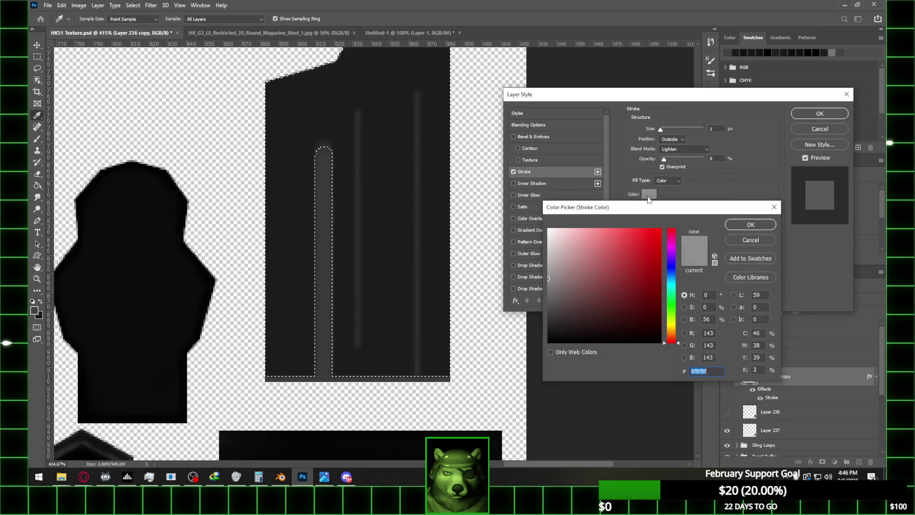
left_click(794, 50)
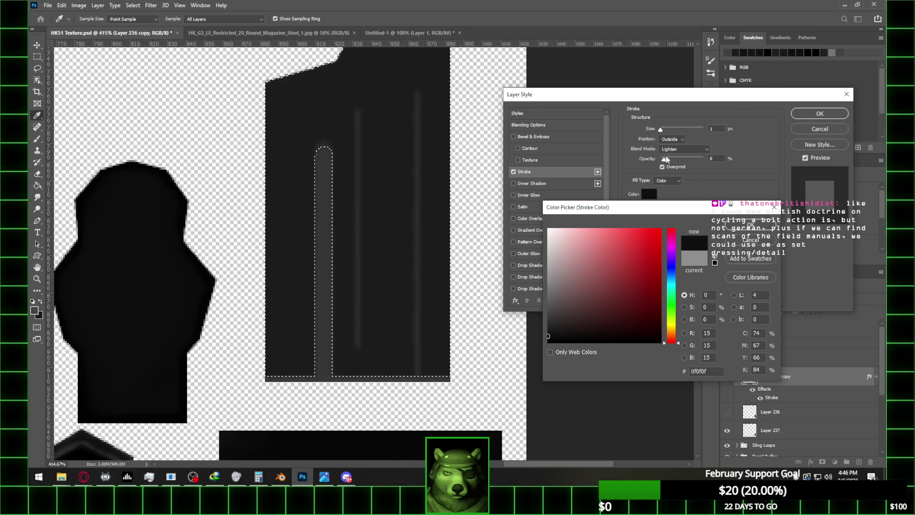
key("Return")
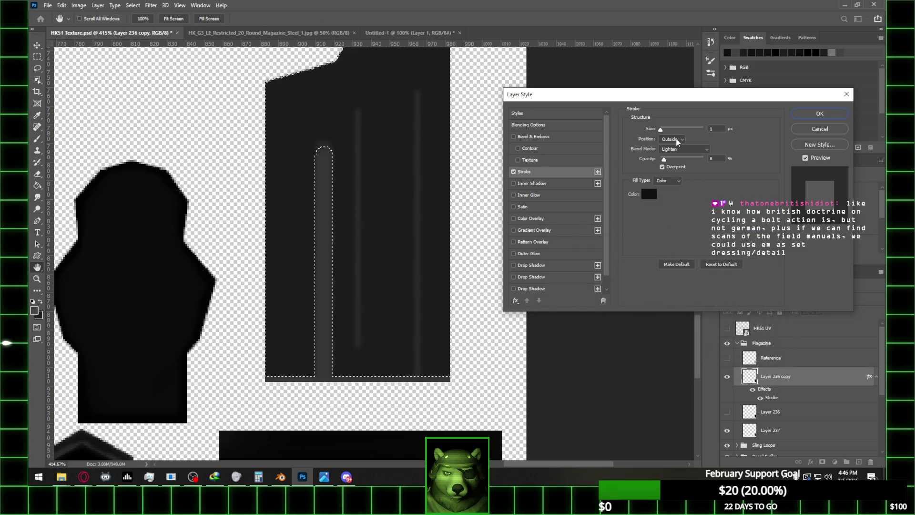
left_click_drag(668, 162, 704, 159)
left_click_drag(661, 130, 663, 139)
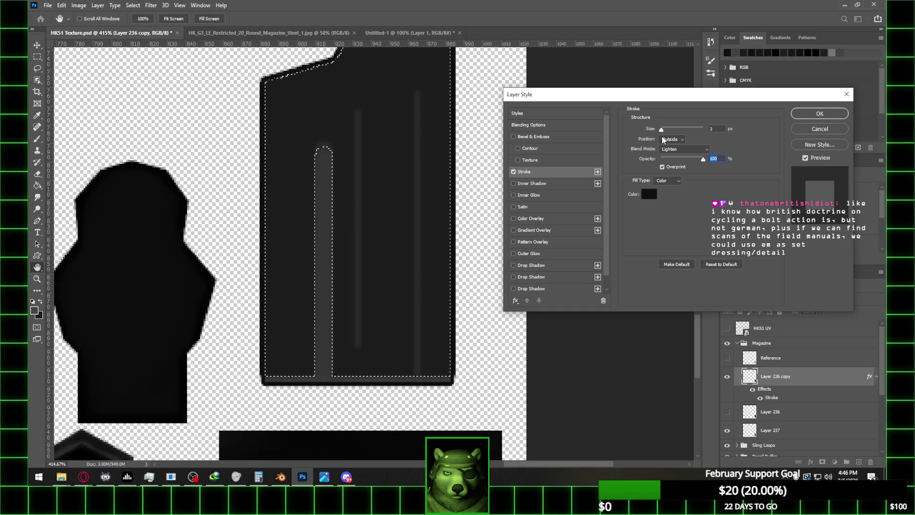
left_click(666, 139)
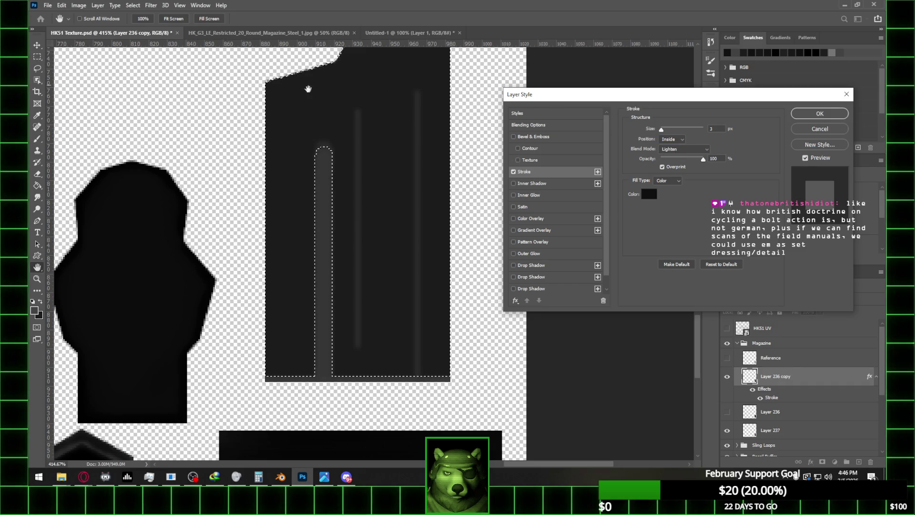
key("Return")
key("e")
left_click(39, 58)
key("ctrl+d")
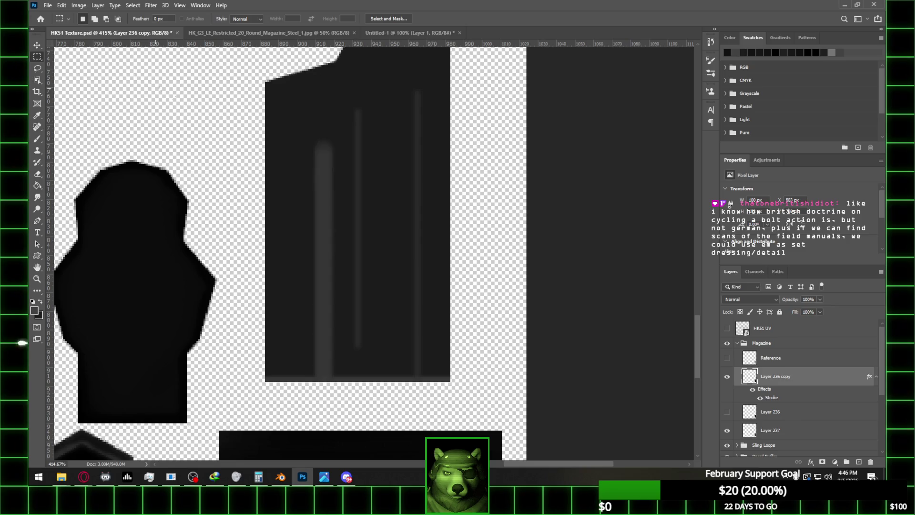
- Try a much wider stroke on Layer 236 copy, then clear its layer style
right_click(798, 381)
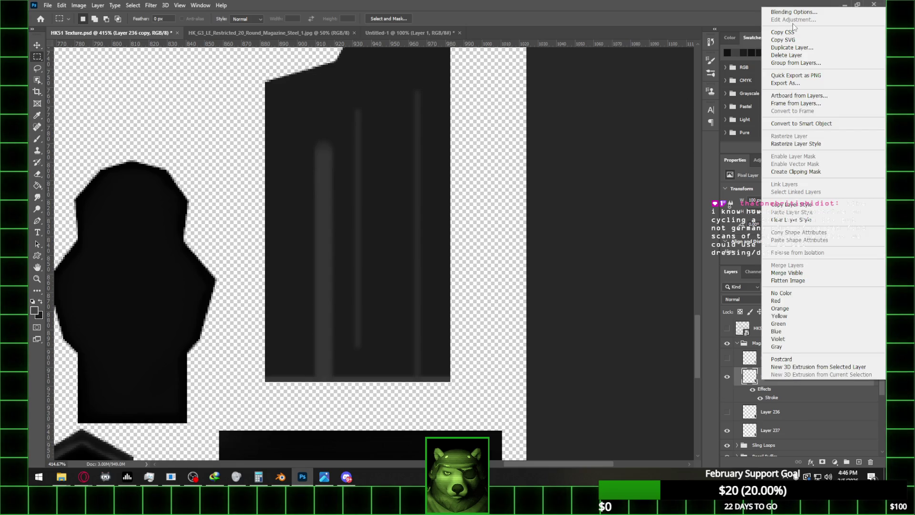
left_click(794, 12)
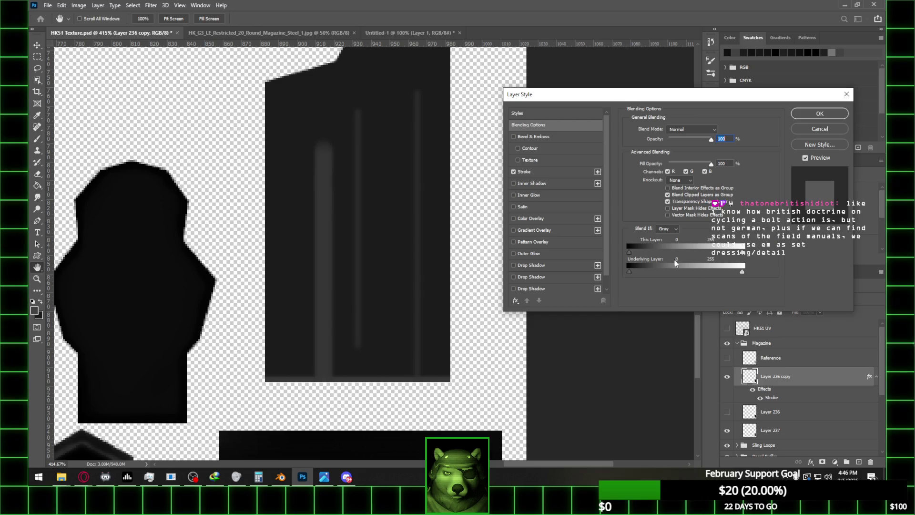
left_click(544, 172)
mouse_move(662, 135)
left_mouse_down()
mouse_move(694, 133)
mouse_move(673, 135)
left_mouse_up()
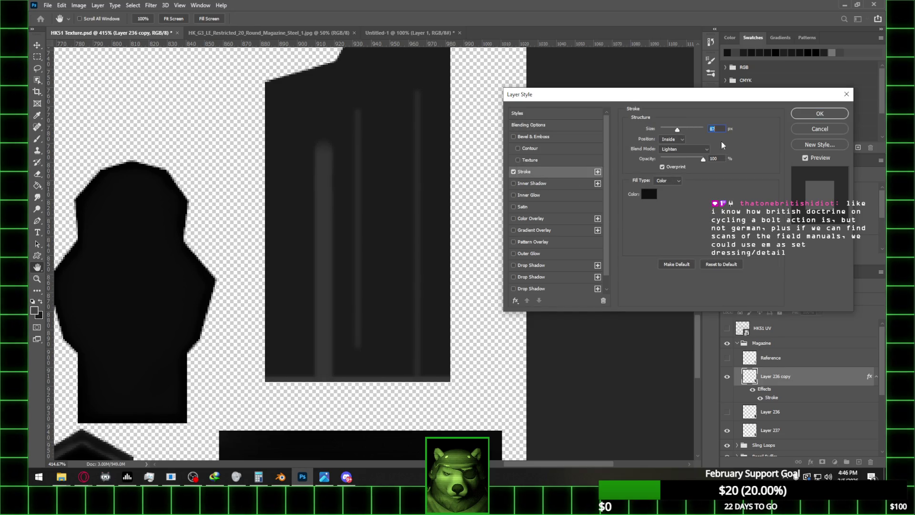
left_click(816, 132)
right_click(793, 375)
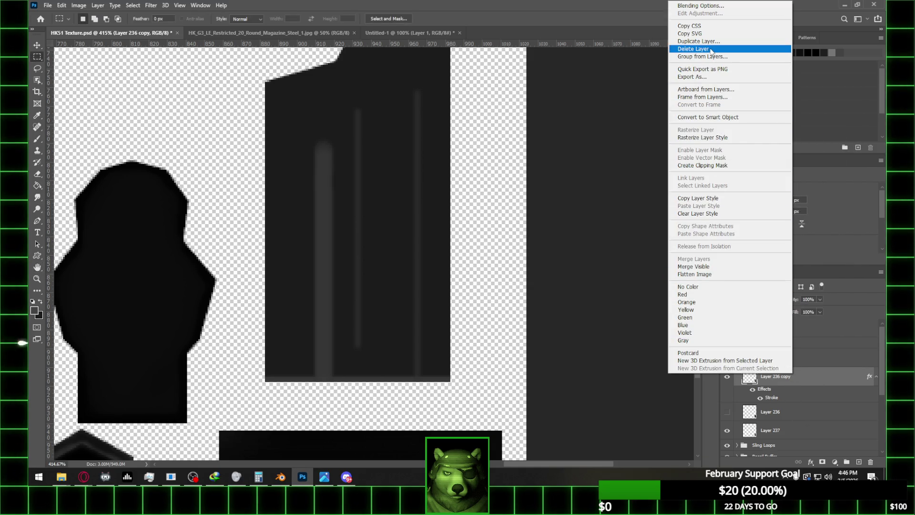
left_click(699, 214)
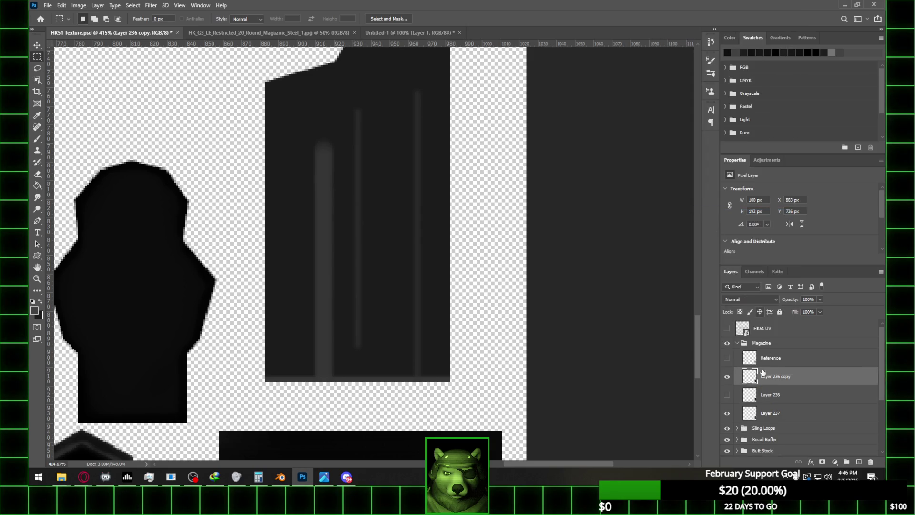
left_click(727, 378)
left_click(727, 378)
- Add a new 2 px Outside stroke to Layer 236 copy and hide Layer 237
right_click(778, 371)
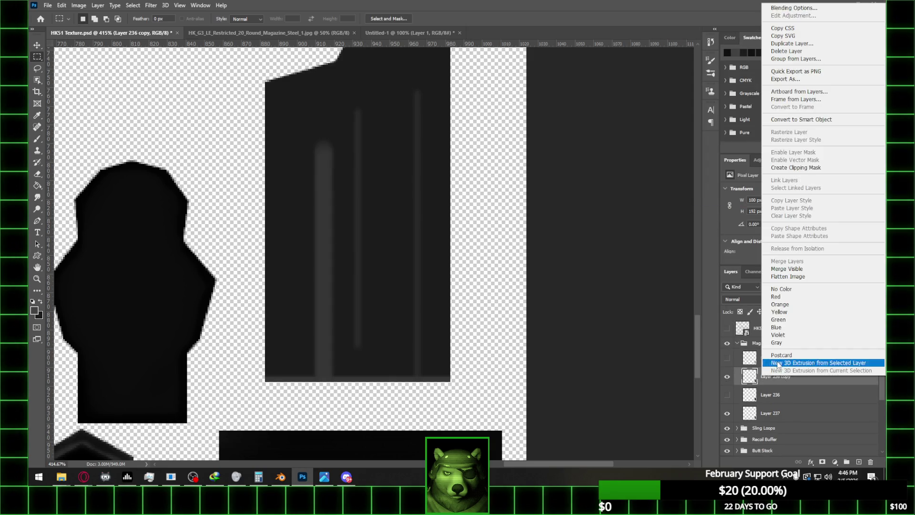
left_click(811, 7)
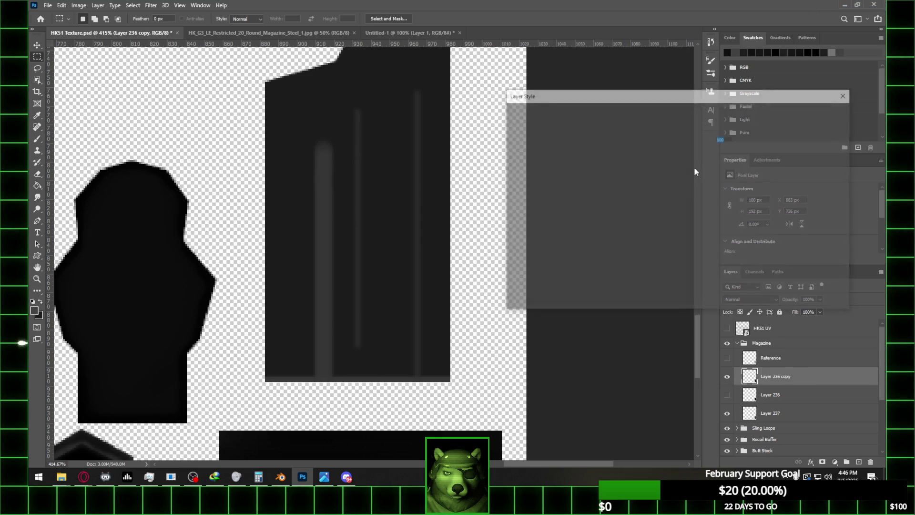
left_click(523, 172)
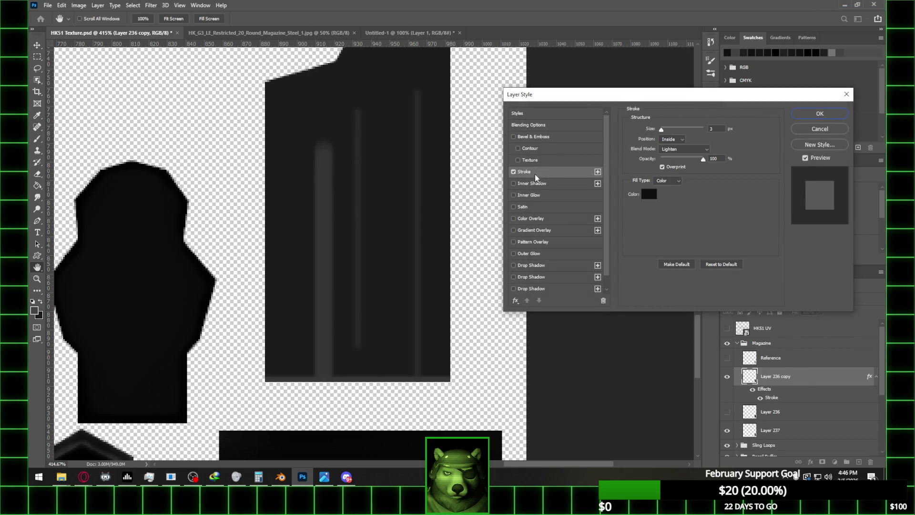
left_click_drag(676, 130, 682, 129)
left_click(672, 139)
left_click(672, 162)
left_click(673, 138)
left_click(673, 144)
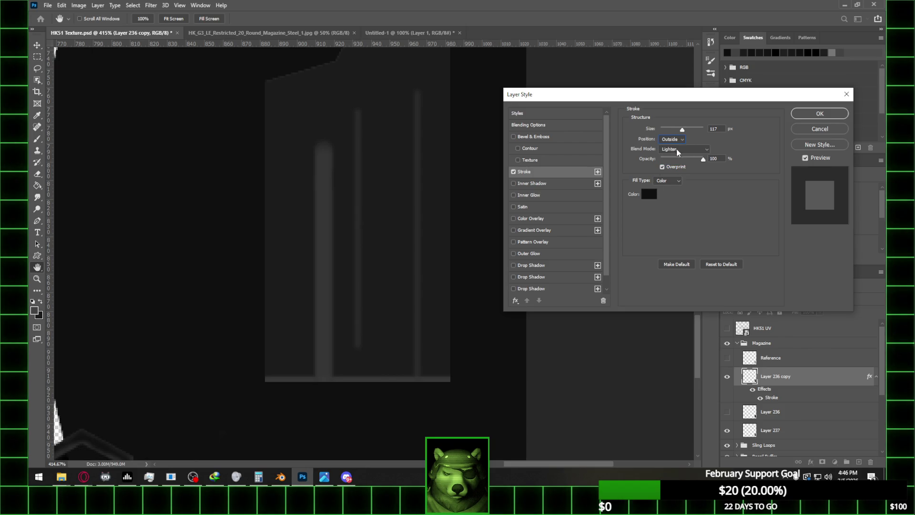
left_click_drag(682, 130, 661, 132)
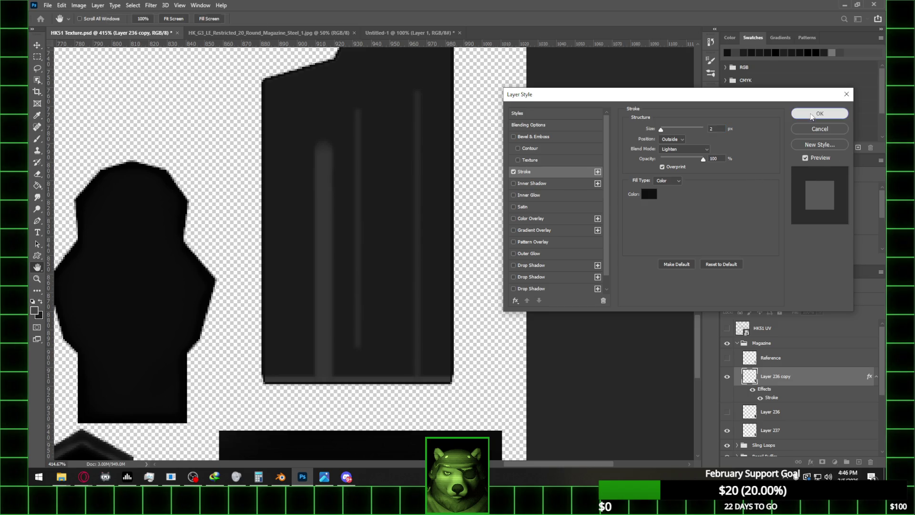
left_click(818, 114)
left_click(726, 430)
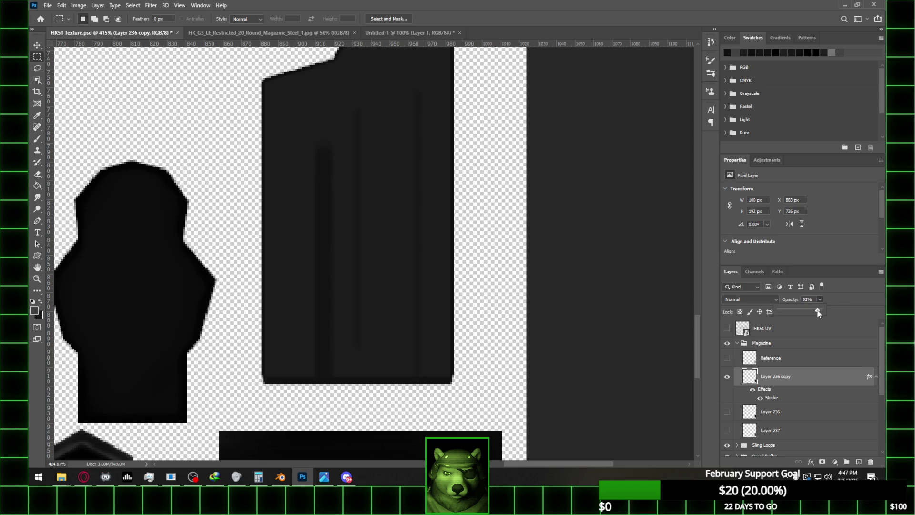
- Raise Layer 236 copy's opacity to 100%
left_click_drag(807, 311, 853, 310)
left_click(795, 377)
right_click(794, 378)
left_click(595, 188)
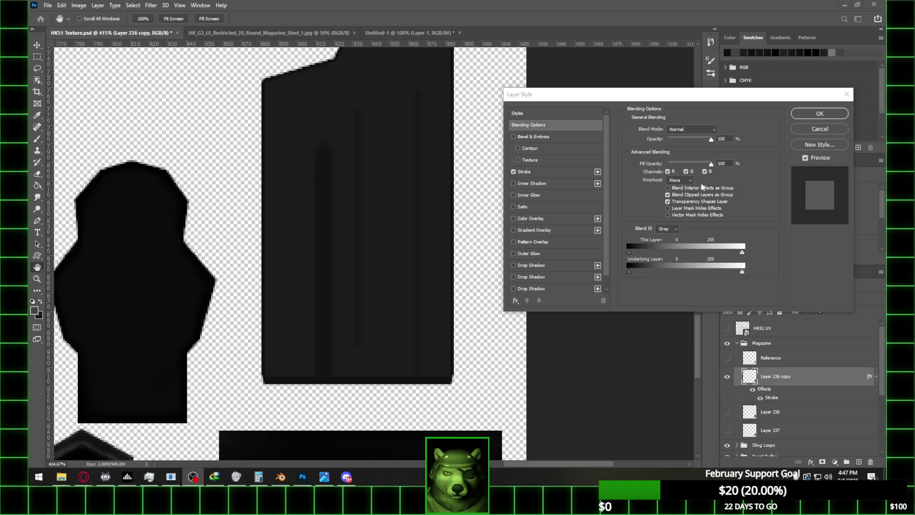
- Test blending opacity and stroke sizes, leaving the outside stroke at 1 px
left_click(708, 139)
mouse_move(713, 144)
left_mouse_down()
mouse_move(706, 140)
mouse_move(715, 140)
left_mouse_up()
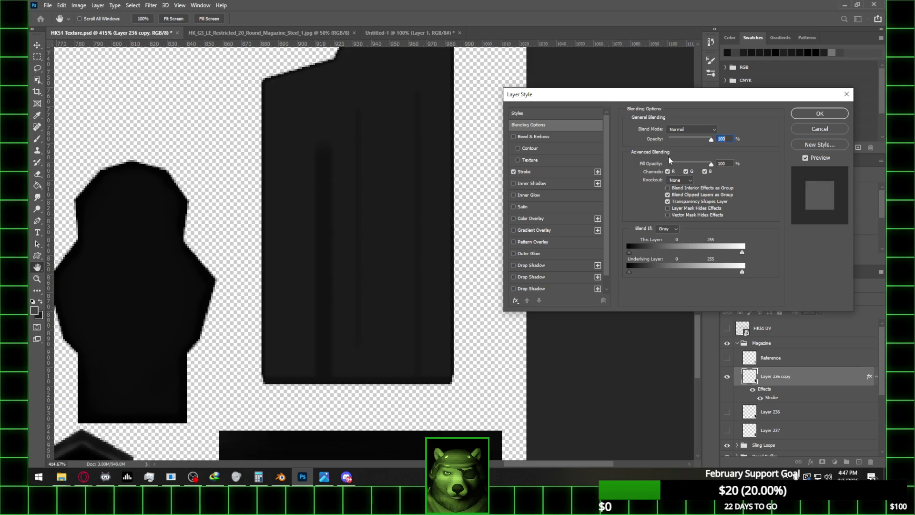
left_click(524, 171)
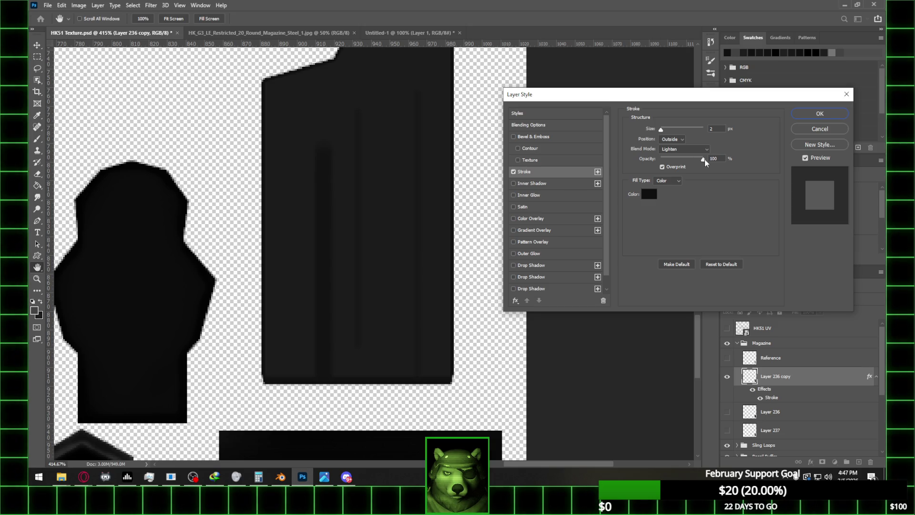
left_click_drag(662, 132, 662, 132)
mouse_move(704, 161)
left_mouse_down()
mouse_move(689, 161)
mouse_move(743, 159)
left_mouse_up()
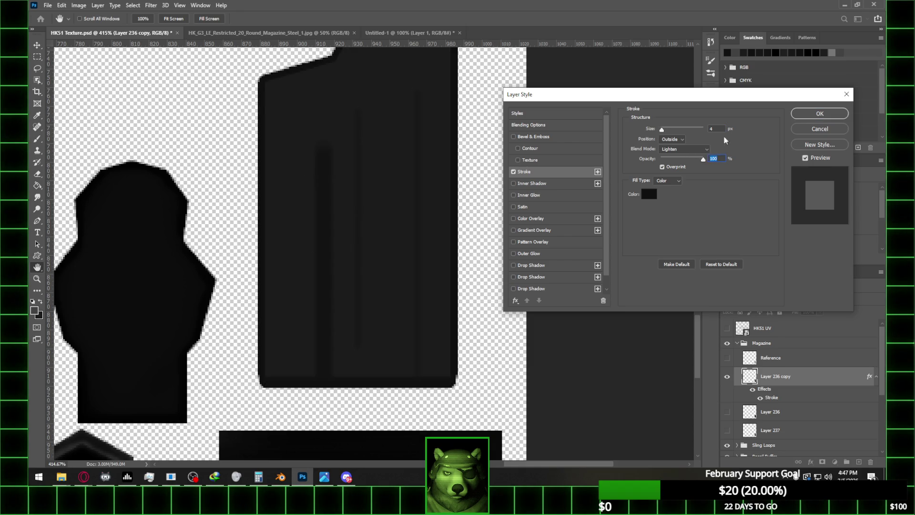
type("1")
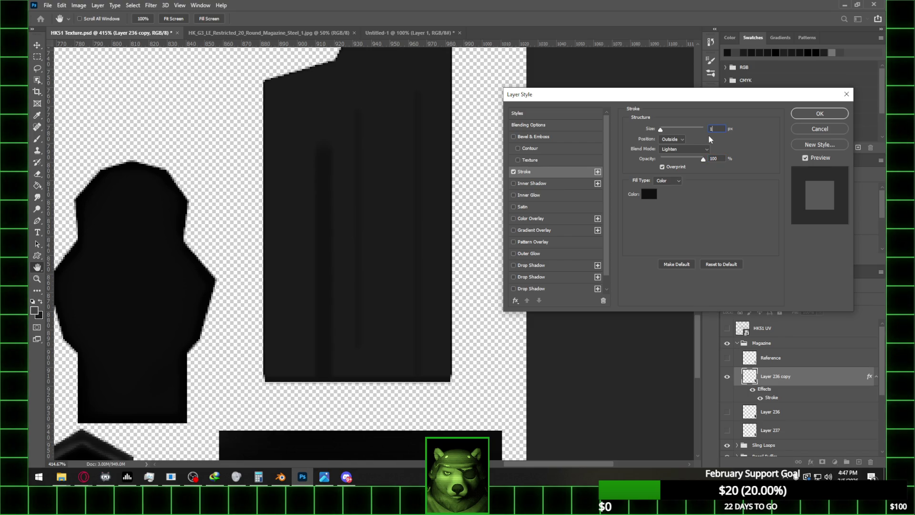
left_click(825, 132)
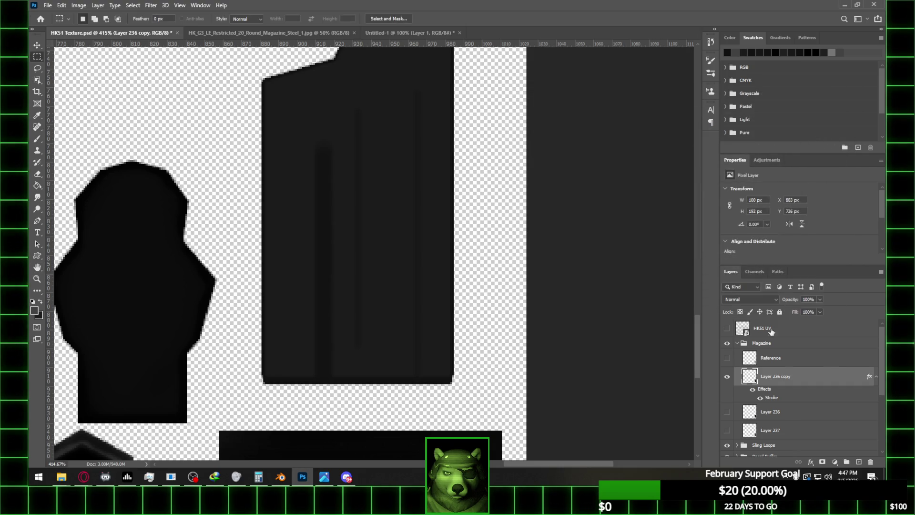
- Hide the stroke effect and erase down the left light slot on Layer 236 copy
key("m")
left_click(727, 376)
left_click(727, 377)
left_click(752, 390)
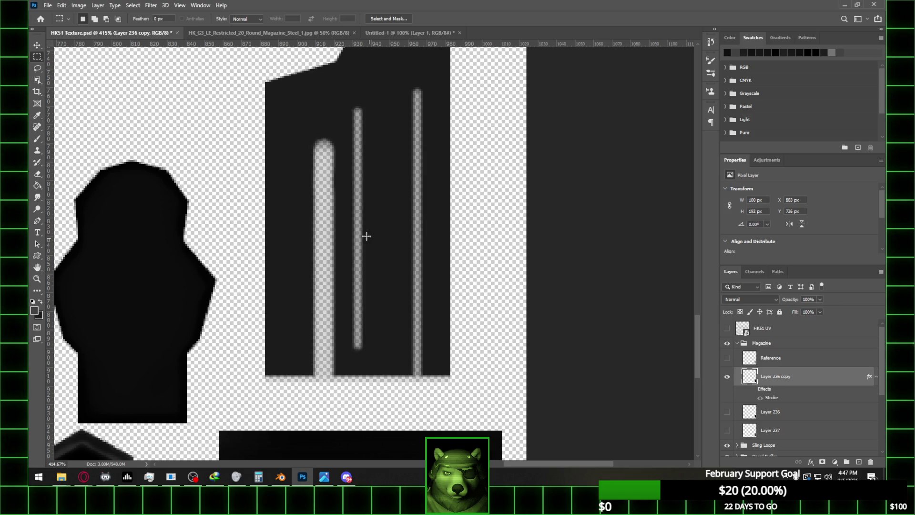
key("e")
left_click_drag(322, 153, 324, 201)
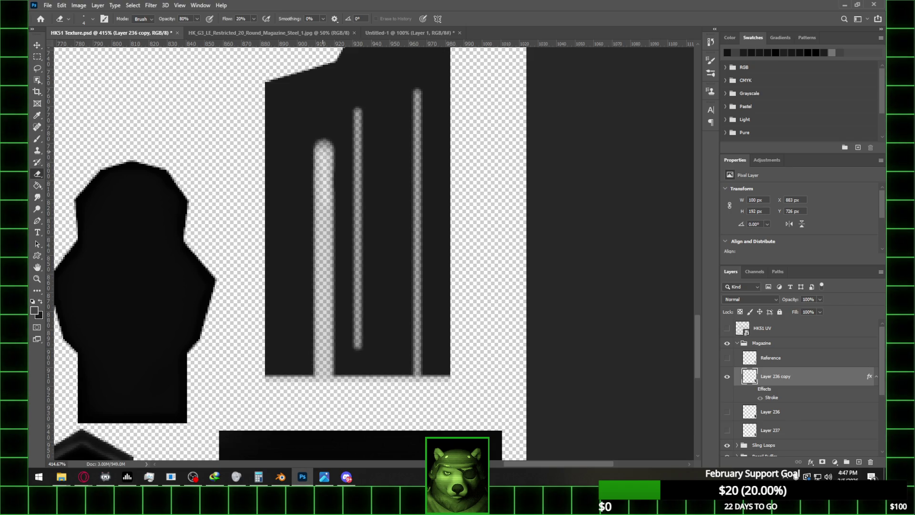
left_click_drag(324, 149, 323, 333)
left_click(741, 380, "ctrl")
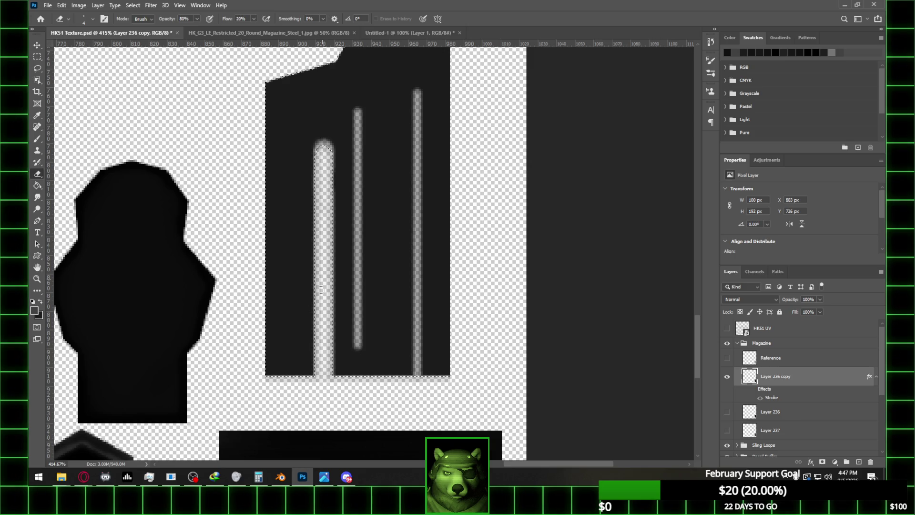
key("ctrl+d")
key("m")
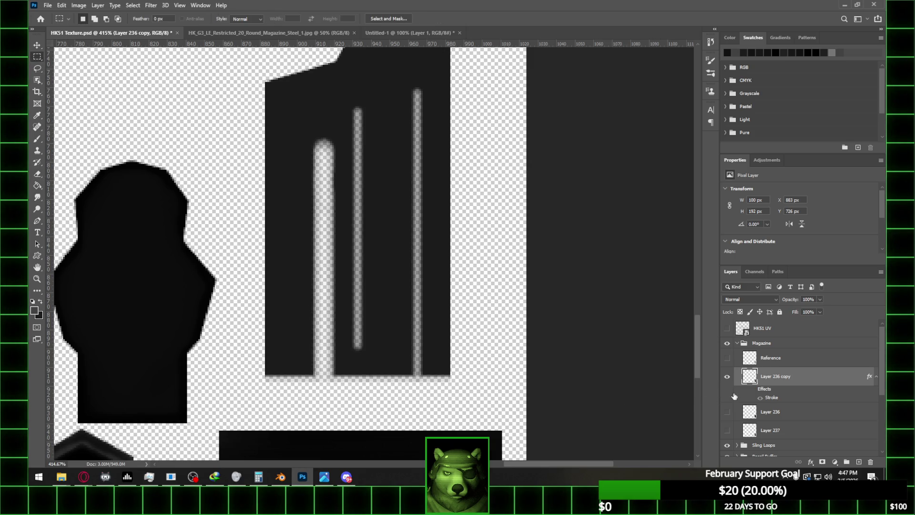
- Clear Layer 236 copy's stroke style, show Layer 237, and add new Layer 238
right_click(770, 391)
right_click(751, 379)
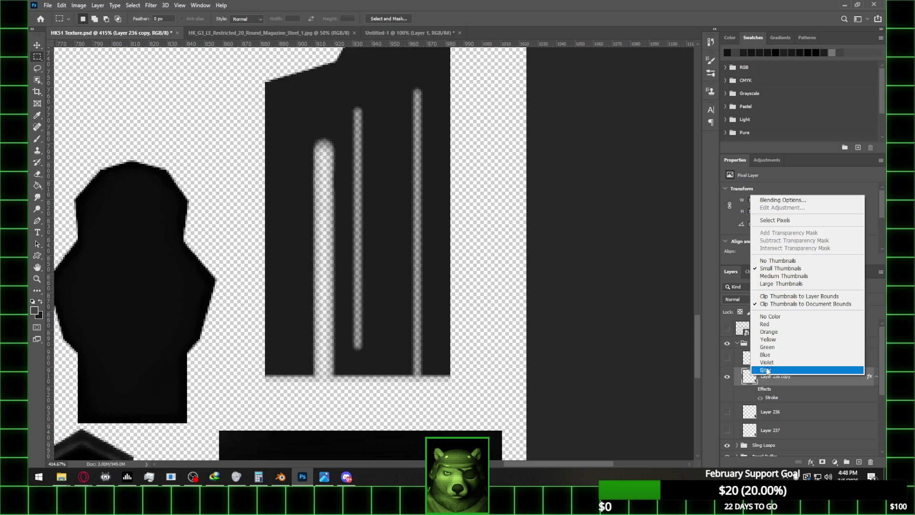
right_click(834, 382)
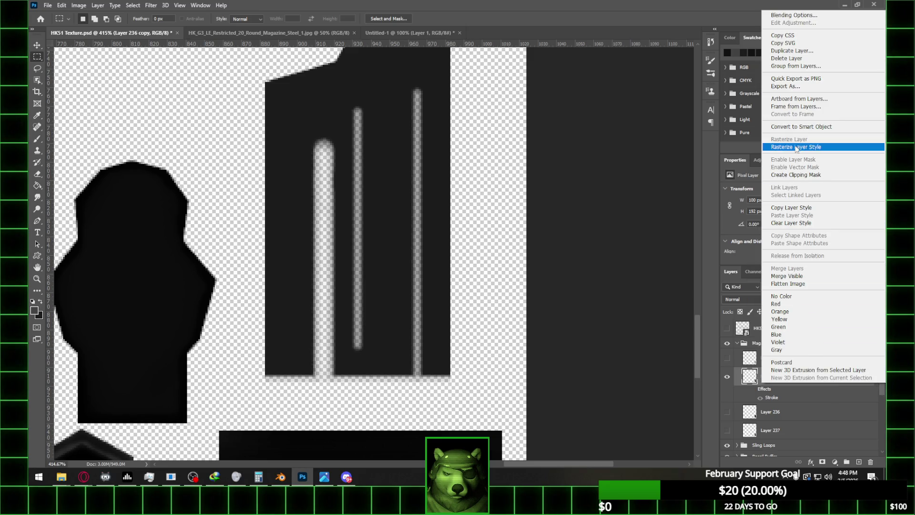
left_click(802, 207)
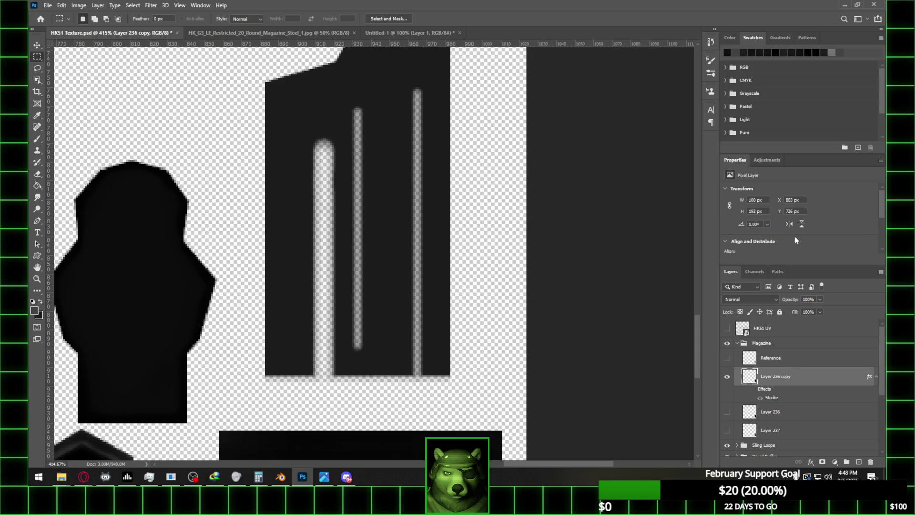
right_click(796, 376)
left_click(696, 211)
right_click(792, 376)
left_click(791, 218)
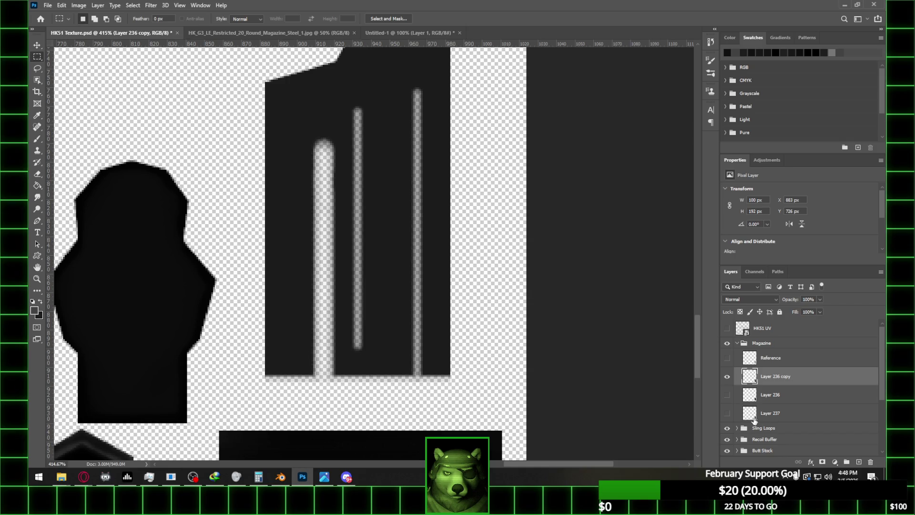
left_click(727, 414)
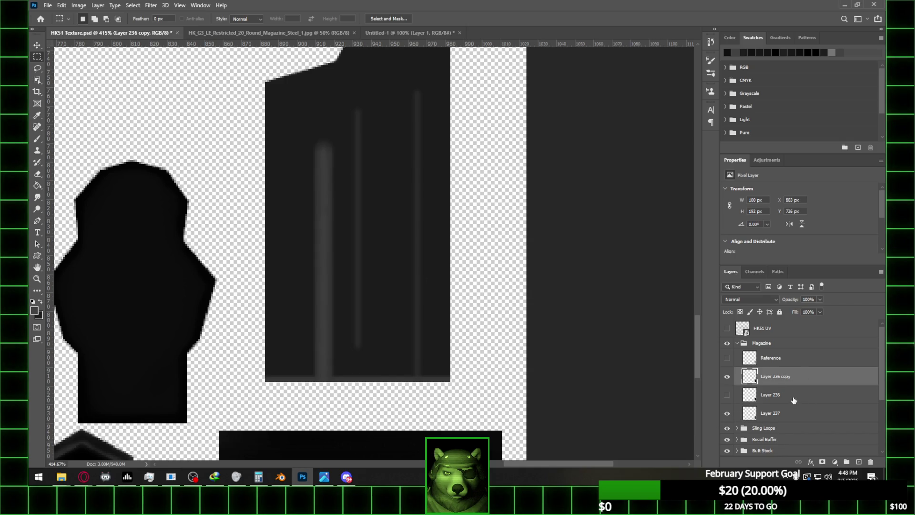
key("ctrl+shift+alt+n")
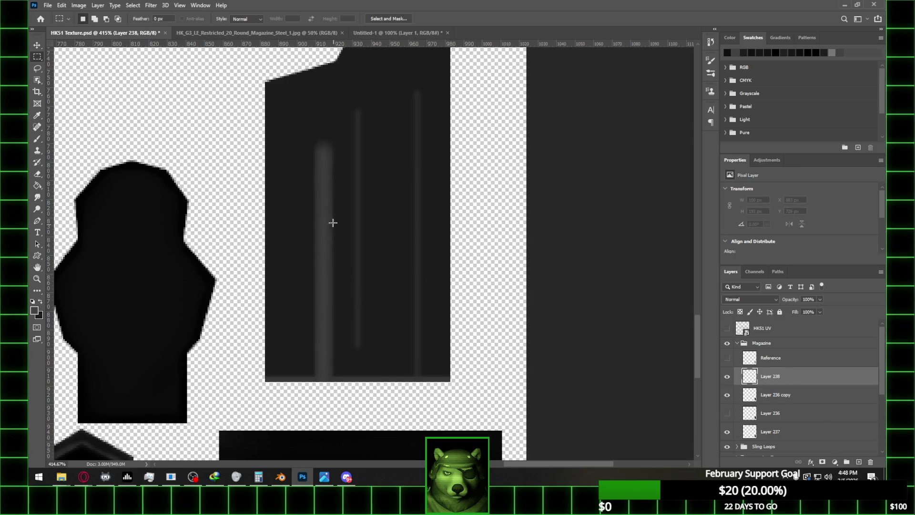
- Paint a faint dark mark with a size-8 brush, merge it into Layer 236 copy, and round the slot stripe's top
key("e")
key("b")
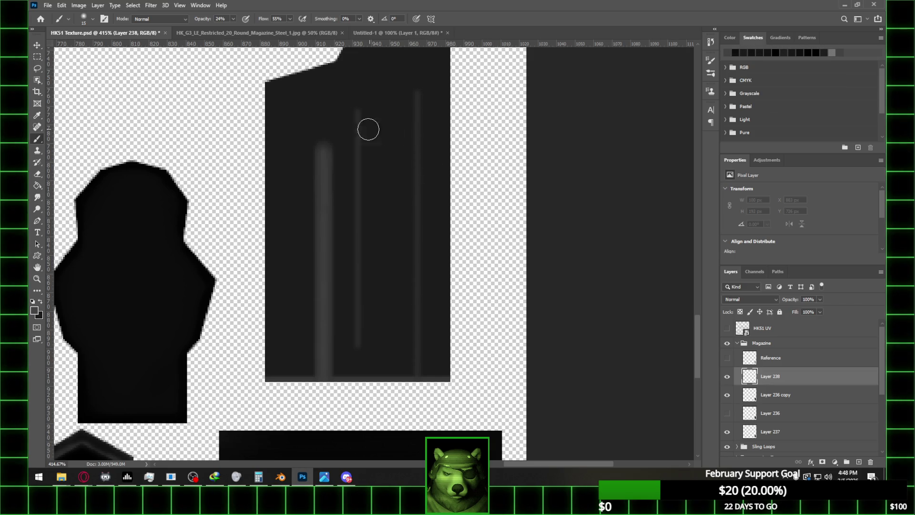
key("bracketleft")
key("bracketleft")
key("bracketleft")
key("bracketleft")
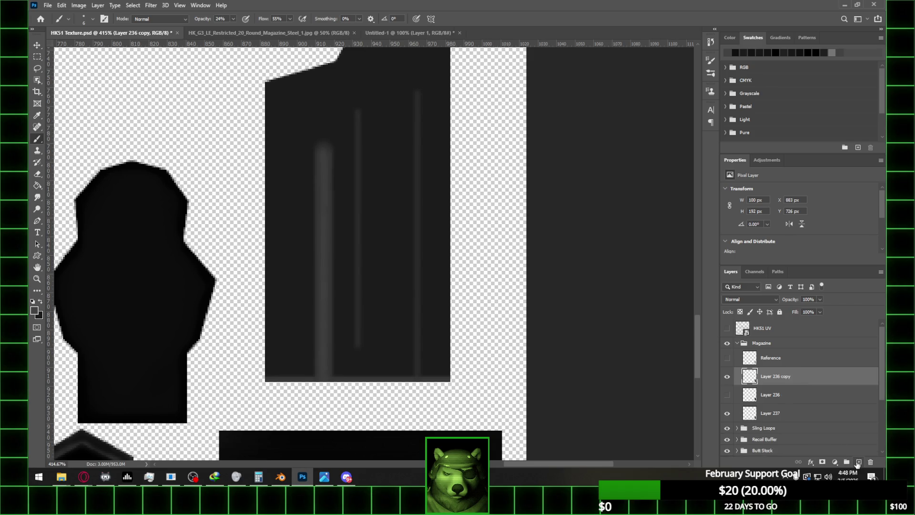
left_click(776, 52)
left_click_drag(305, 172, 301, 174)
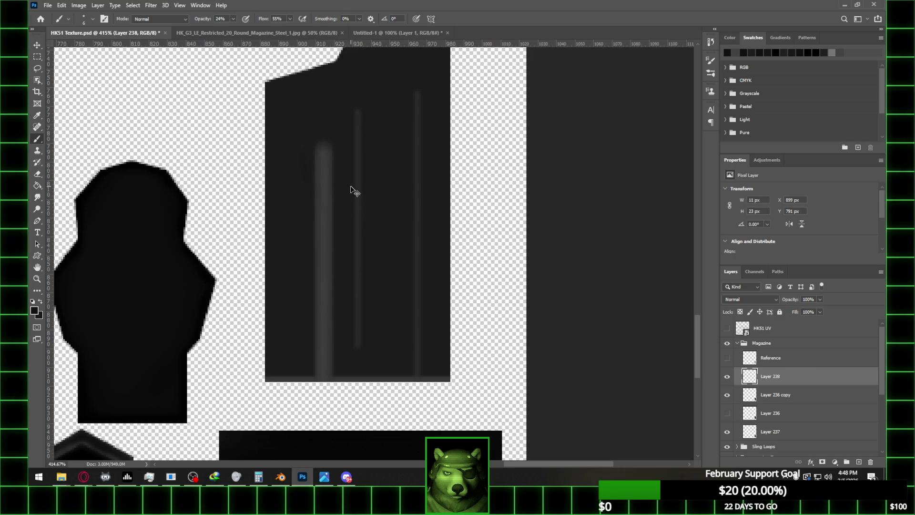
key("ctrl+e")
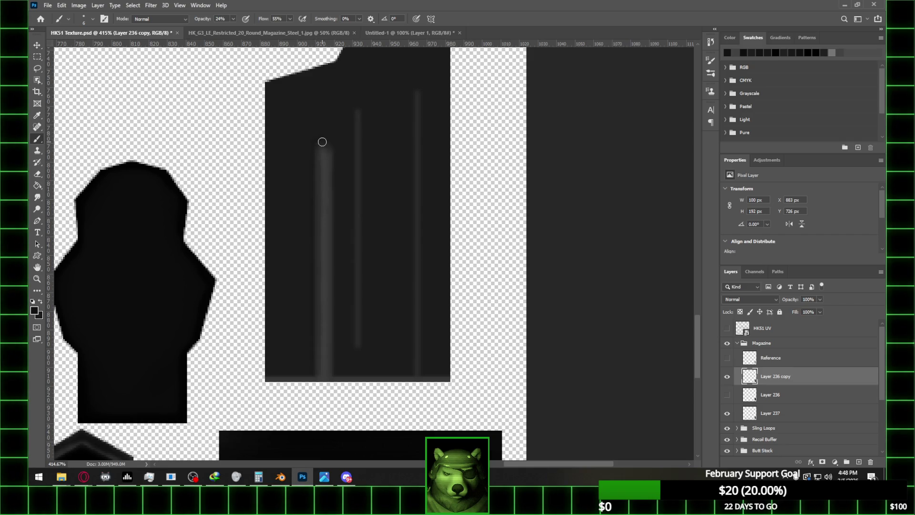
left_click(321, 145)
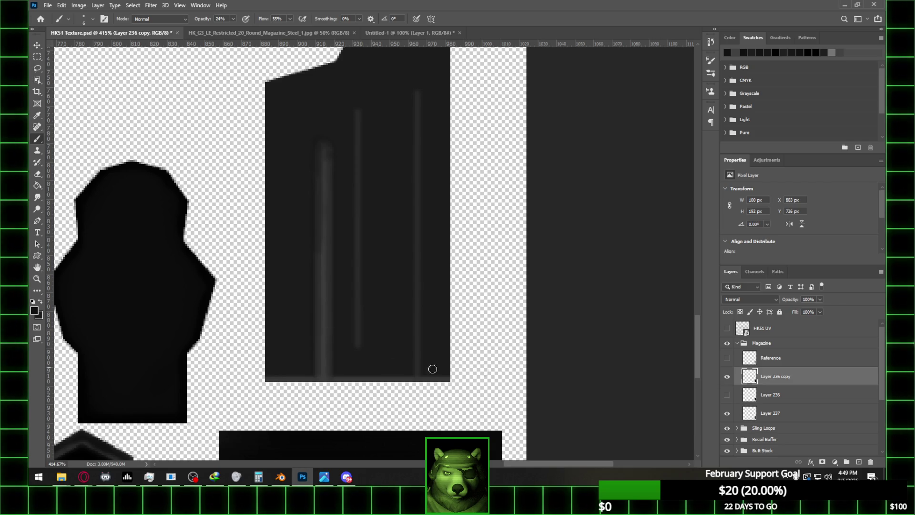
key("ctrl+h")
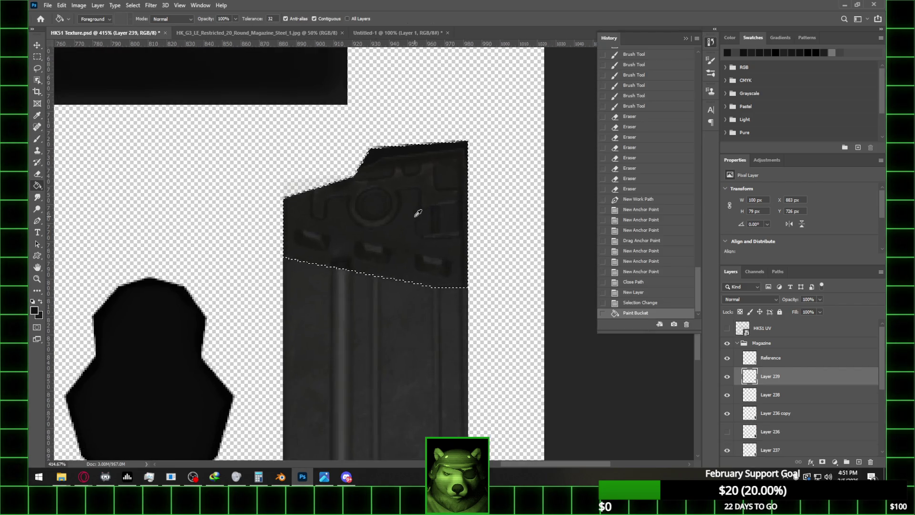
- On a new layer above Layer 239, paint faint highlights inside the selection with a smaller dark grey brush
key("b")
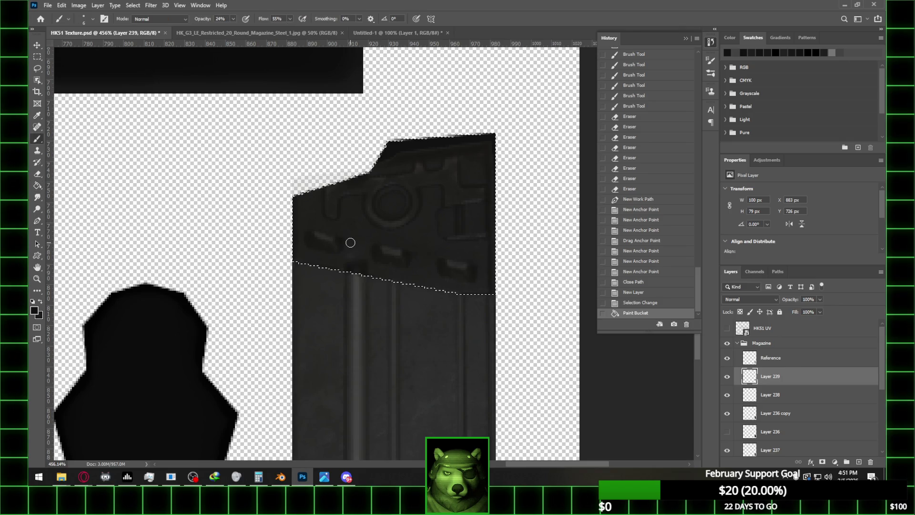
left_click(858, 462)
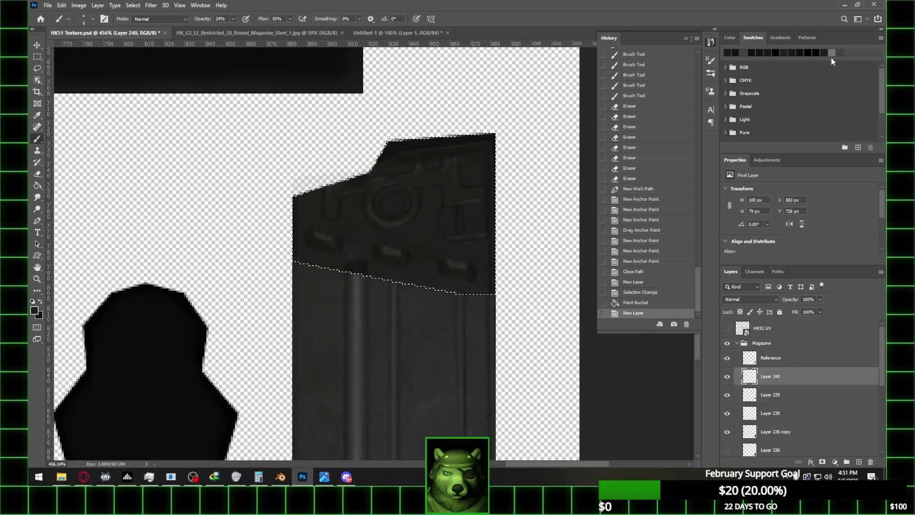
left_click(745, 49)
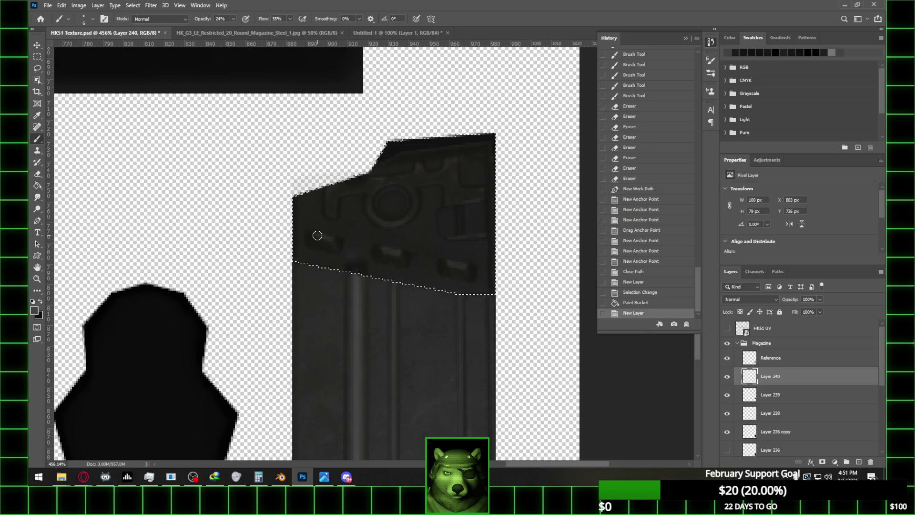
key("bracketleft")
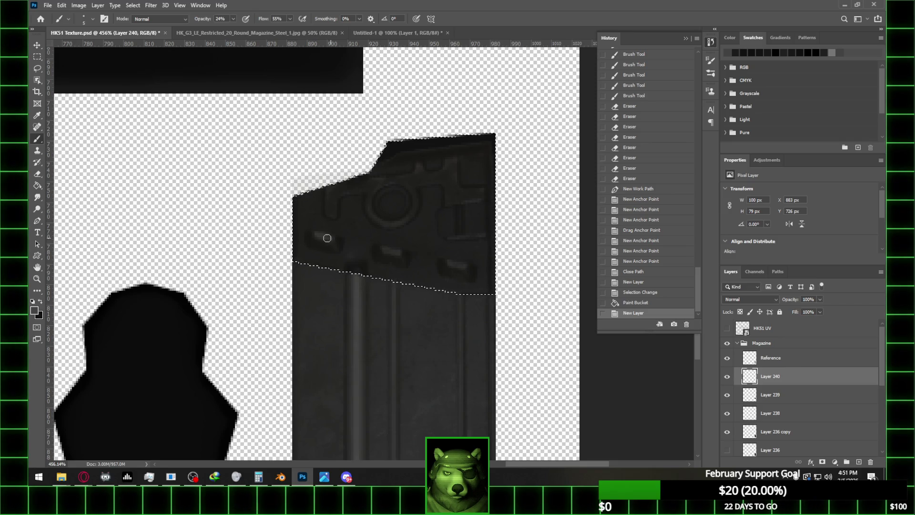
left_click_drag(319, 236, 462, 263)
- Add a layer below Layer 240, paint black shading on the top section, and hide the Reference photo
left_click(859, 462)
left_click_drag(809, 378, 809, 403)
left_click(42, 302)
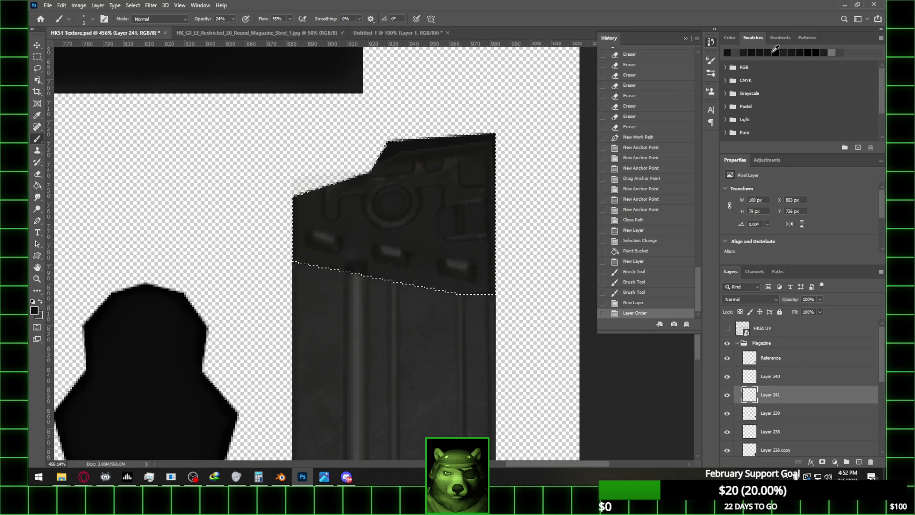
left_click(468, 271)
left_click(435, 265)
left_click(727, 357)
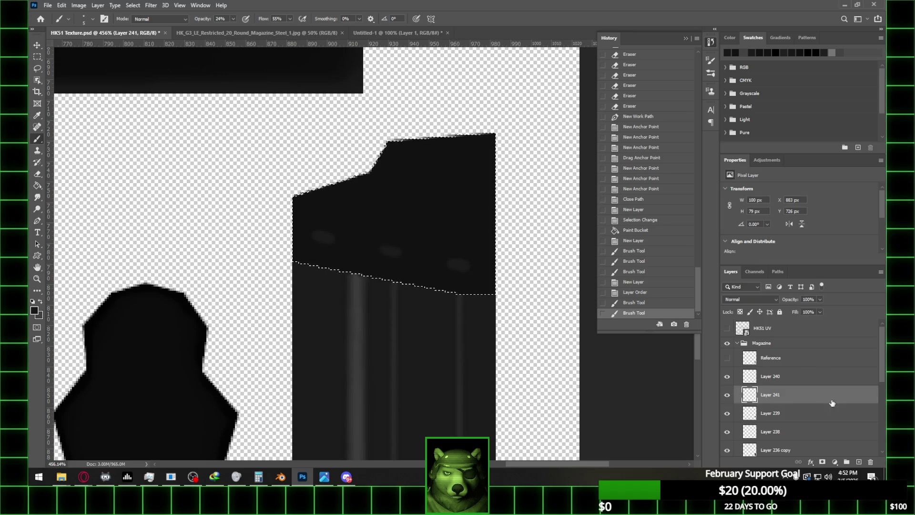
- Replace the shading layer with a fresh empty layer and show the Reference photo again
left_click(871, 462)
left_click(859, 462)
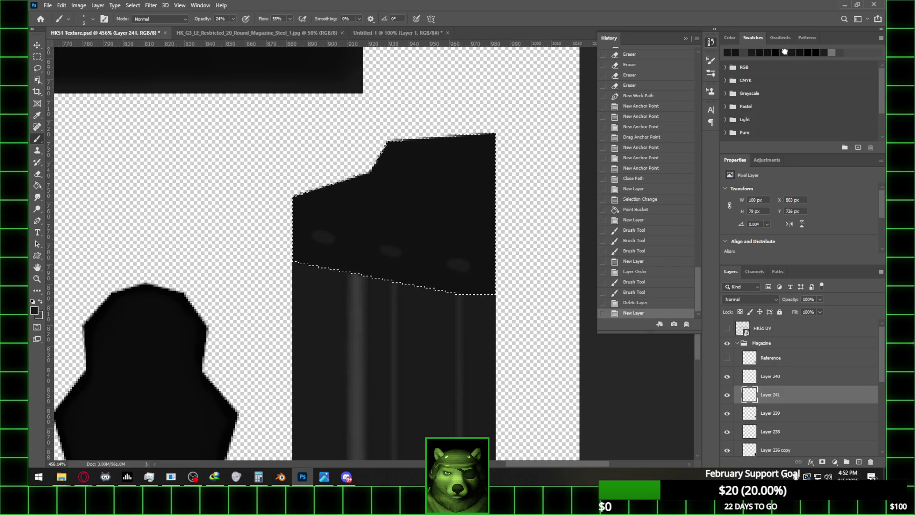
left_click(470, 280)
key("ctrl+z")
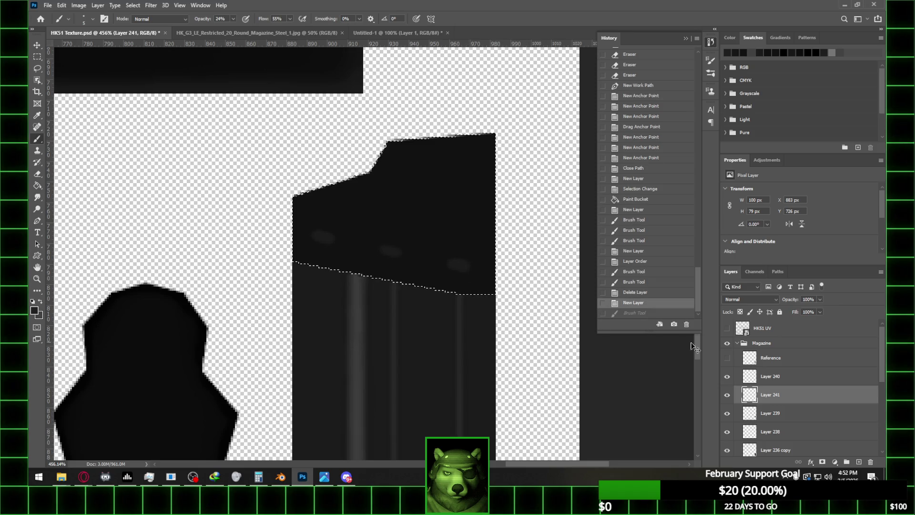
left_click(727, 358)
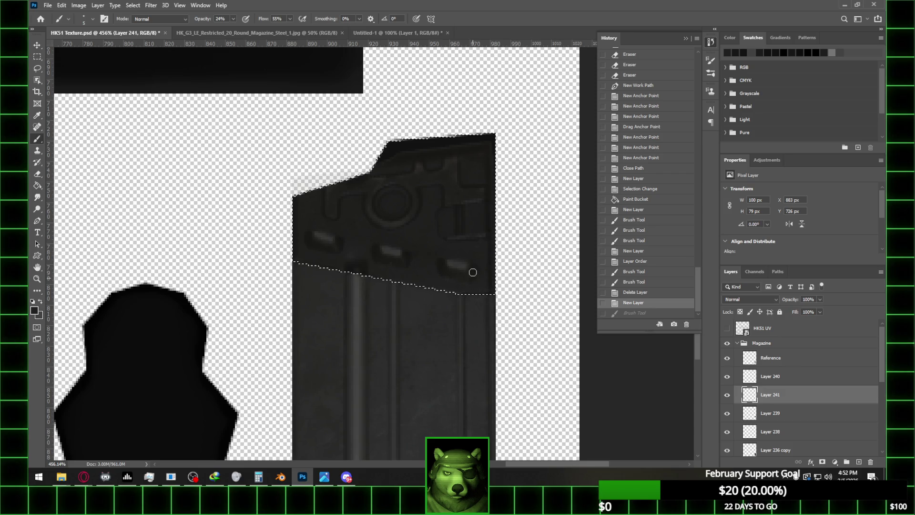
- Paint soft dark dabs around the slot shapes in the magazine's top section
left_click(471, 271)
left_click(412, 268)
left_click(401, 262)
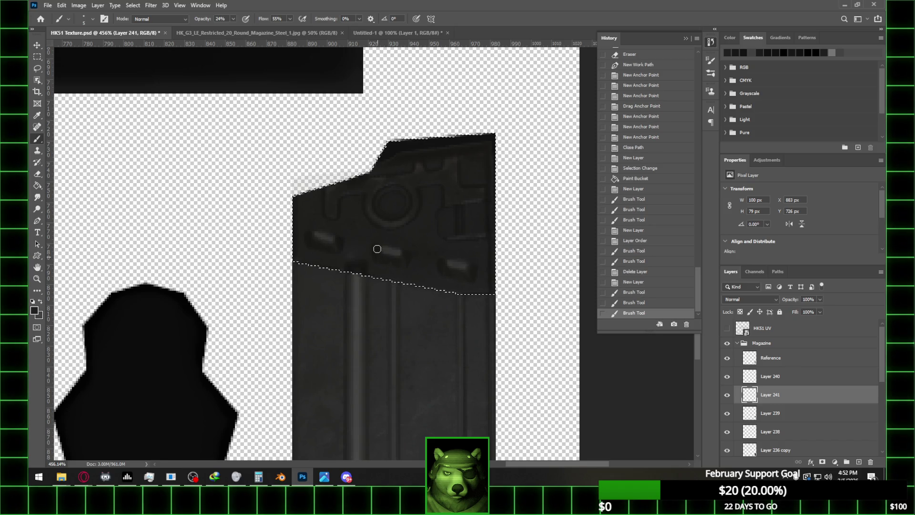
left_click(339, 241)
left_click(338, 248)
left_click(310, 244)
- With the Reference photo hidden, add a few more faint dark dabs near the slots
left_click(730, 357)
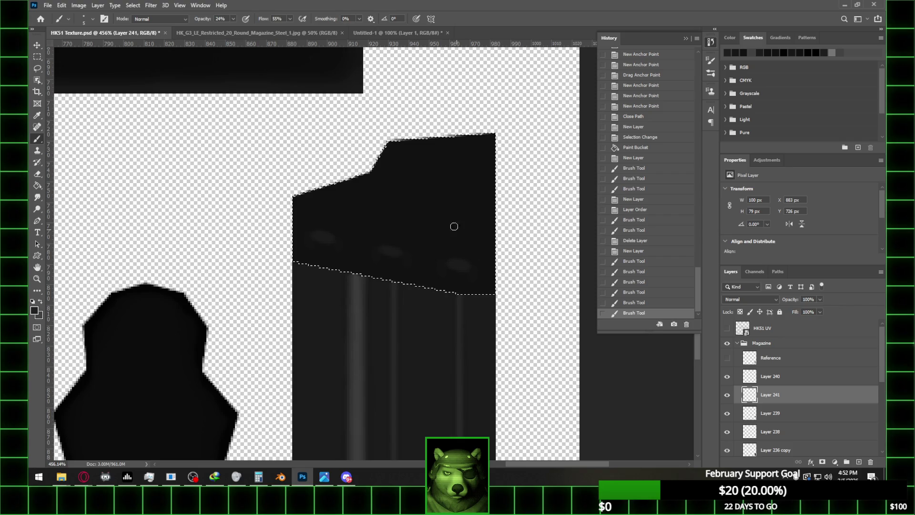
scroll(363, 231, "down", 3, "alt")
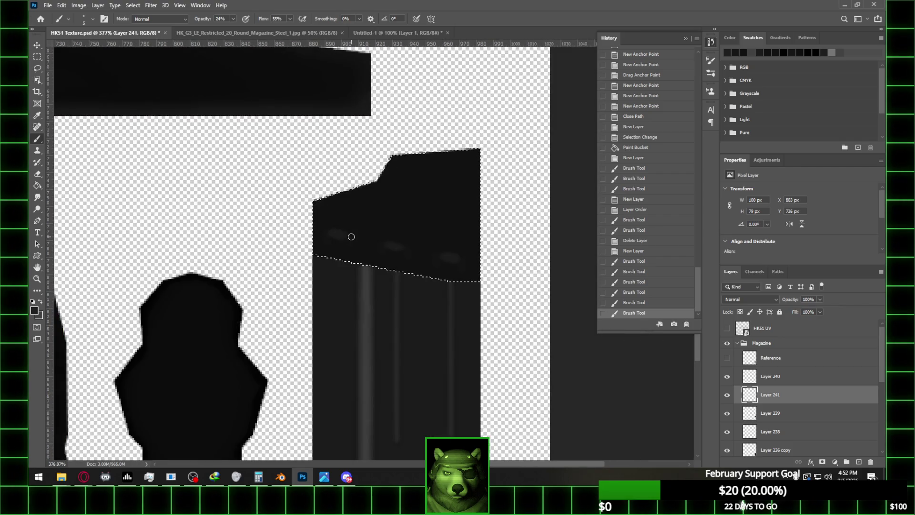
left_click(351, 237)
left_click(409, 248)
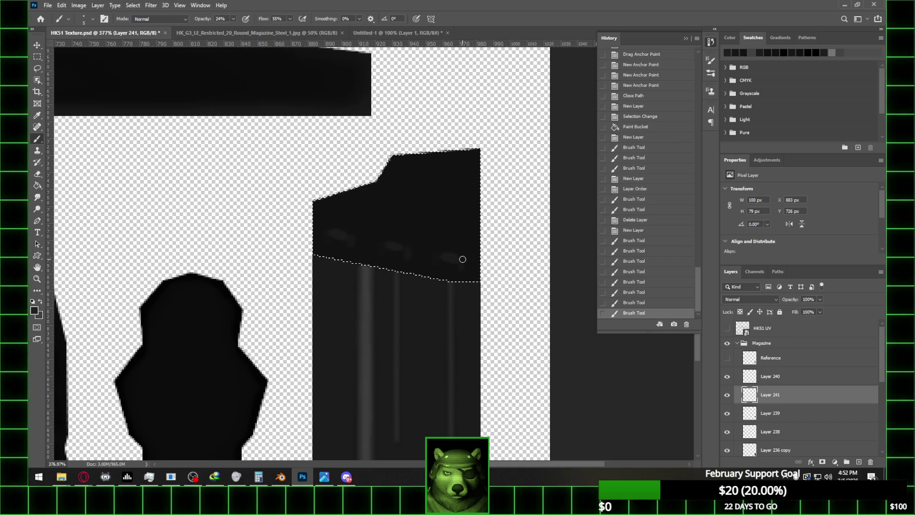
left_click(463, 258)
- Switch to a Soft Round eraser and erase part of the shading stroke
key("e")
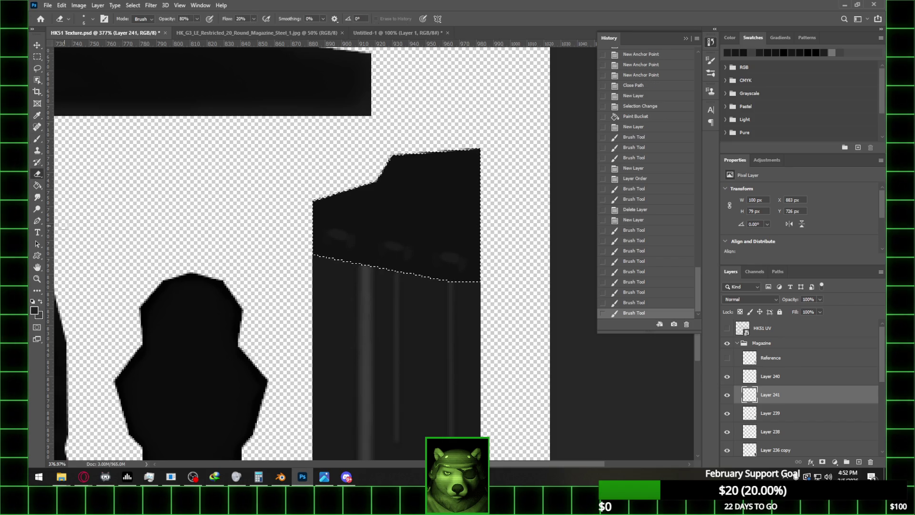
left_click(91, 18)
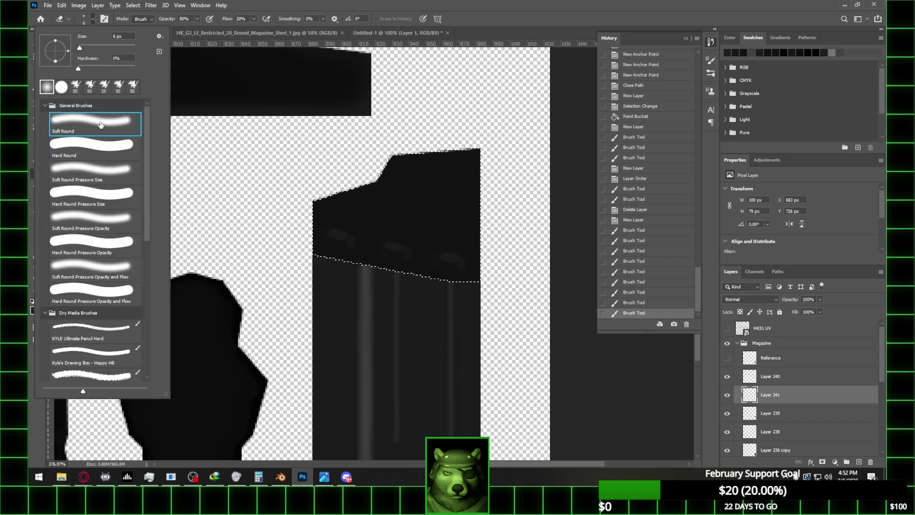
left_click(363, 221)
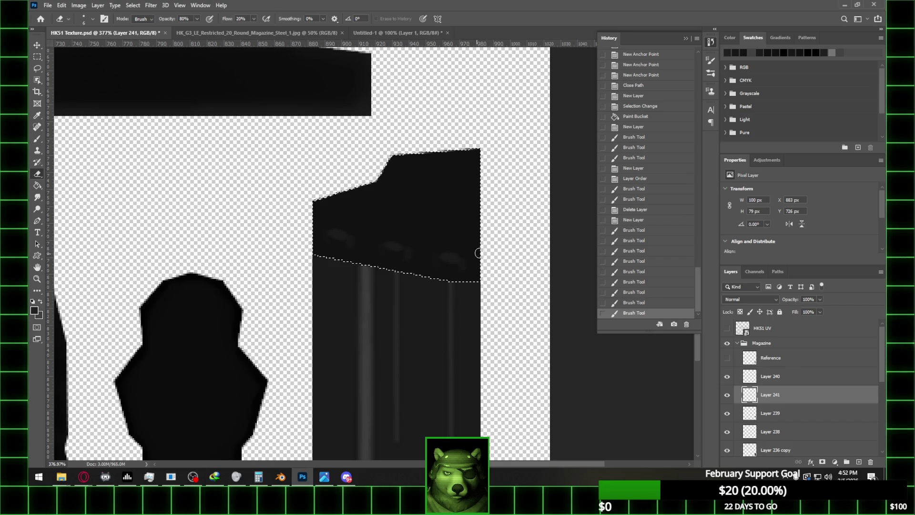
left_click(456, 251)
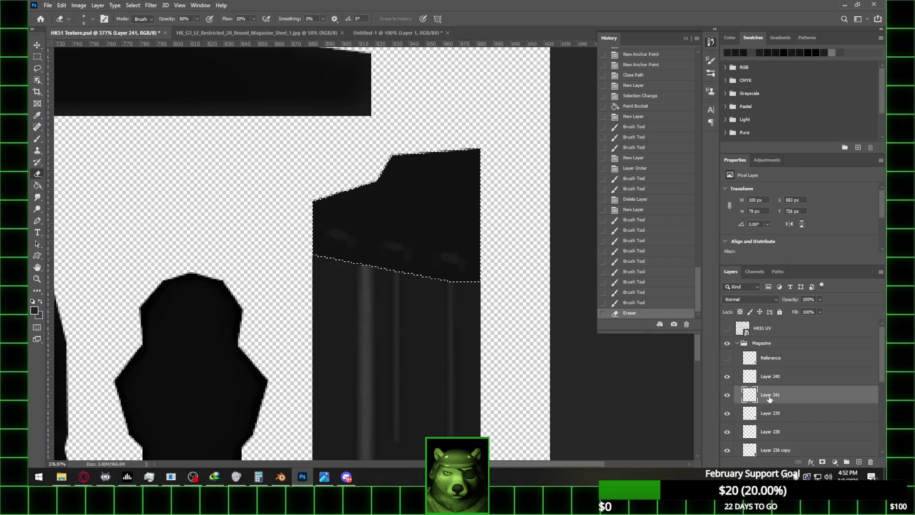
- On Layer 240, erase back the highlight strokes across the top section's upper-left and lower-right
left_click(732, 414)
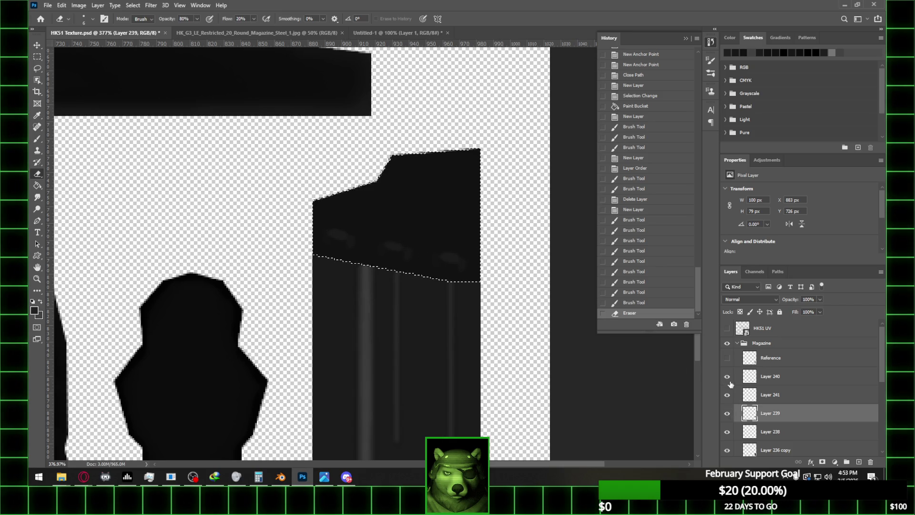
left_click(790, 380)
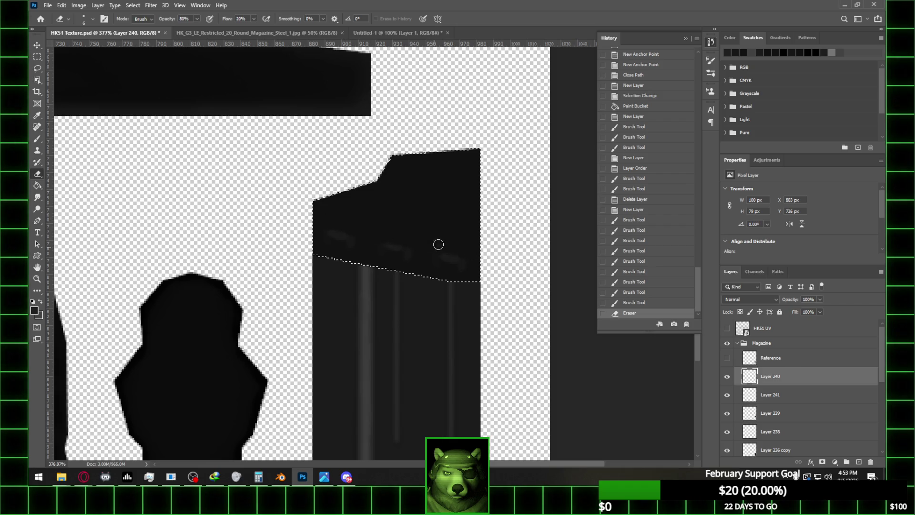
left_click_drag(462, 254, 431, 238)
scroll(442, 163, "down", 3, "alt")
scroll(419, 199, "up", 3, "alt")
scroll(426, 186, "down", 3, "alt")
scroll(386, 205, "up", 3, "alt")
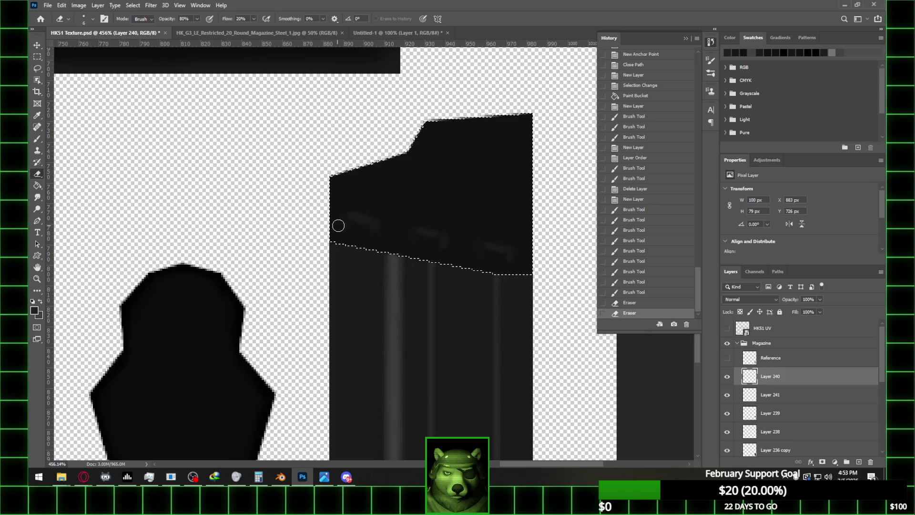
left_click_drag(379, 228, 347, 223)
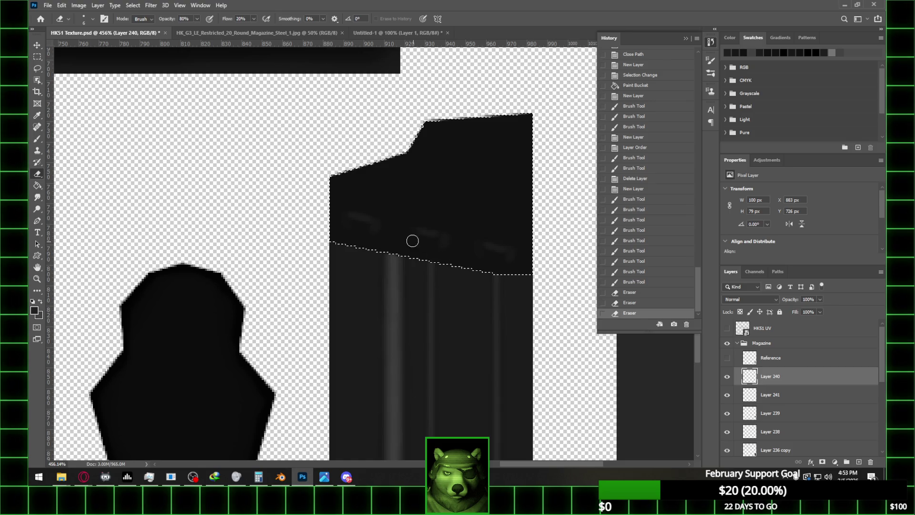
mouse_move(419, 242)
left_mouse_down()
mouse_move(524, 276)
mouse_move(452, 240)
left_mouse_up()
scroll(401, 183, "down", 3, "alt")
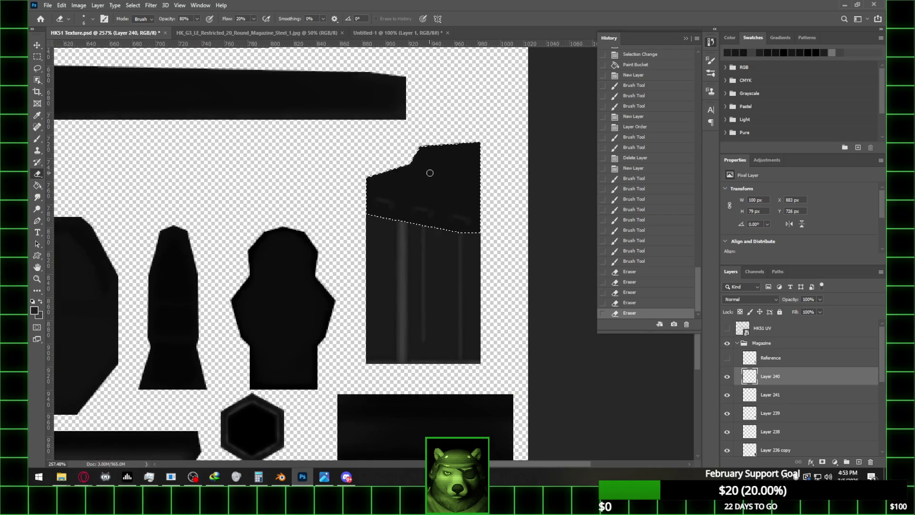
scroll(460, 176, "up", 2, "alt")
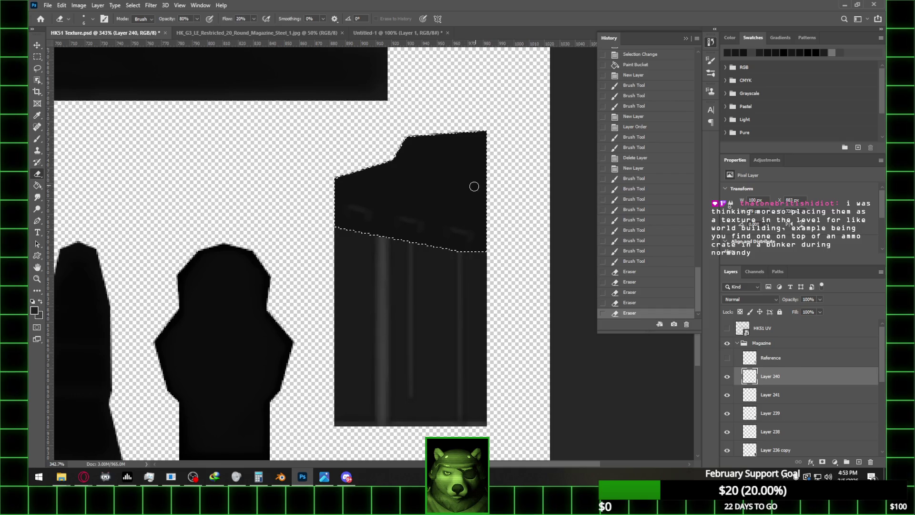
mouse_move(435, 235)
left_mouse_down()
mouse_move(458, 234)
mouse_move(454, 245)
mouse_move(388, 236)
left_mouse_up()
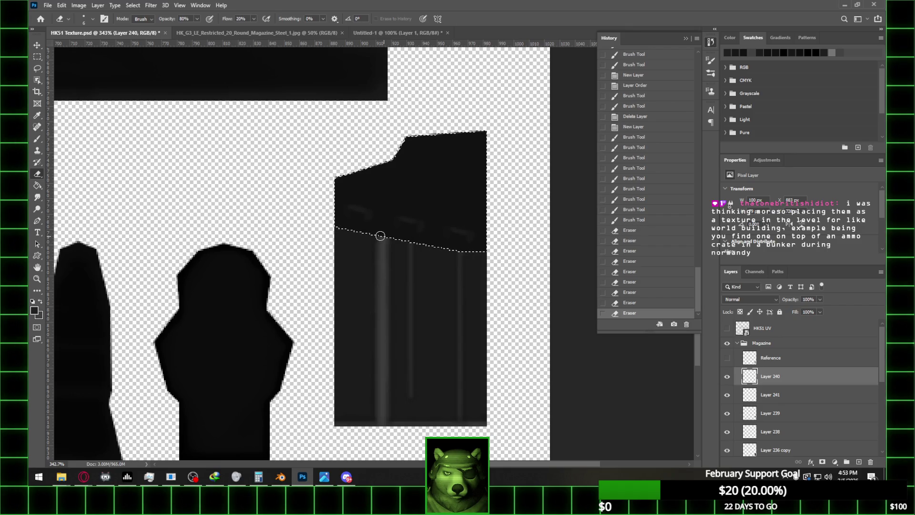
left_click(376, 208)
- On Layer 241, erase back parts of the dark shading strokes
left_click(748, 388)
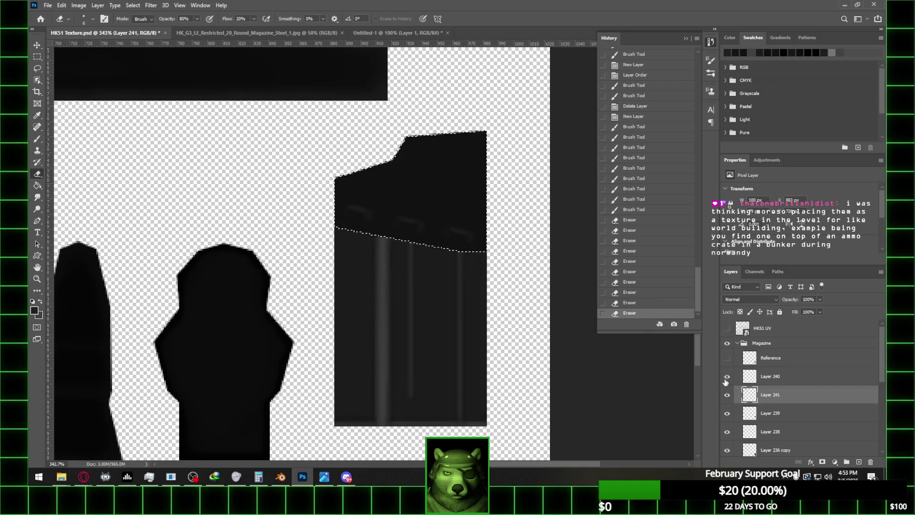
mouse_move(375, 228)
left_mouse_down()
mouse_move(383, 237)
mouse_move(502, 244)
mouse_move(435, 232)
left_mouse_up()
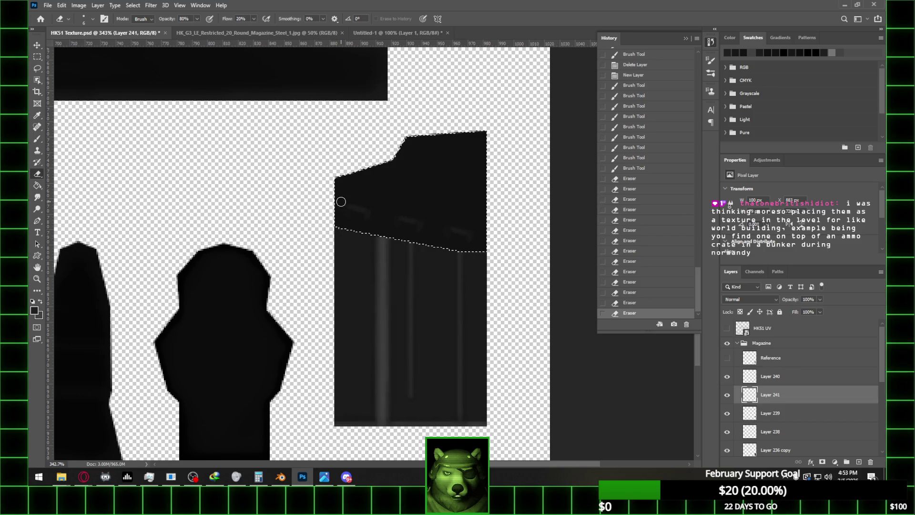
left_click_drag(395, 210, 392, 205)
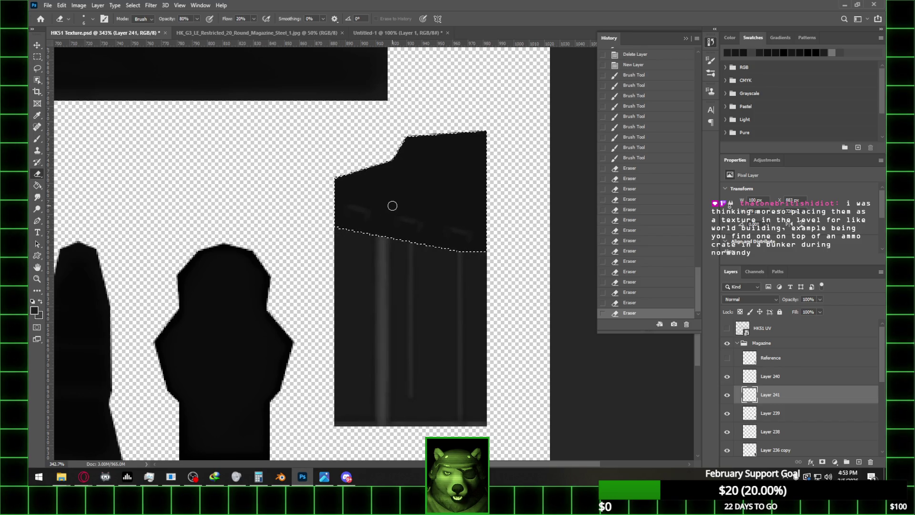
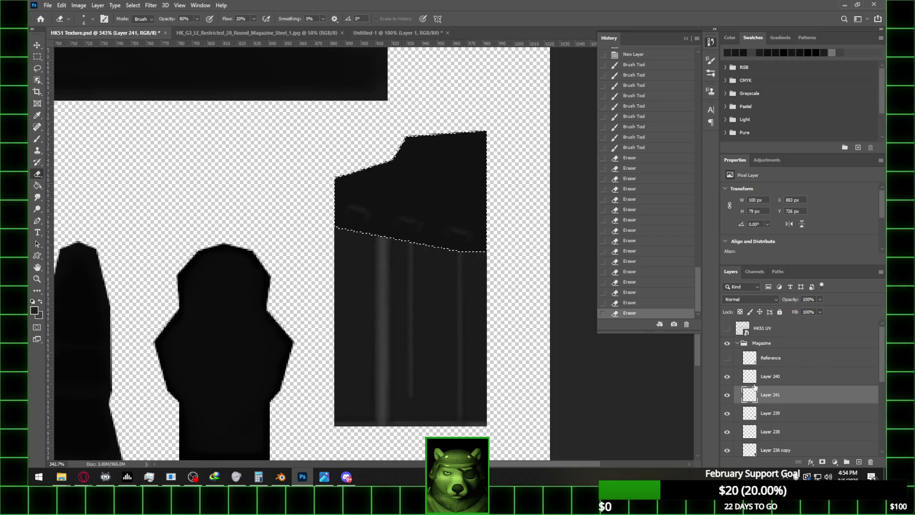
- Brush soft dark shading along the lower edge of the magazine's upper band on Layer 240
left_click(802, 383)
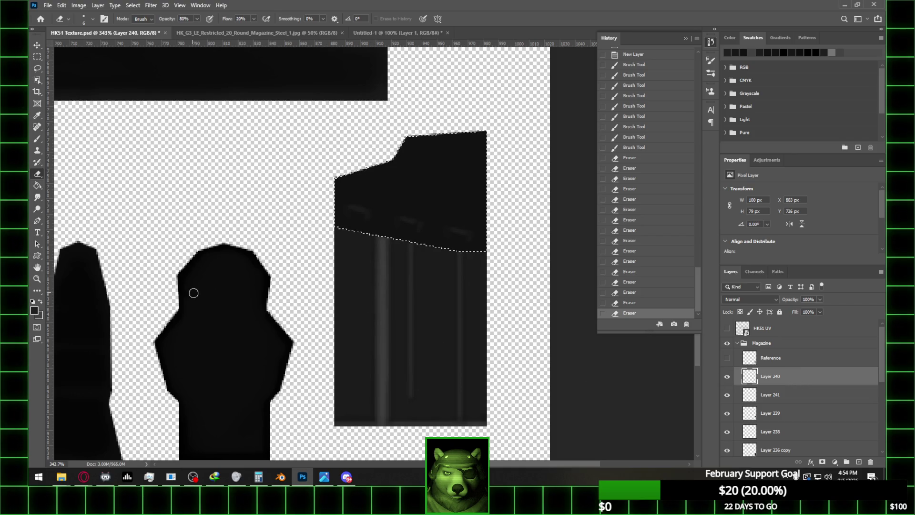
key("b")
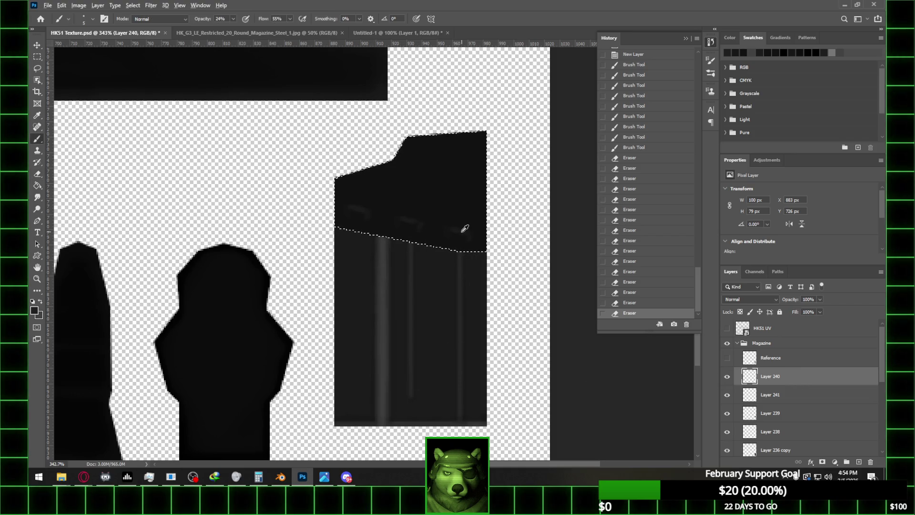
scroll(465, 229, "up", 2, "alt")
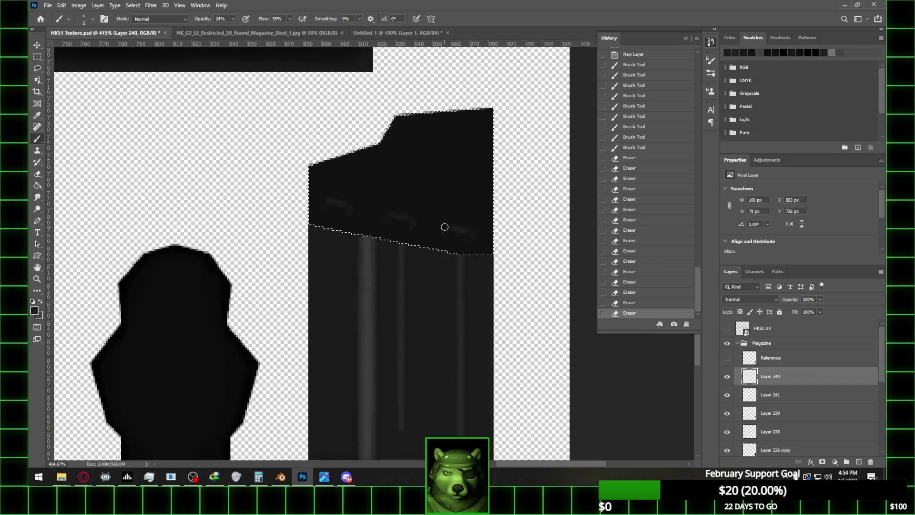
left_click(467, 234)
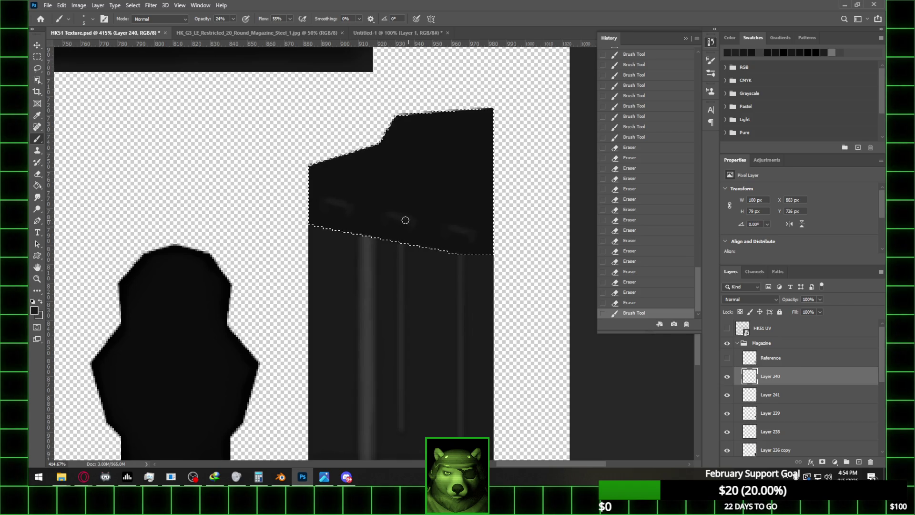
left_click_drag(381, 236, 317, 228)
left_click(348, 204)
left_click(346, 208)
left_click(337, 202)
left_click(336, 205)
left_click(436, 223)
- Soften part of the shading with the Eraser and clear the selection
mouse_move(330, 194)
left_mouse_down()
mouse_move(453, 214)
mouse_move(435, 204)
left_mouse_up()
scroll(461, 180, "down", 2, "alt")
scroll(462, 183, "up", 1, "alt")
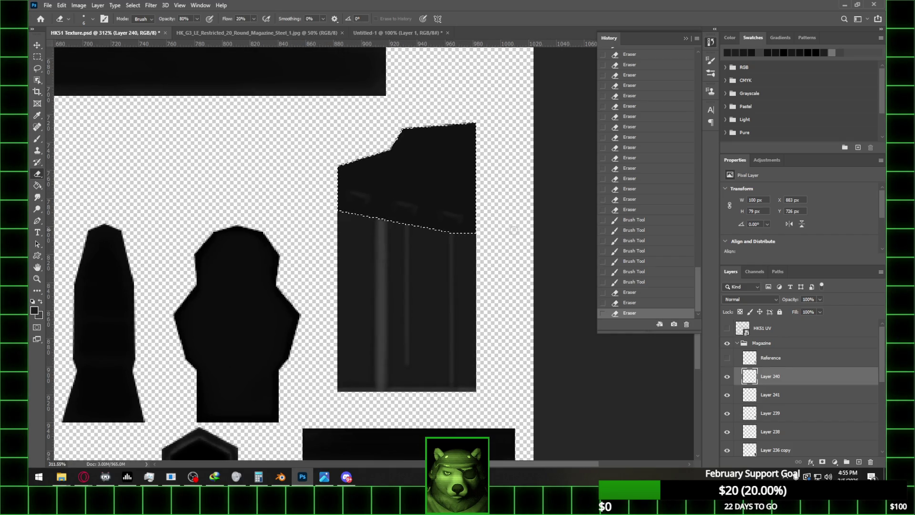
left_click(37, 57)
left_click(375, 210)
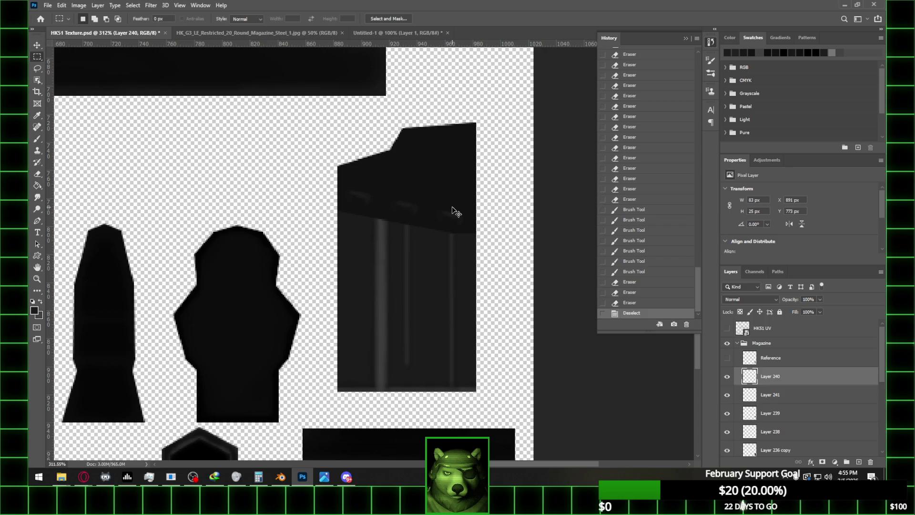
- Assign the Magazine the material 'Material' with HK51 Texture.psd as its Base Color image texture
left_click(280, 476)
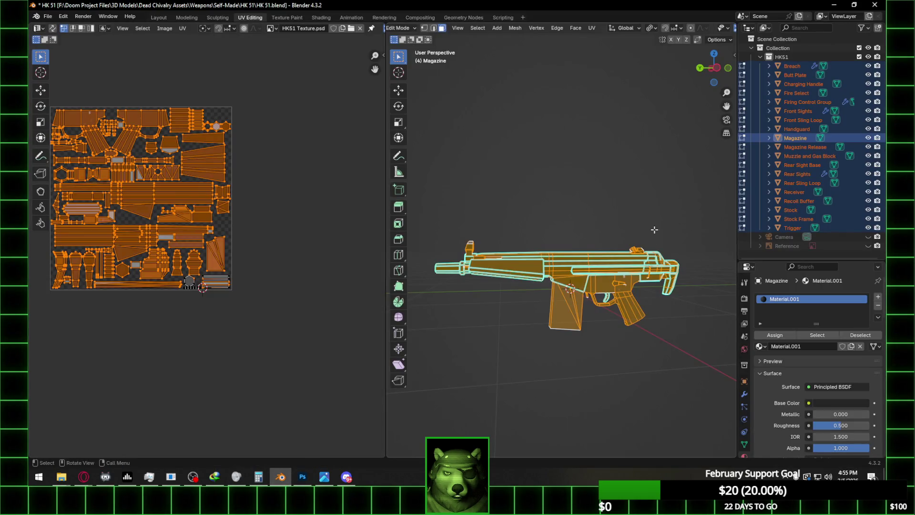
key("Tab")
scroll(620, 248, "up", 2)
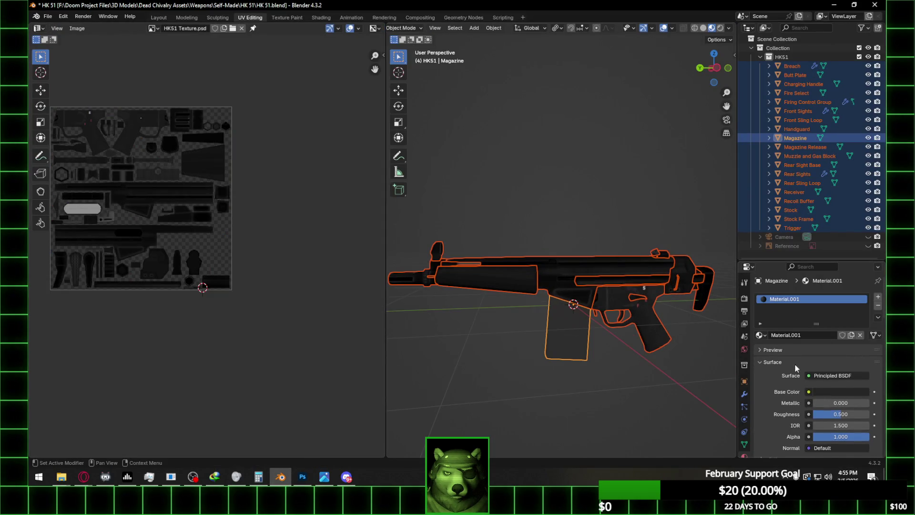
left_click(760, 335)
left_click(714, 349)
left_click(841, 391)
left_click(810, 333)
left_click(856, 403)
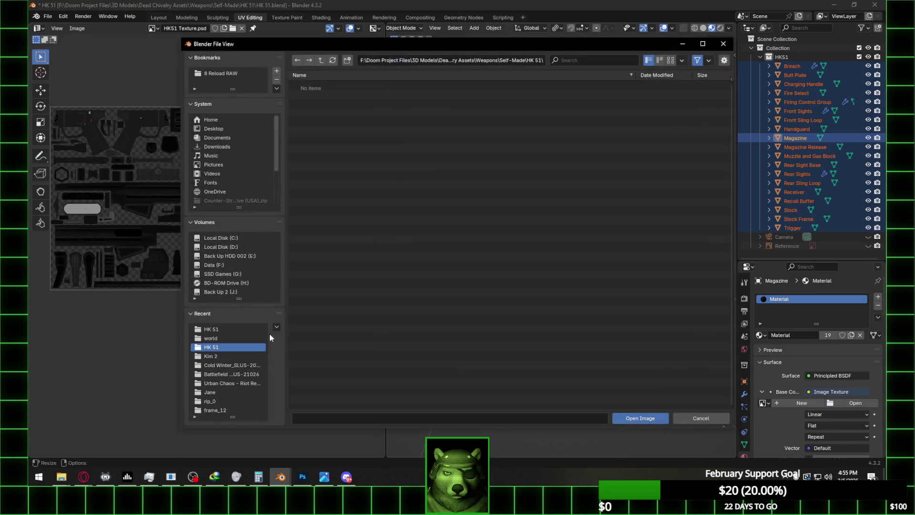
left_click(211, 329)
double_click(343, 102)
- Inspect the textured magazine up close in left orthographic view, then return to Photoshop
scroll(494, 262, "up", 8)
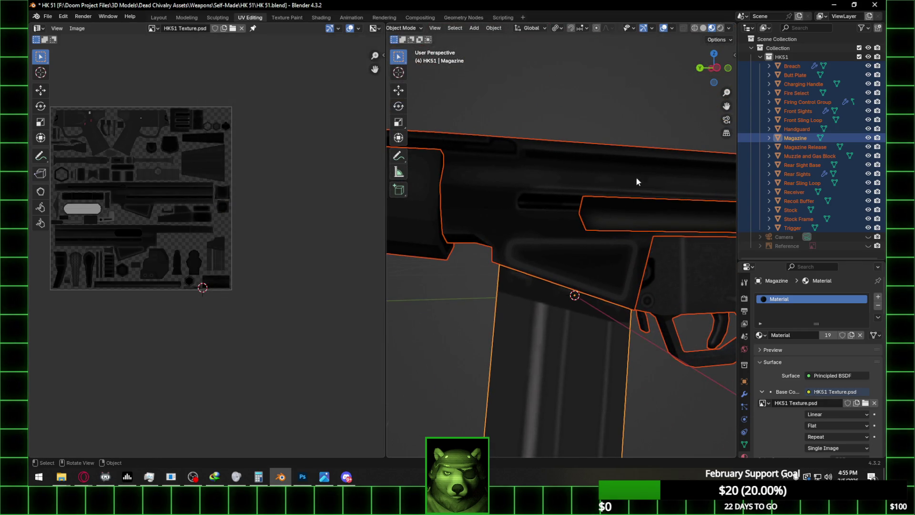
left_click(716, 68)
scroll(542, 253, "up", 6)
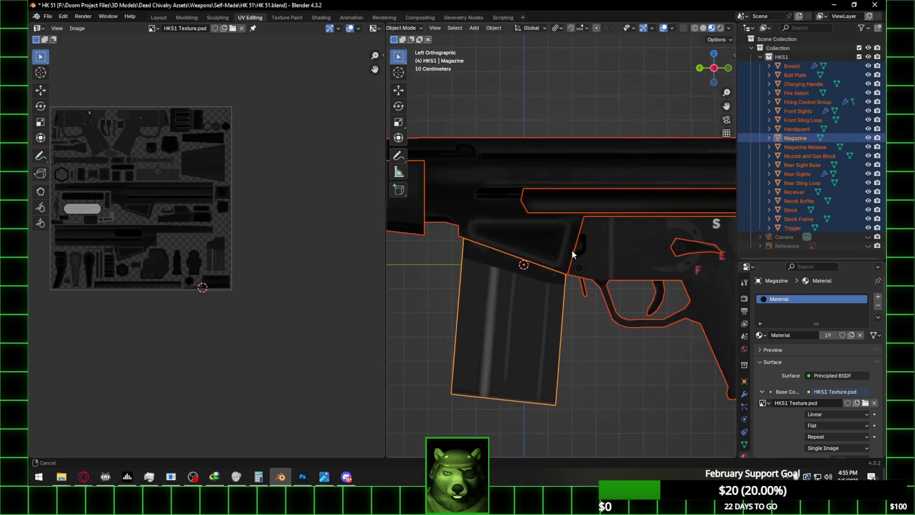
scroll(562, 261, "up", 3)
left_click(599, 355)
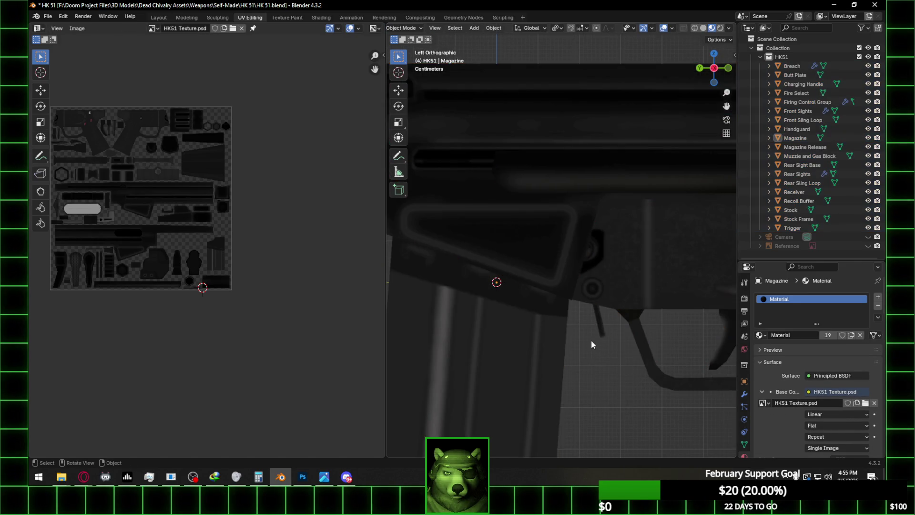
scroll(573, 323, "down", 1)
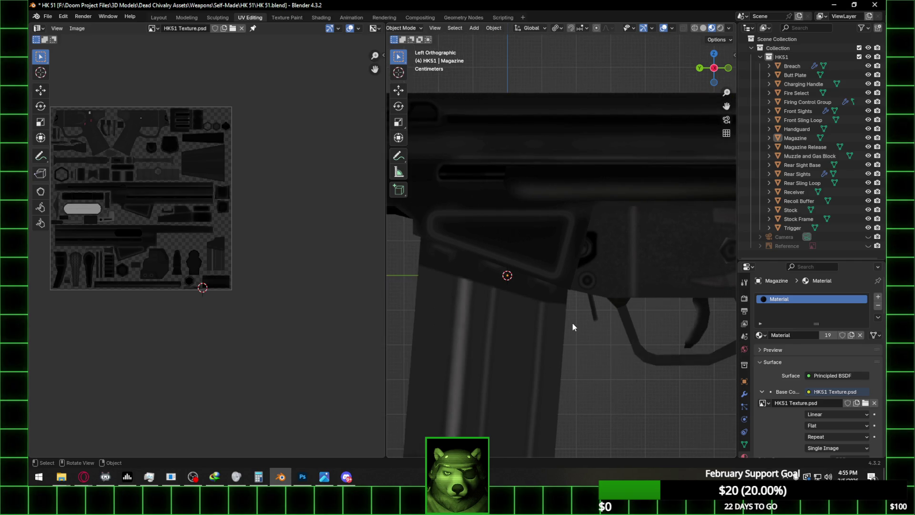
scroll(566, 323, "down", 1)
scroll(565, 322, "down", 1)
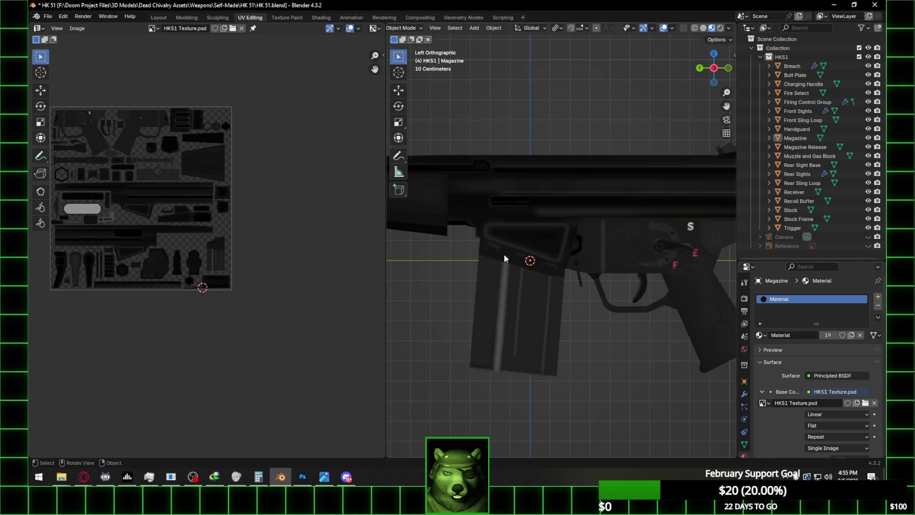
scroll(506, 258, "up", 2)
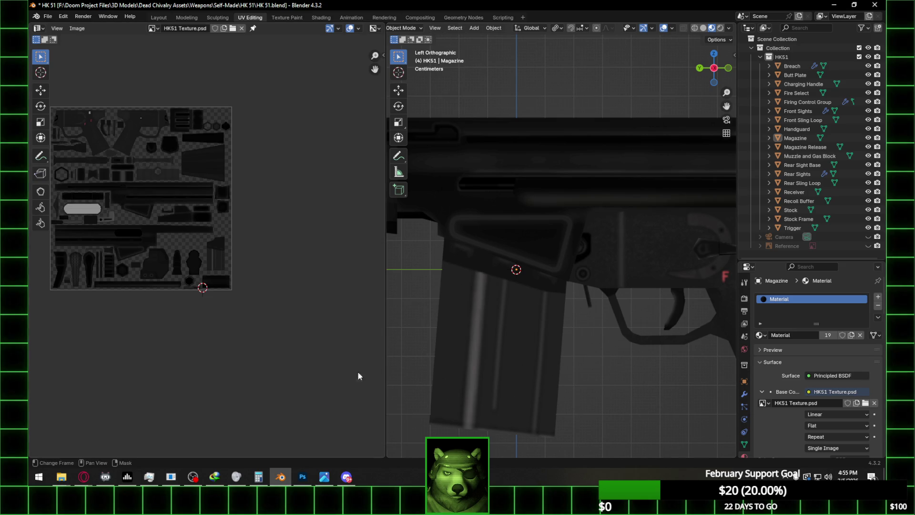
left_click(302, 477)
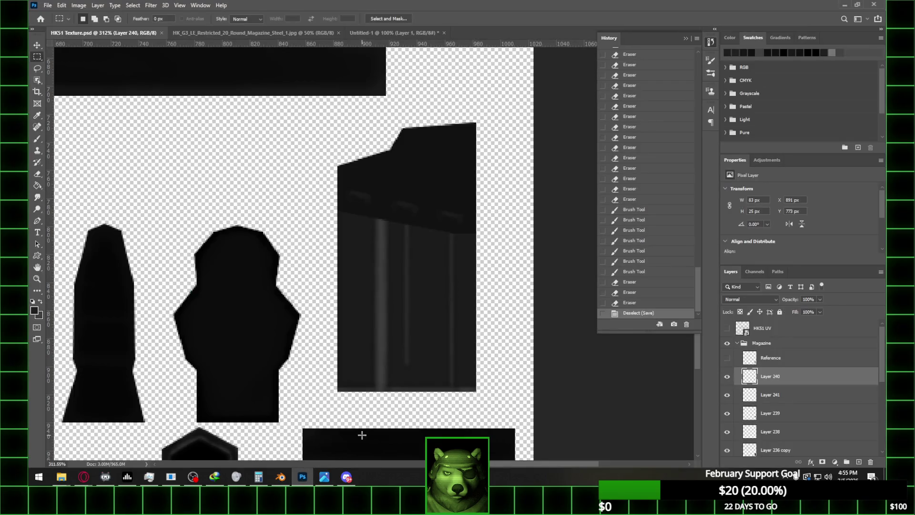
- Nudge Layers 240 and 241 together two pixels down with the Move tool, then return to Blender
left_click(793, 395, "shift")
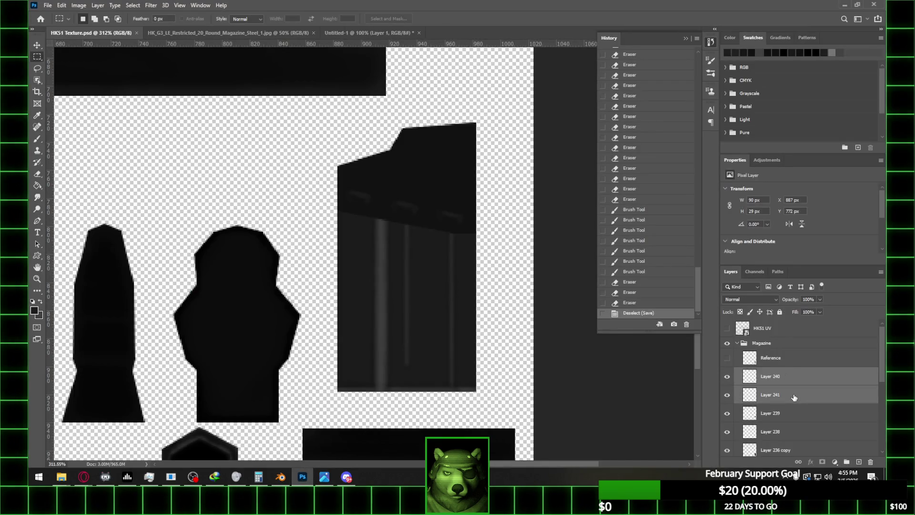
left_click(36, 48)
key("Down")
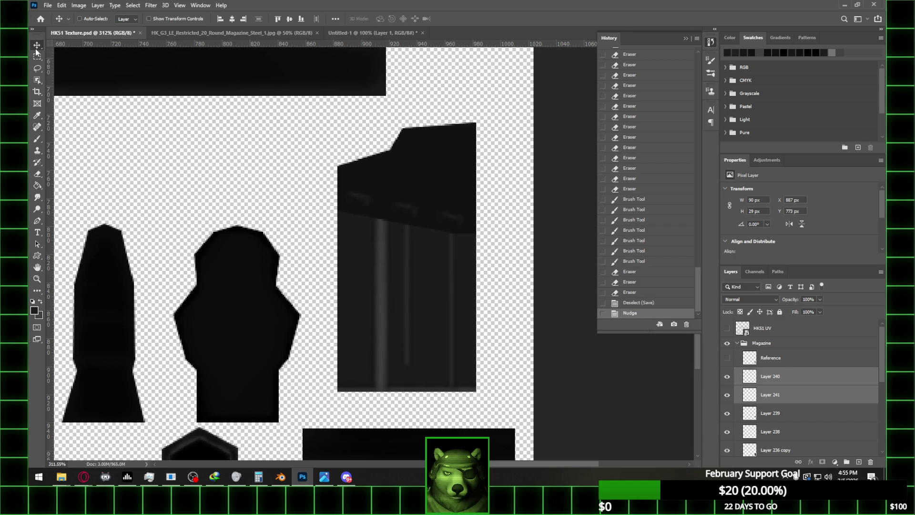
key("Down")
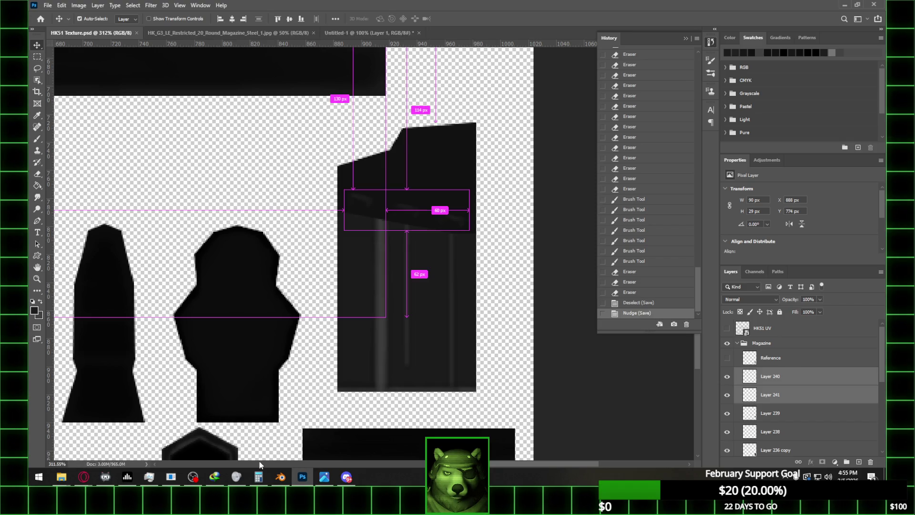
key("alt+Tab")
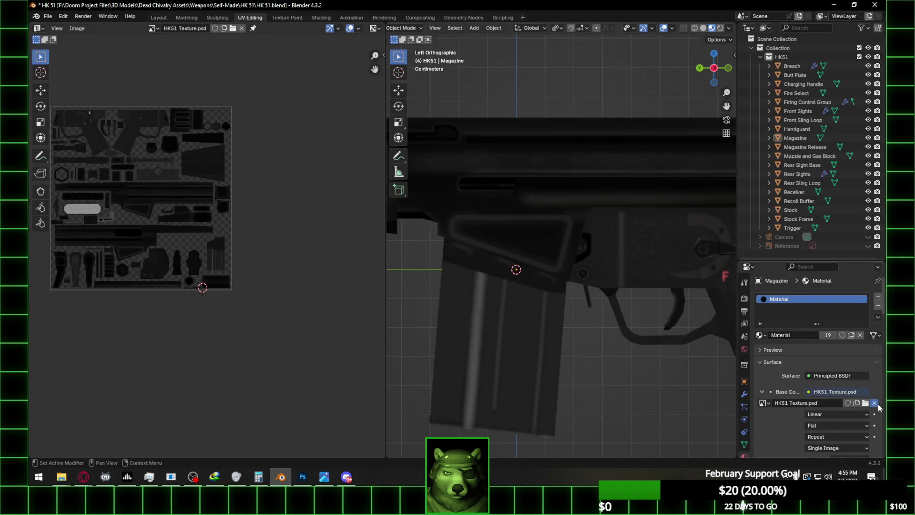
- Replace the Base Color image with a fresh load of HK51 Texture.psd from the HK 51 folder
left_click(874, 402)
left_click(856, 403)
left_click(223, 333)
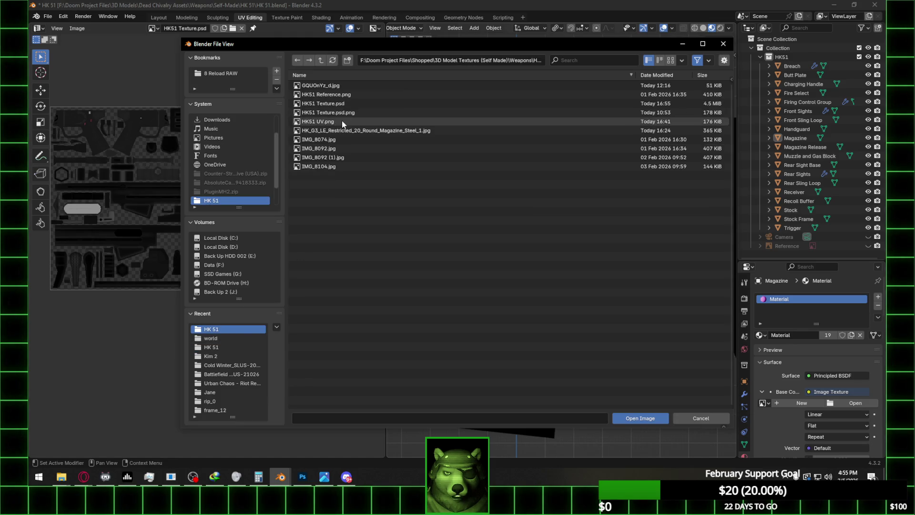
left_click(345, 106)
double_click(345, 106)
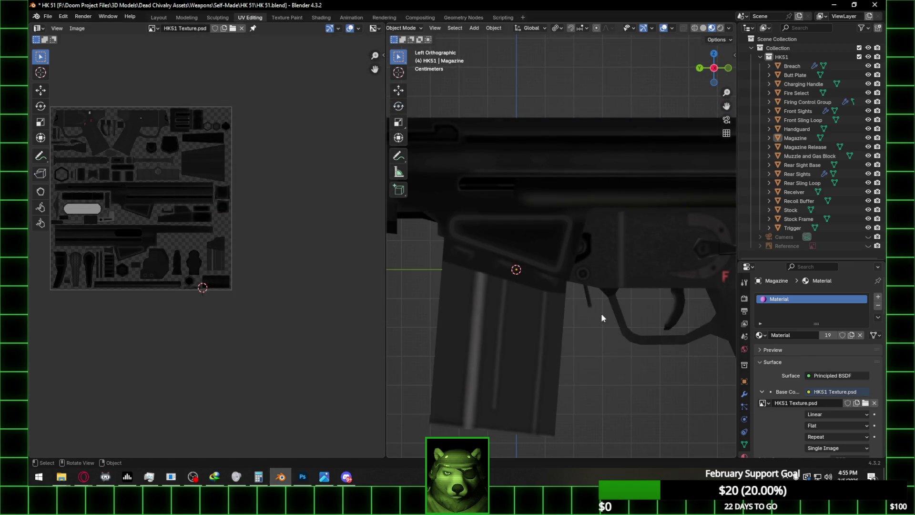
- Orbit the rifle to check the magazine in perspective, then return to Photoshop
mouse_move(590, 341)
middle_mouse_down()
mouse_move(634, 337)
mouse_move(568, 293)
middle_mouse_up()
scroll(568, 290, "up", 5)
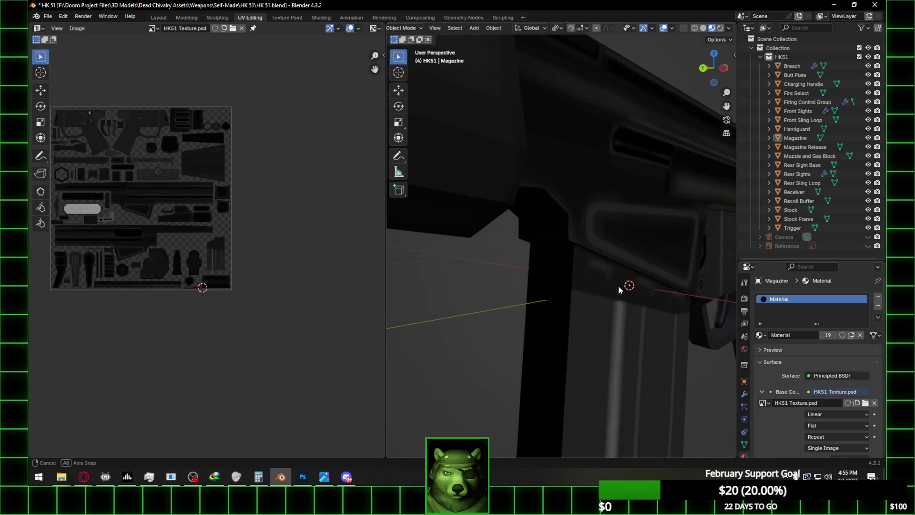
scroll(618, 288, "down", 6)
scroll(624, 286, "up", 6)
scroll(623, 272, "down", 5)
mouse_move(625, 277)
middle_mouse_down()
mouse_move(627, 317)
mouse_move(605, 316)
mouse_move(511, 267)
mouse_move(614, 291)
mouse_move(602, 312)
middle_mouse_up()
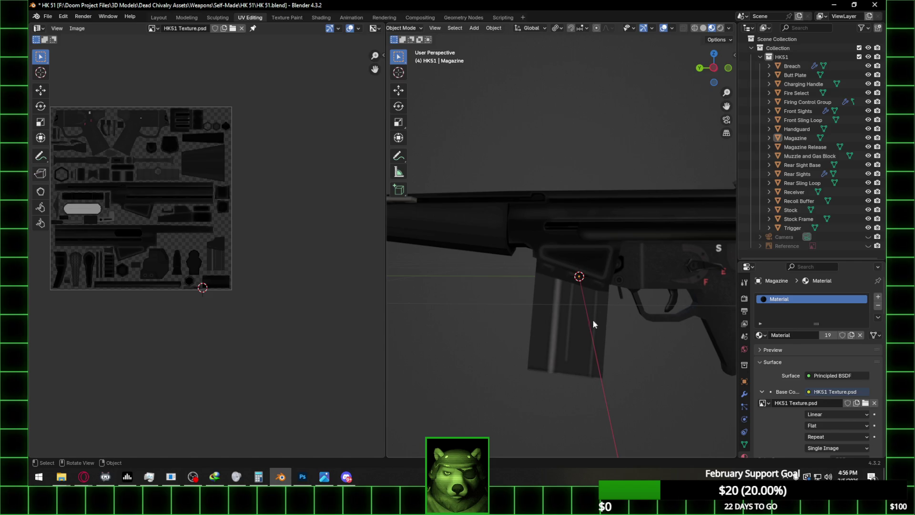
left_click(304, 476)
- Load Layer 237's shape as a selection and bucket-fill it on Layer 237
scroll(810, 434, "down", 1)
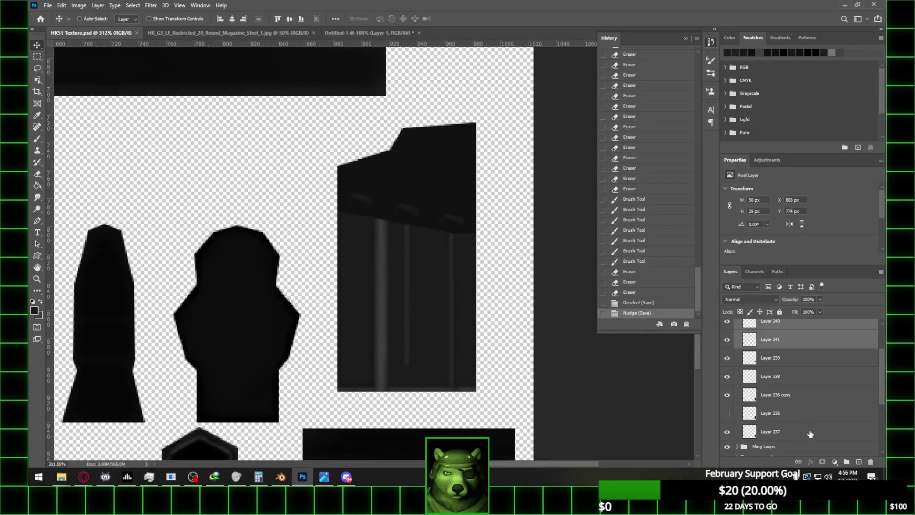
left_click(751, 434, "ctrl")
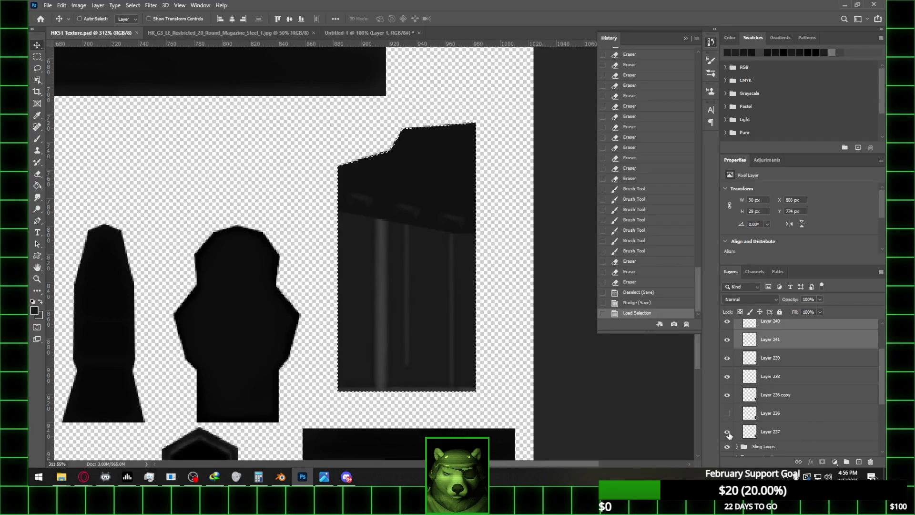
left_click(785, 433)
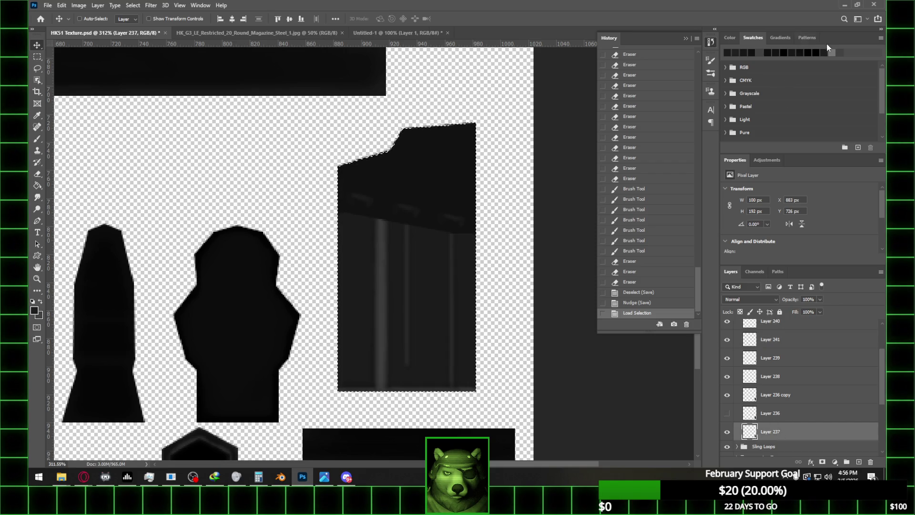
left_click(37, 186)
left_click(361, 309)
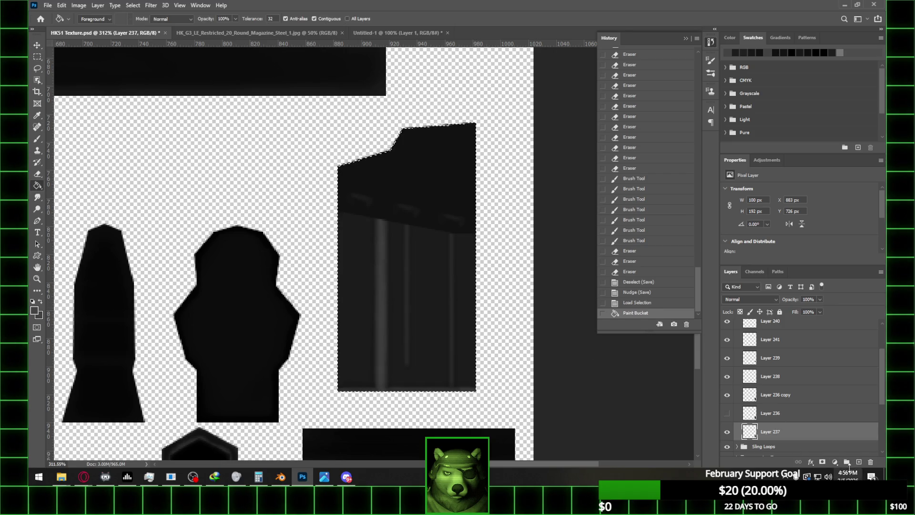
- Fill the selection with a darker colour on new Layer 242, set it to 61% opacity, and deselect
left_click(859, 462)
left_click(383, 353)
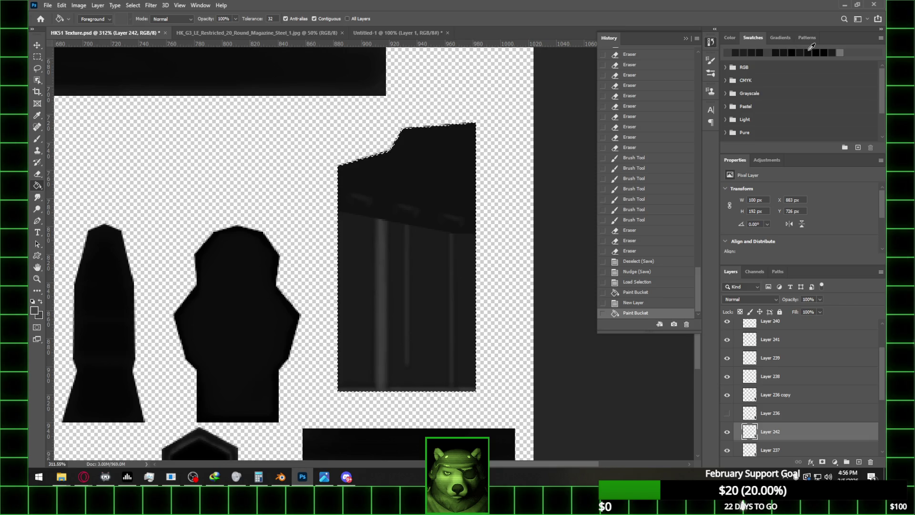
left_click(397, 346)
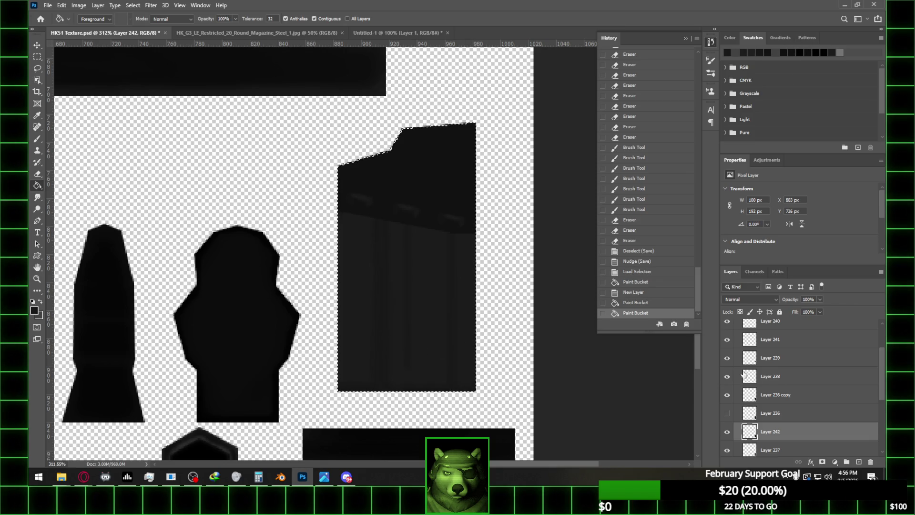
left_click_drag(820, 311, 804, 310)
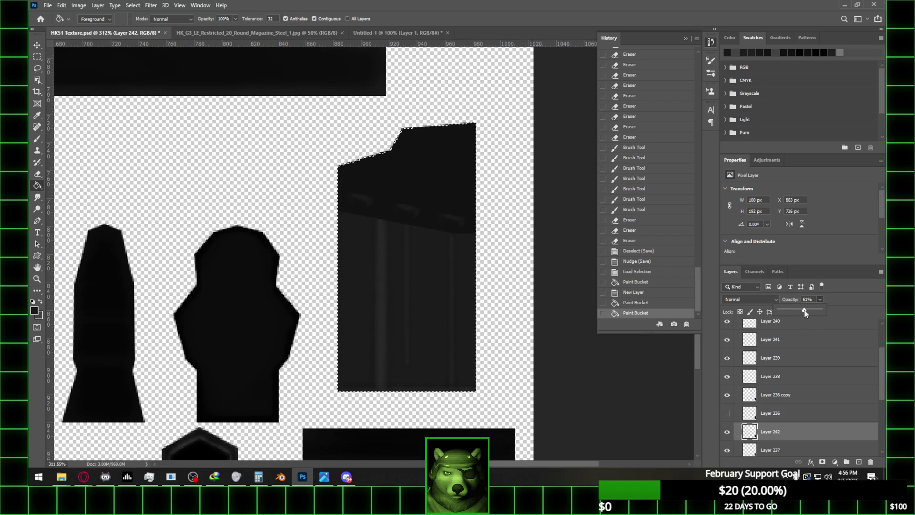
left_click(38, 58)
left_click(496, 128)
- Toggle Layer 239's visibility to check its detail band and make it the active layer
scroll(793, 396, "up", 2)
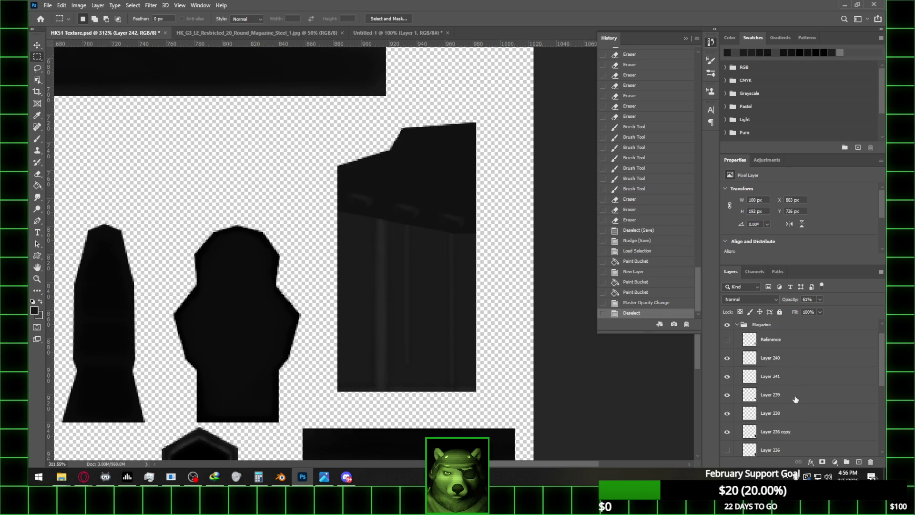
left_click(728, 395)
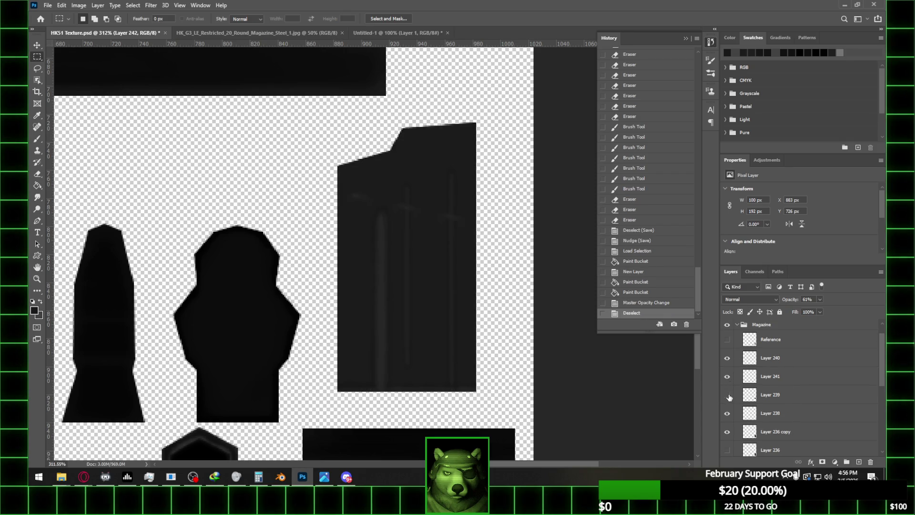
left_click(728, 395)
left_click(767, 395)
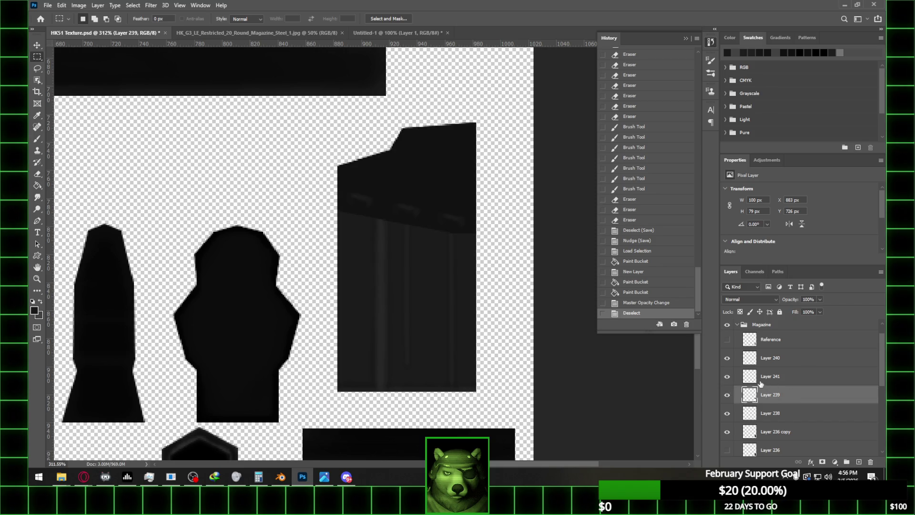
- Lightly erase part of Layer 239's band
key("e")
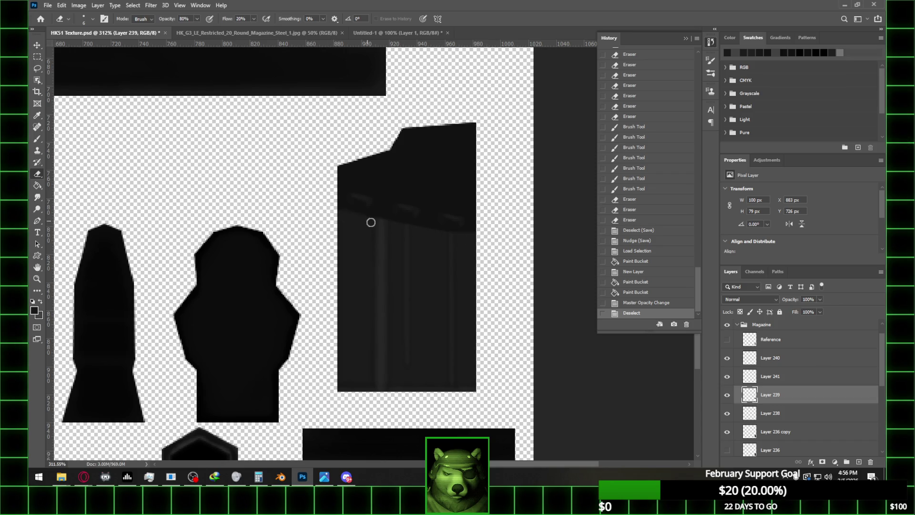
left_click_drag(259, 205, 371, 213)
scroll(431, 155, "down", 5, "alt")
scroll(439, 153, "up", 6, "alt")
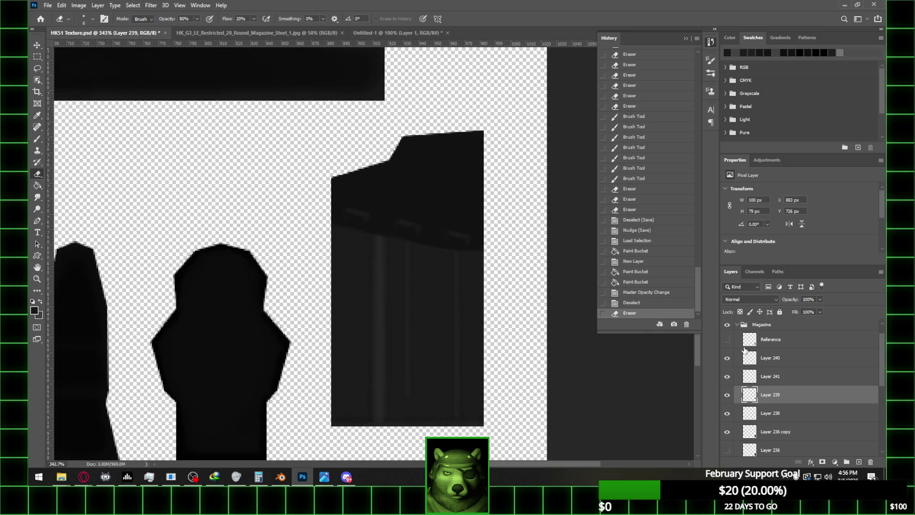
- Show the Reference magazine texture and choose Duplicate Layer for Layer 239
left_click(727, 339)
scroll(473, 152, "up", 1, "alt")
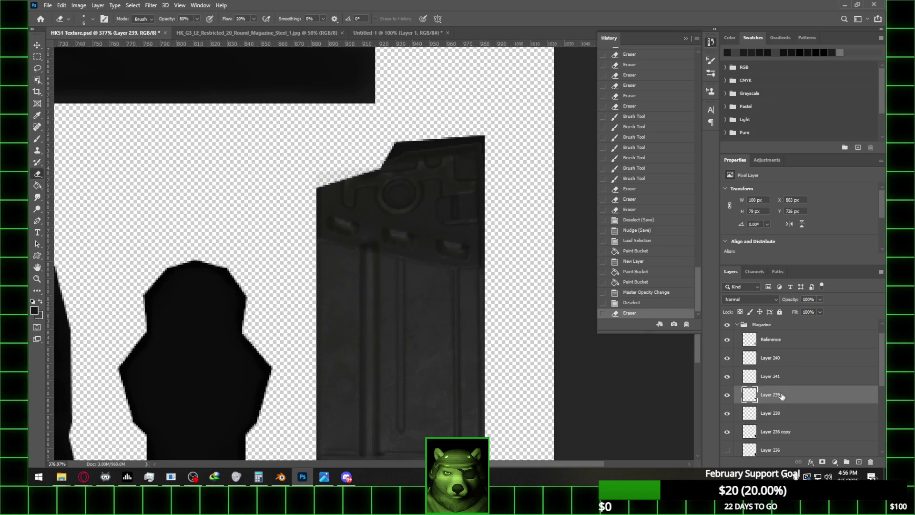
right_click(762, 395)
left_click(781, 62)
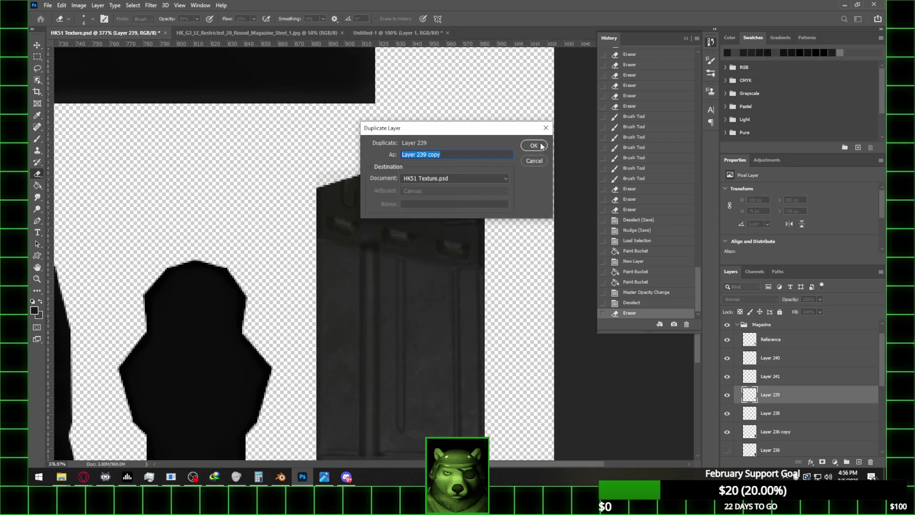
- Create Layer 239 copy, hide the original and Reference, and erase spots on the copy's top band
key("Return")
left_click(727, 413)
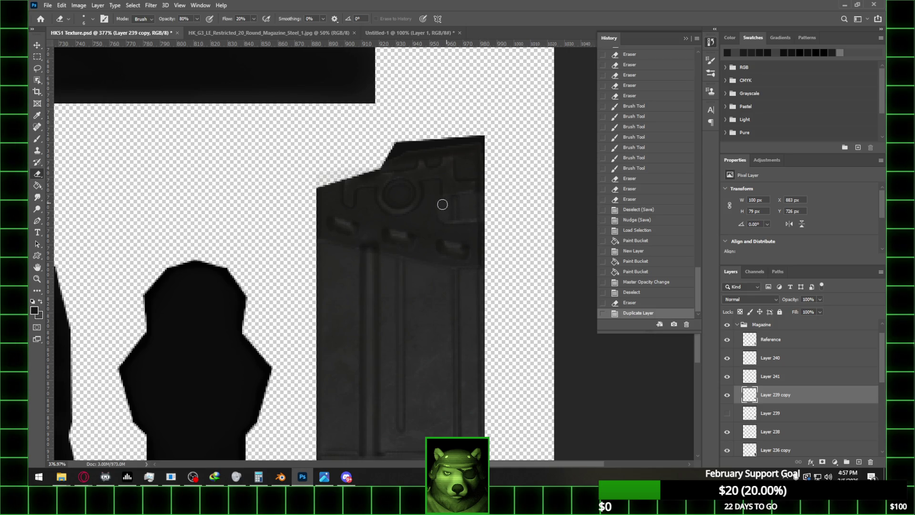
left_click_drag(474, 198, 439, 202)
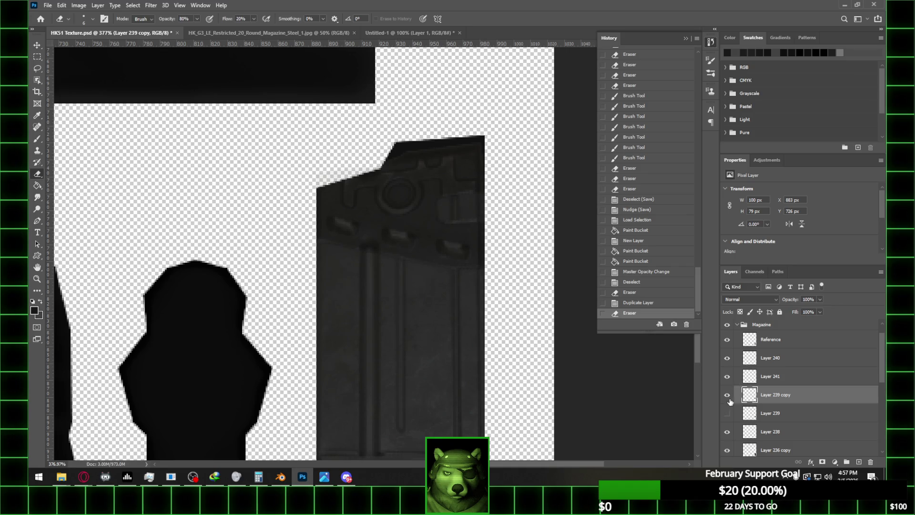
left_click(728, 340)
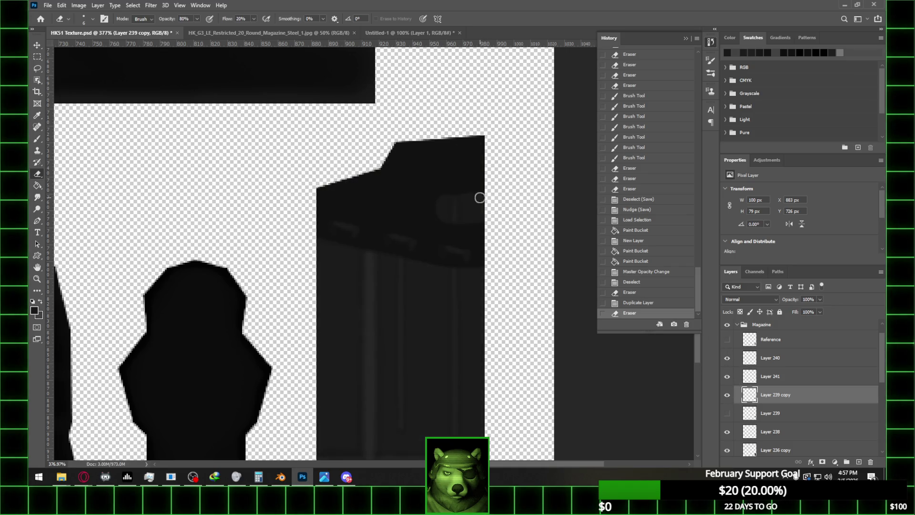
left_click(451, 202)
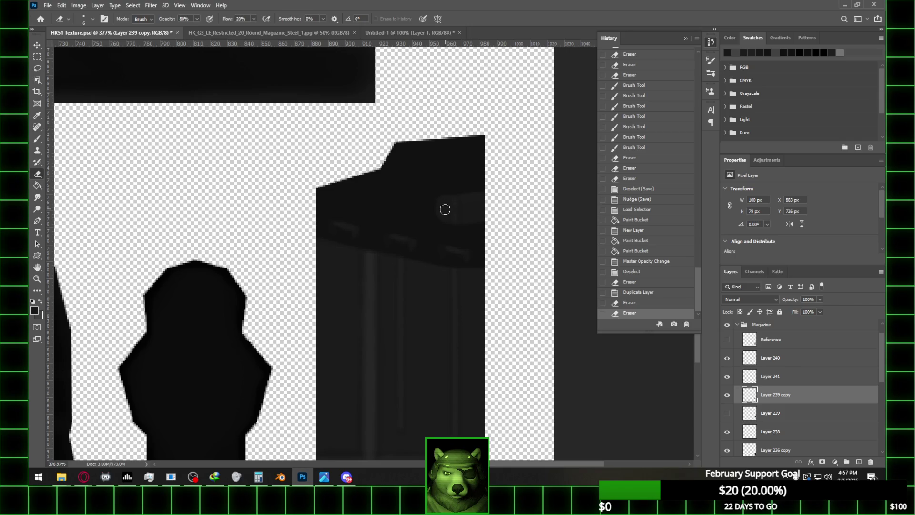
left_click(451, 201)
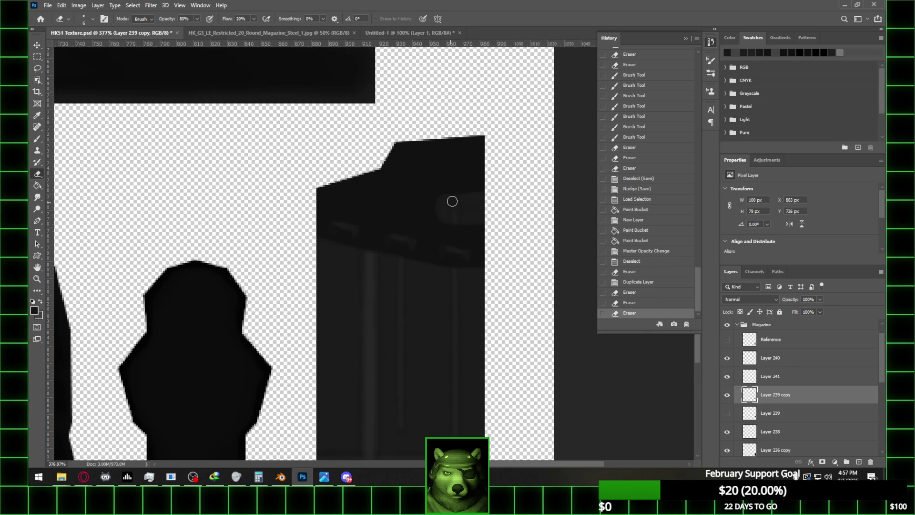
left_click(448, 200)
scroll(488, 181, "down", 3, "alt")
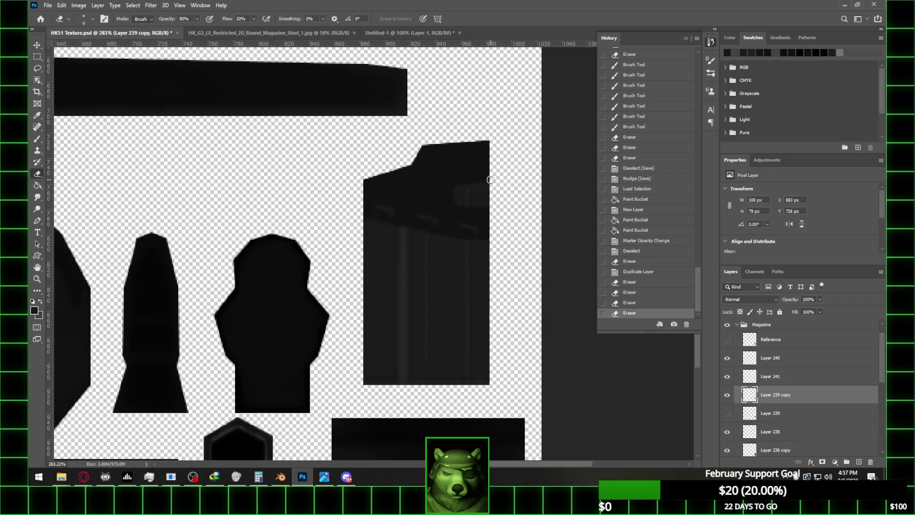
scroll(488, 182, "up", 3, "alt")
- Load the magazine shape selection and brush a faint light highlight along its top edge
left_click(749, 394, "ctrl")
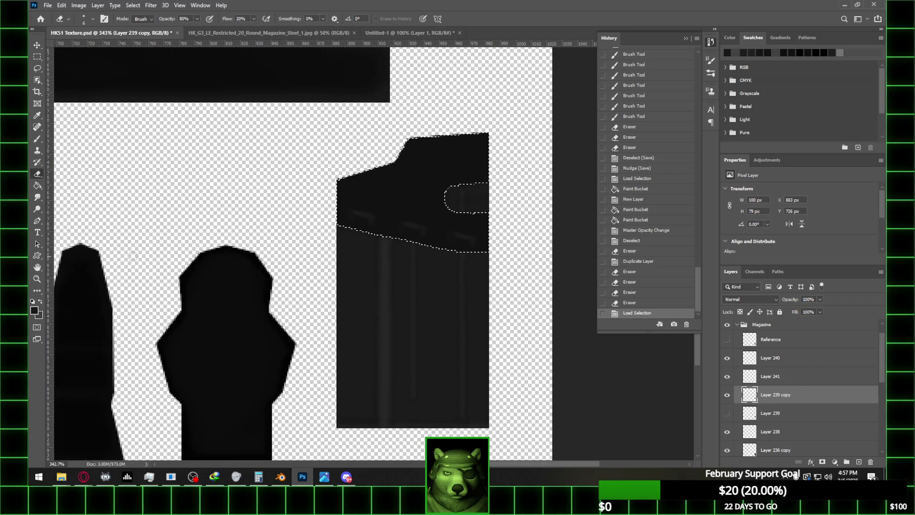
key("b")
left_click(40, 302)
key("bracketright")
key("bracketright")
key("bracketright")
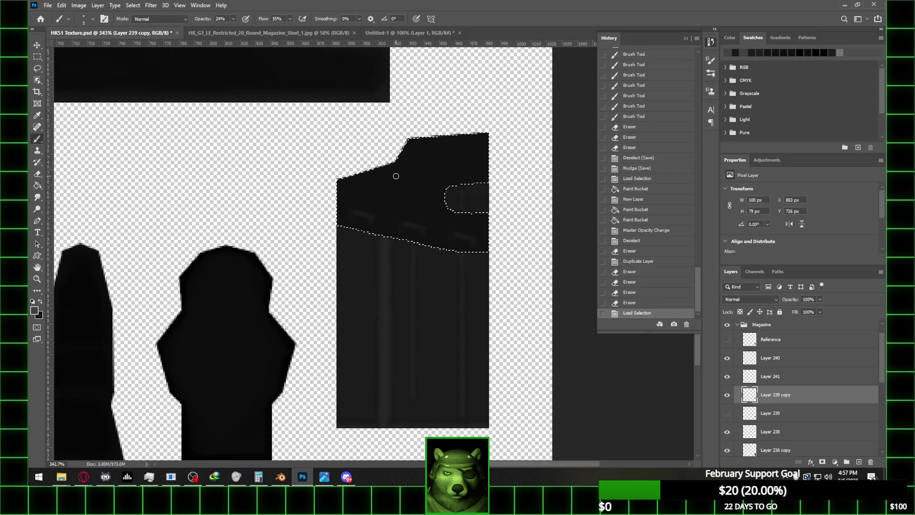
key("bracketright")
key("bracketright")
key("bracketright")
left_click_drag(378, 180, 356, 188)
mouse_move(423, 162)
left_mouse_down()
mouse_move(433, 149)
mouse_move(415, 155)
mouse_move(470, 149)
left_mouse_up()
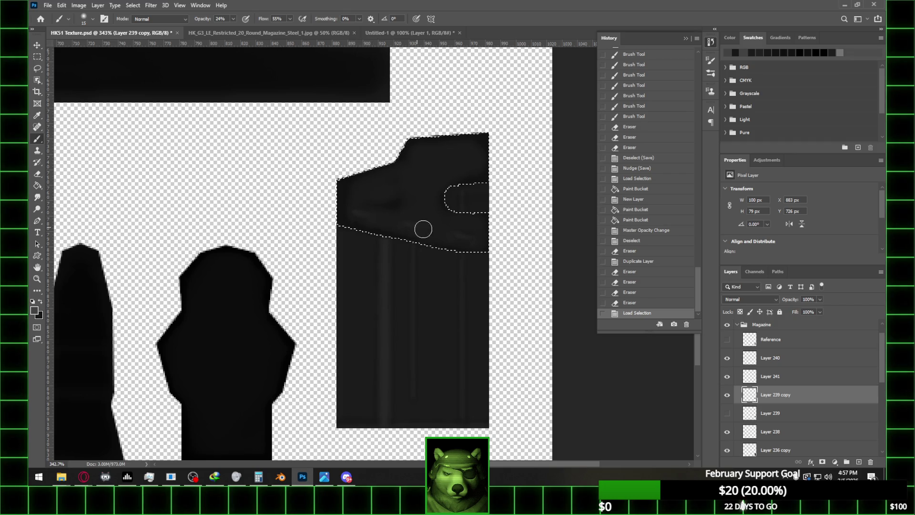
left_click(345, 203)
- Undo the highlight and eraser strokes and add an empty Layer 243 for the highlight
key("e")
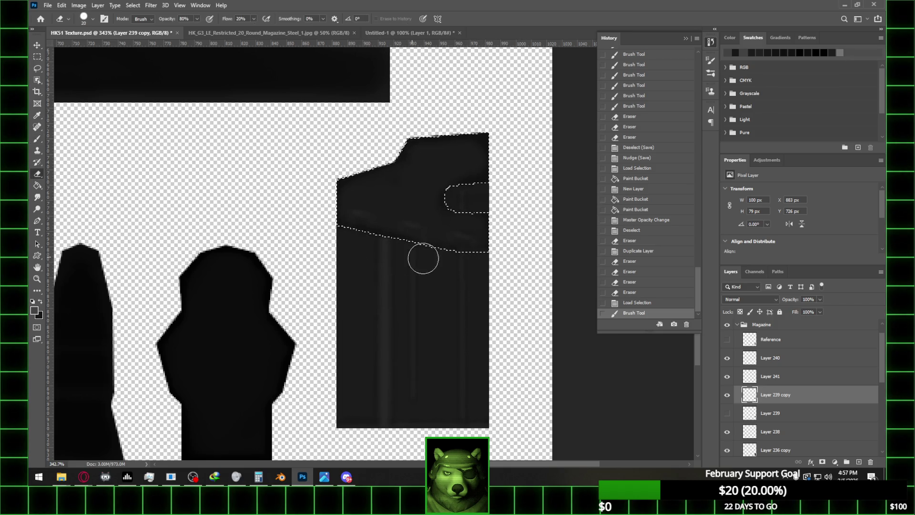
left_click_drag(397, 250, 375, 264)
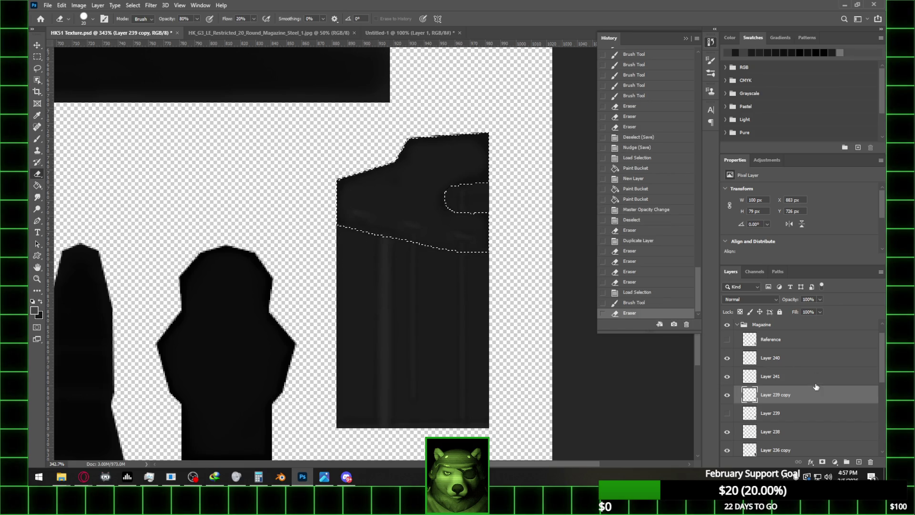
key("ctrl+z")
key("ctrl+z")
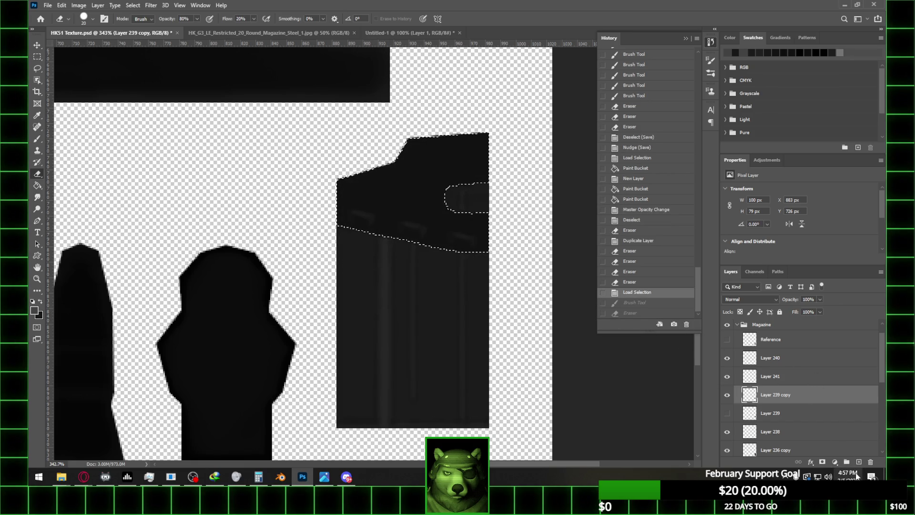
left_click(859, 462)
key("b")
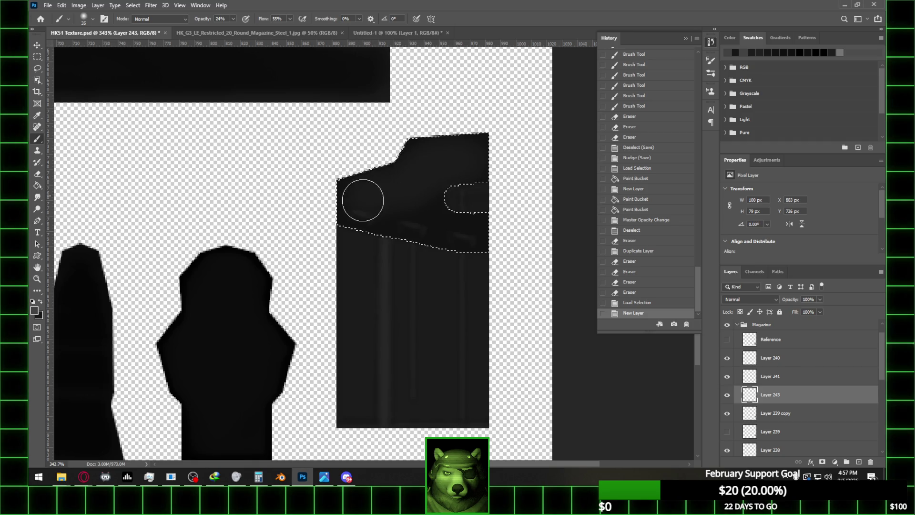
- Paint a soft highlight at the magazine's top-left on Layer 243 and trim the excess with the Eraser
left_click_drag(442, 234, 351, 198)
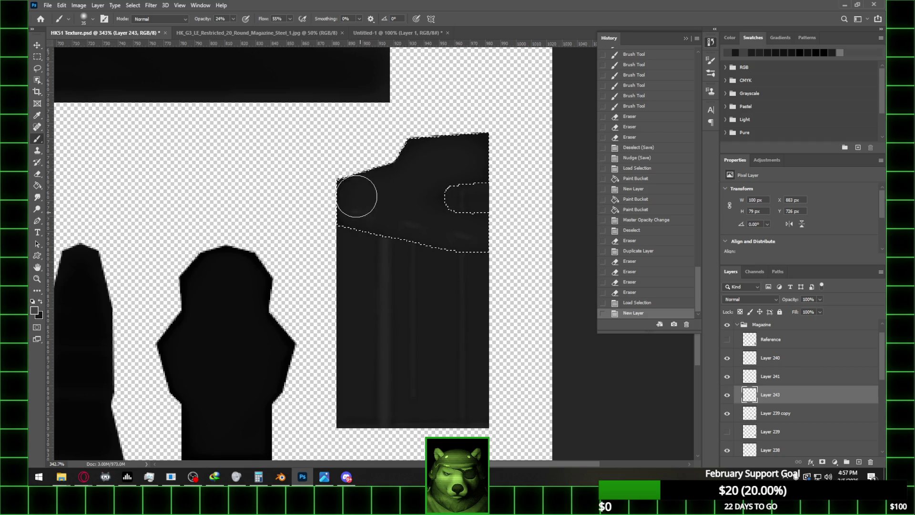
key("e")
left_click_drag(439, 261, 423, 259)
left_click(423, 259)
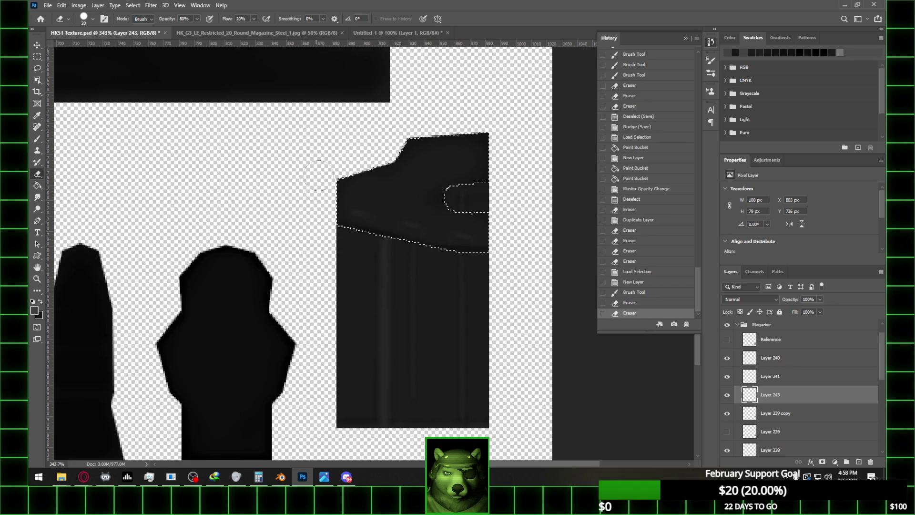
left_click_drag(319, 202, 329, 170)
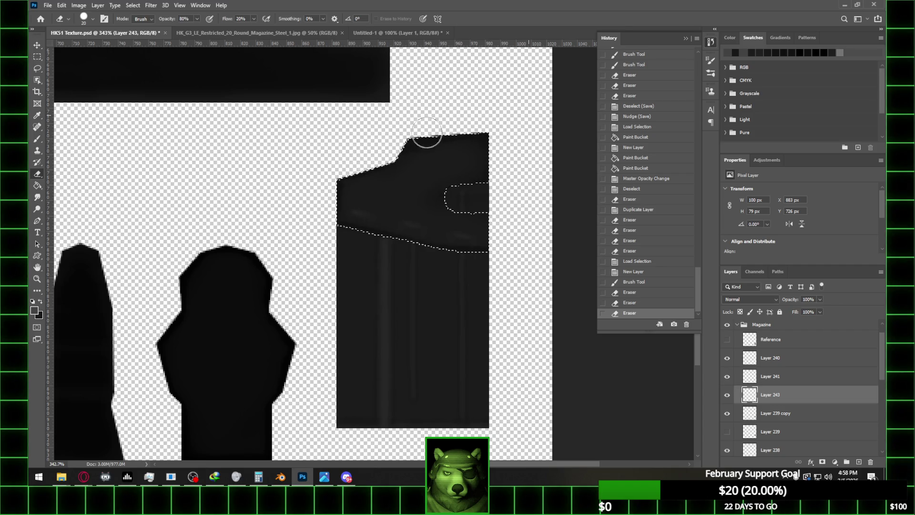
left_click_drag(419, 115, 504, 125)
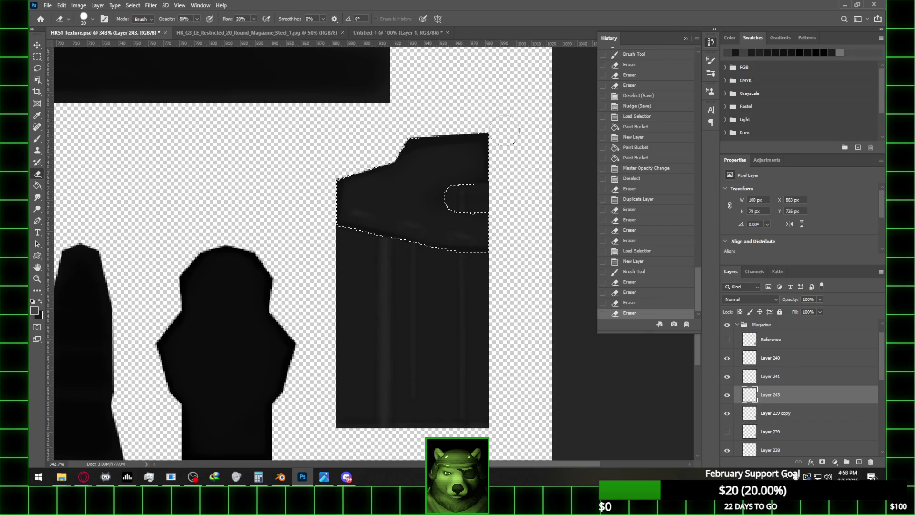
left_click_drag(521, 190, 525, 120)
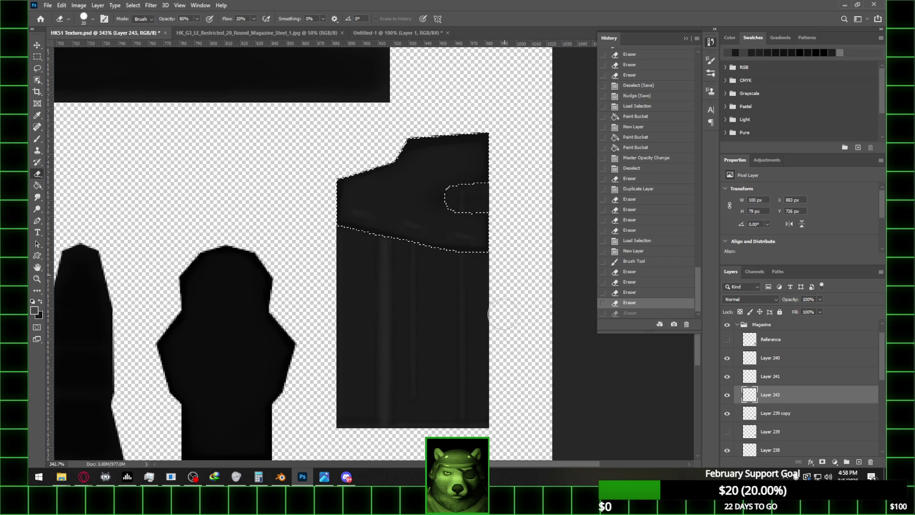
scroll(484, 188, "down", 2, "alt")
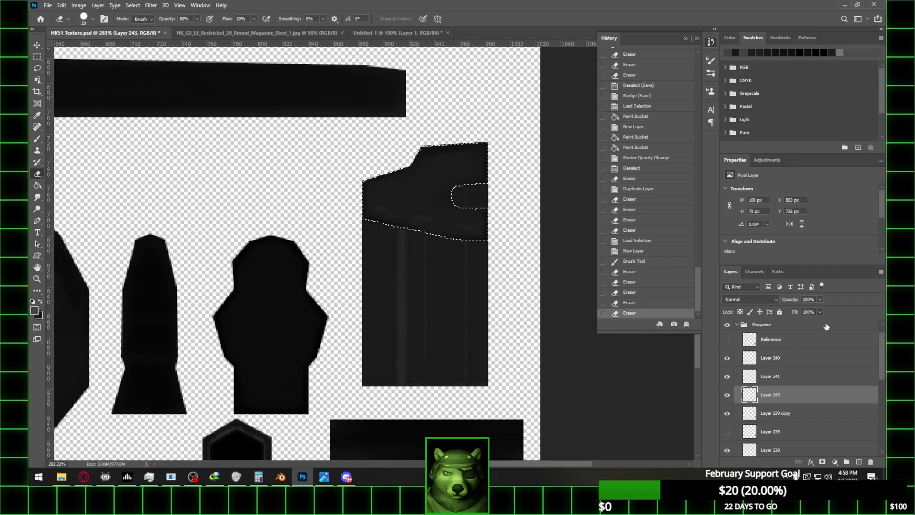
- Set Layer 243's opacity to 33%, then select Layers 241 and 240
left_click(820, 299)
left_click_drag(794, 312, 791, 316)
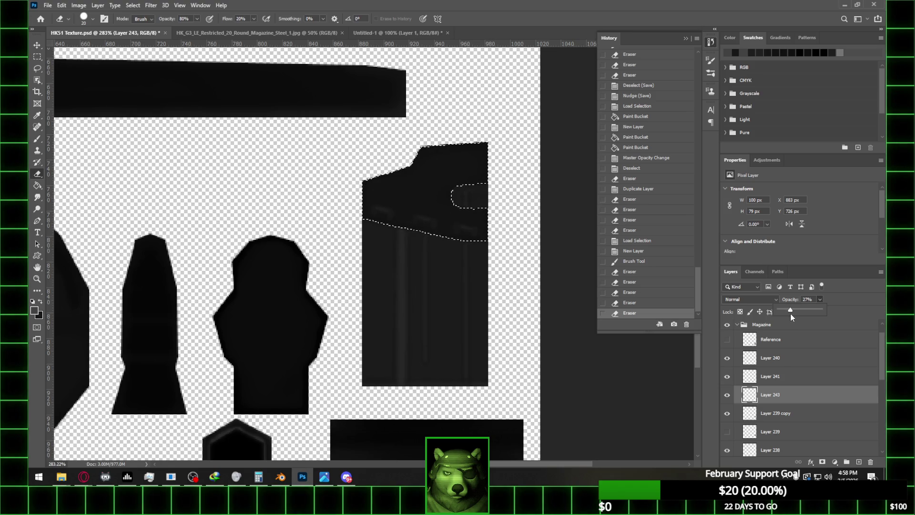
left_click_drag(790, 313, 791, 314)
left_click_drag(792, 315, 793, 315)
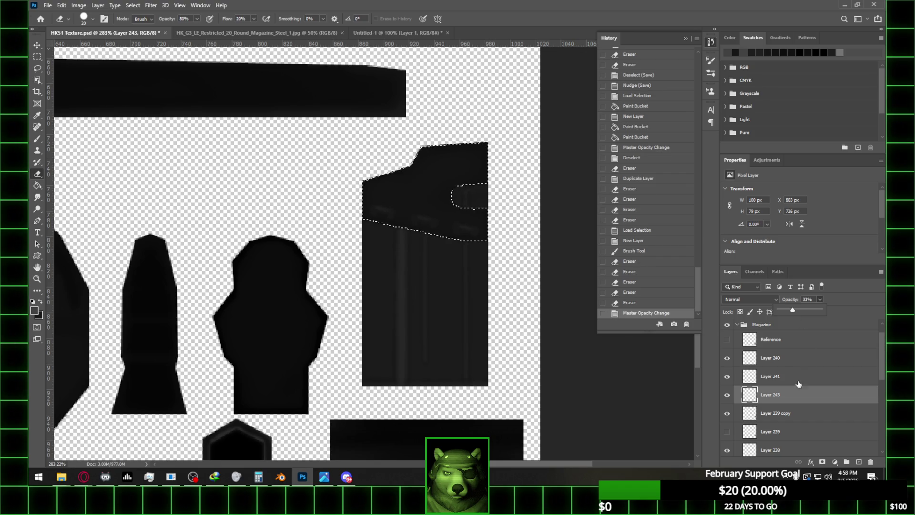
left_click(801, 376)
left_click(799, 359, "shift")
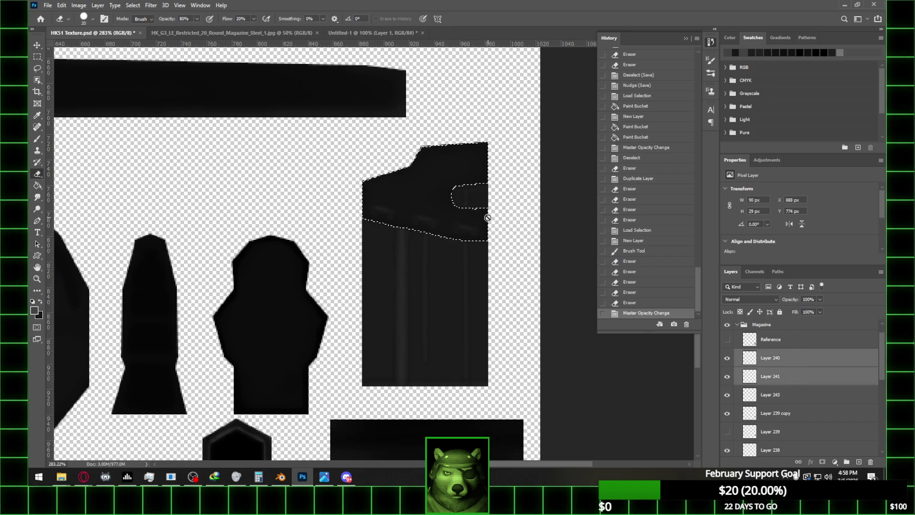
scroll(486, 214, "down", 1, "alt")
left_click(37, 56)
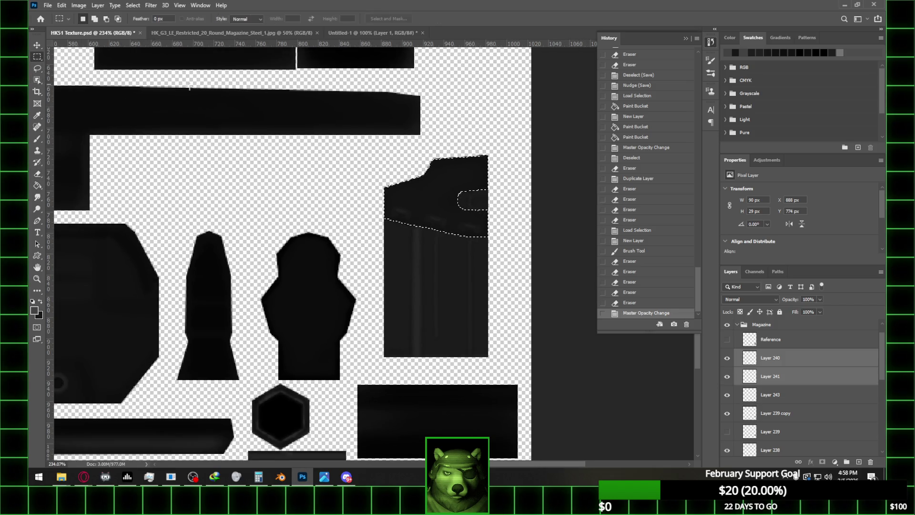
left_click(474, 120)
scroll(474, 120, "up", 1, "alt")
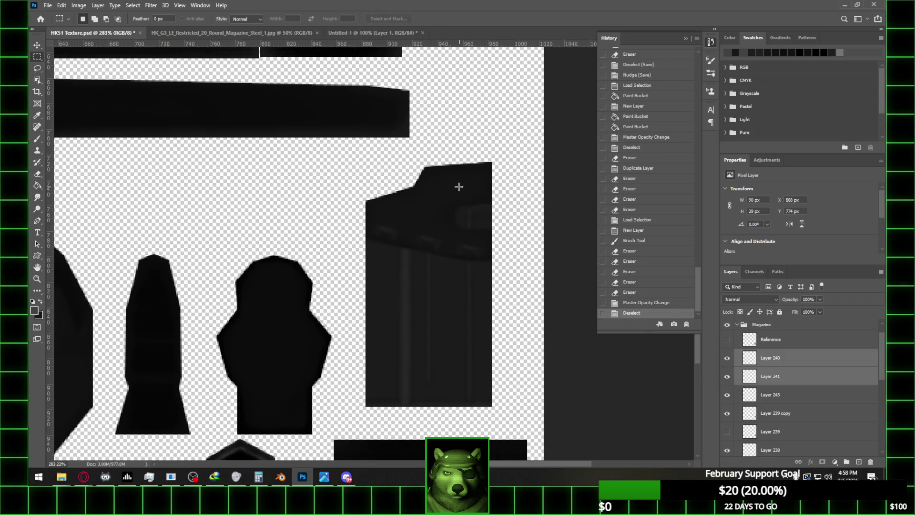
scroll(459, 186, "up", 1, "alt")
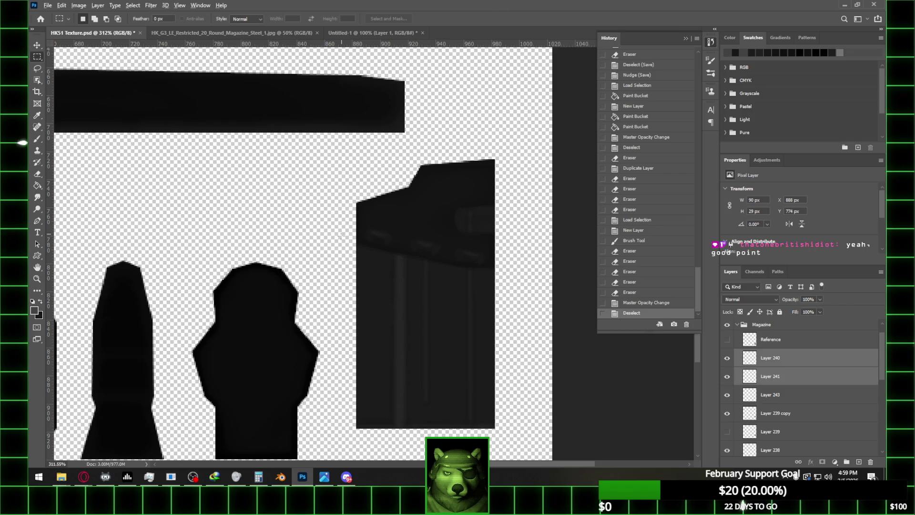
scroll(351, 242, "down", 2, "alt")
scroll(442, 200, "up", 2, "alt")
scroll(437, 197, "down", 2, "alt")
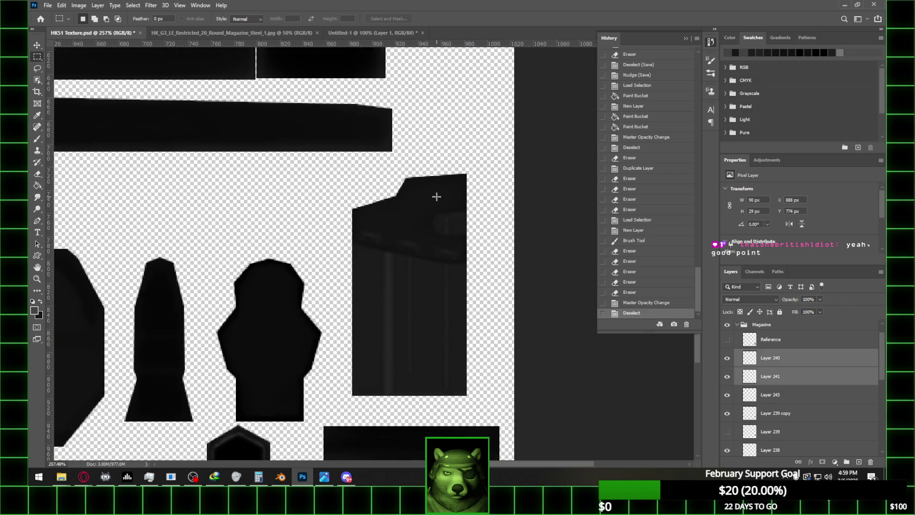
scroll(385, 187, "up", 1, "alt")
scroll(404, 197, "down", 2, "alt")
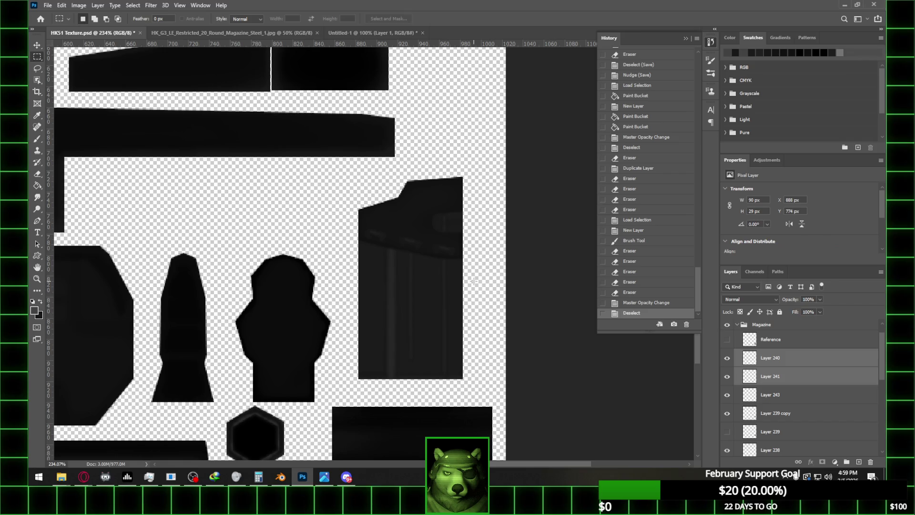
scroll(811, 431, "down", 5)
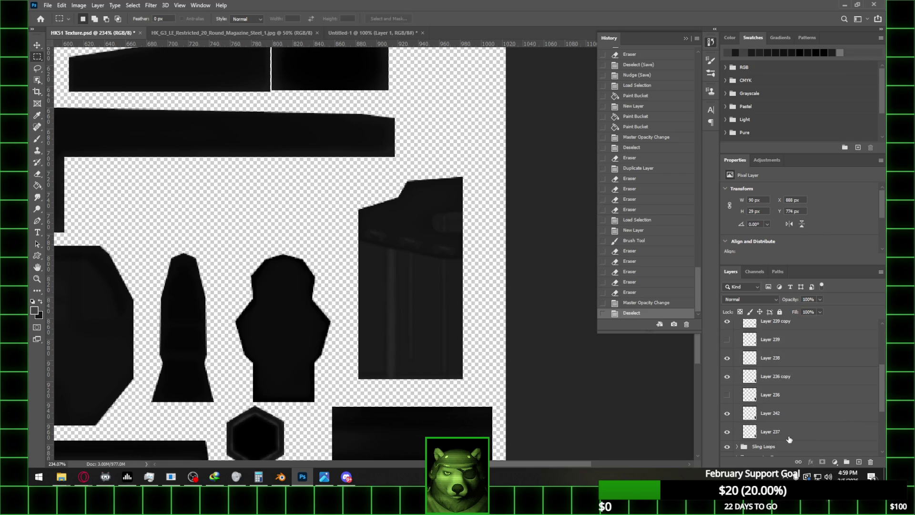
- Load the magazine body selection and brush black shadow along its bottom edge on a new layer below Layer 236 copy
left_click(749, 434, "ctrl")
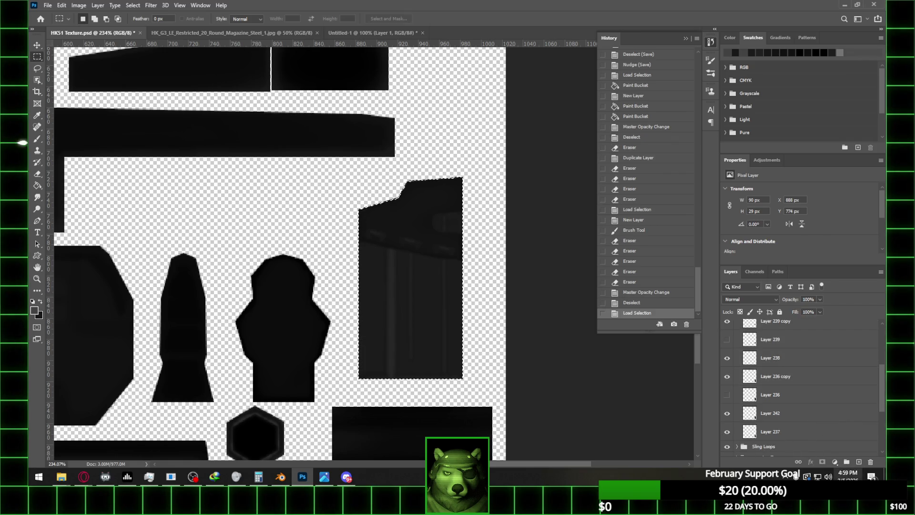
left_click(858, 461)
mouse_move(781, 355)
left_mouse_down()
mouse_move(796, 467)
mouse_move(792, 388)
left_mouse_up()
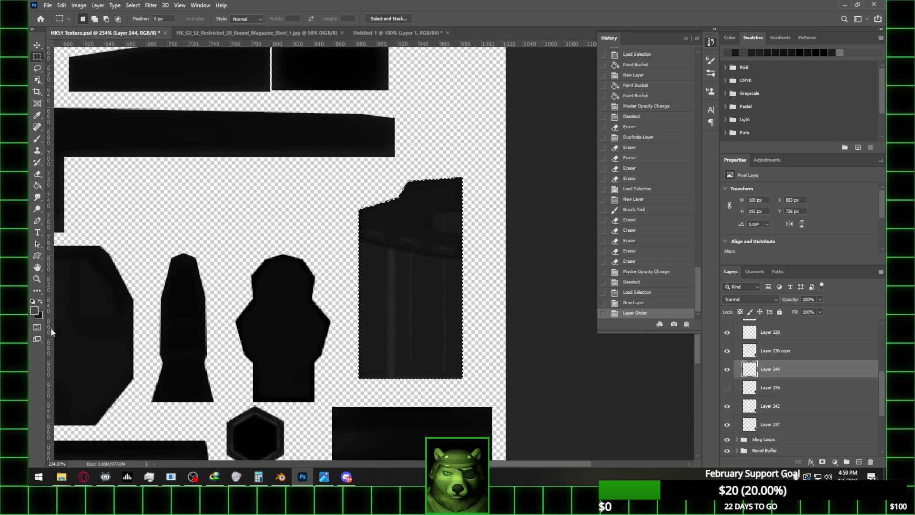
key("b")
left_click(40, 302)
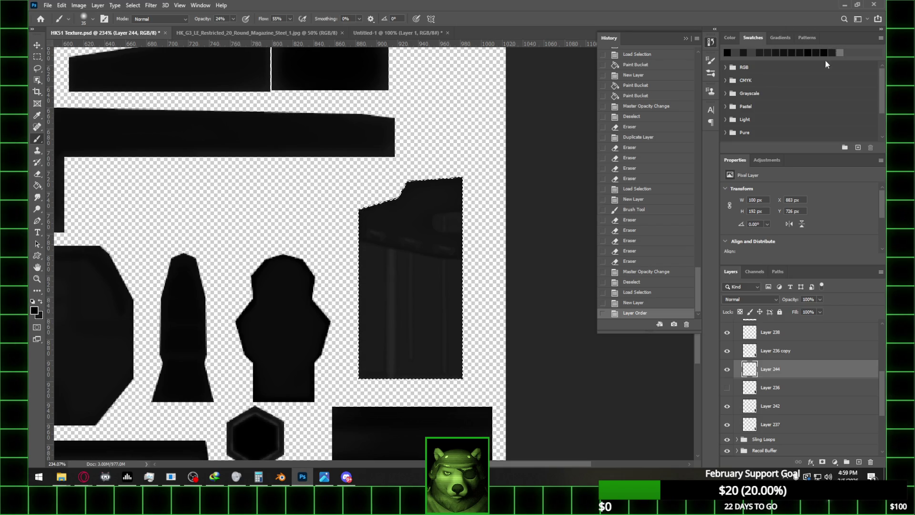
key("bracketleft")
key("bracketleft")
key("bracketleft")
key("bracketleft")
key("bracketleft")
key("bracketleft")
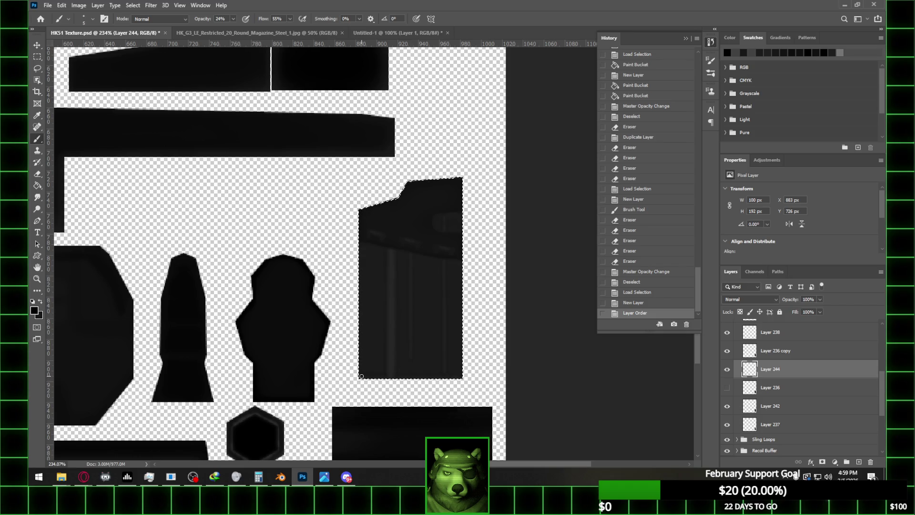
left_click_drag(465, 377, 466, 377)
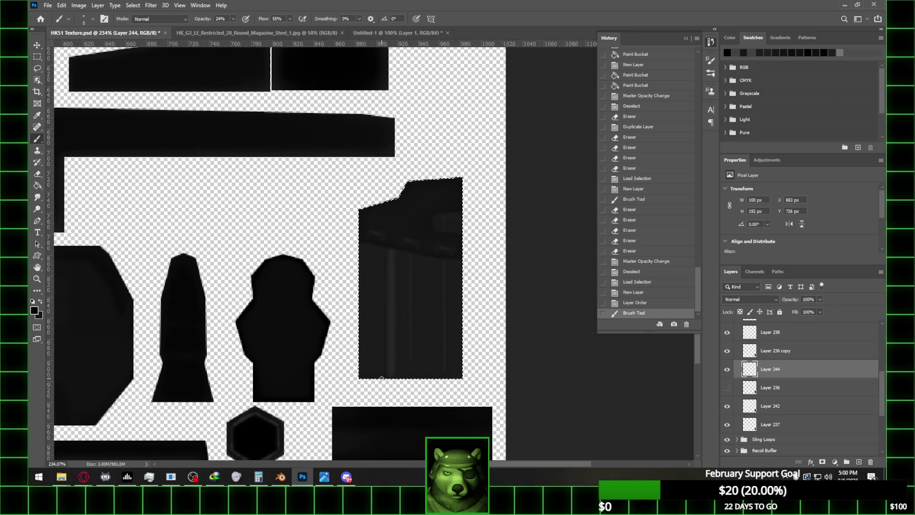
scroll(382, 378, "up", 3, "alt")
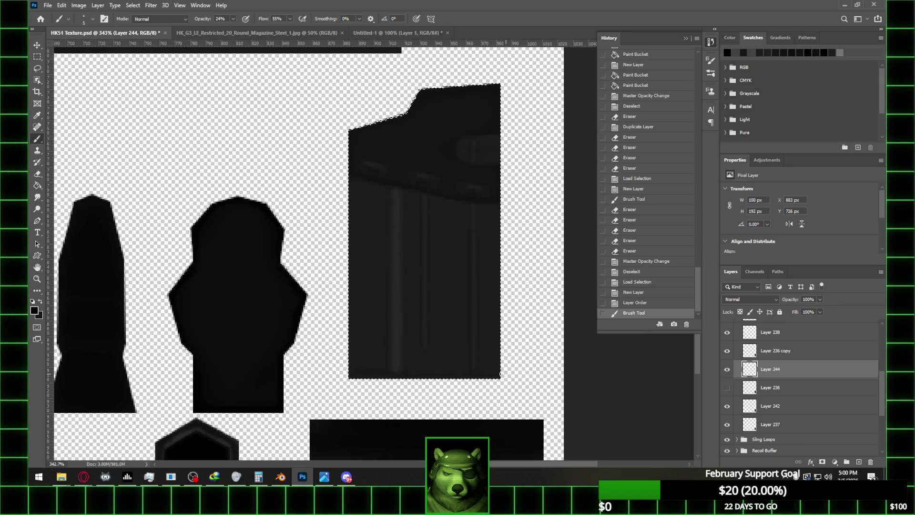
left_click_drag(444, 377, 353, 378)
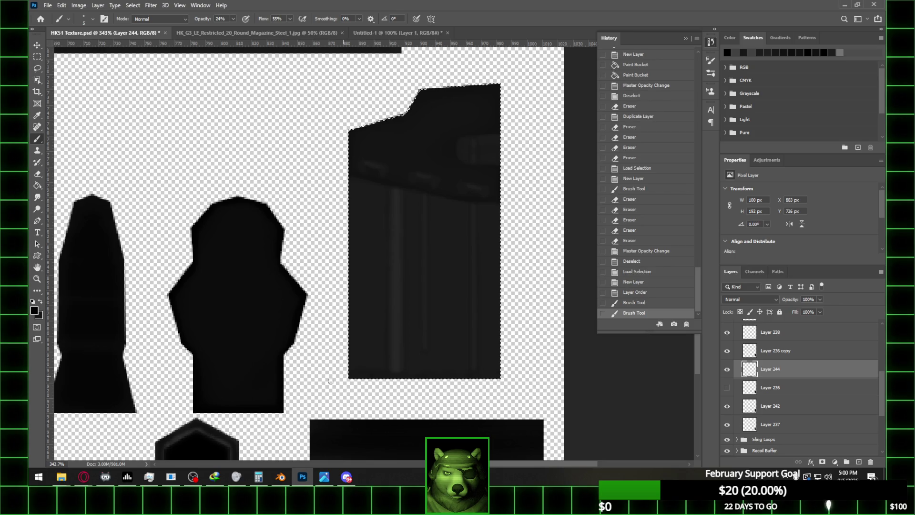
left_click(283, 381)
- Erase stray shadow spots with a smaller eraser, save HK51 Texture, and clear the selection
key("e")
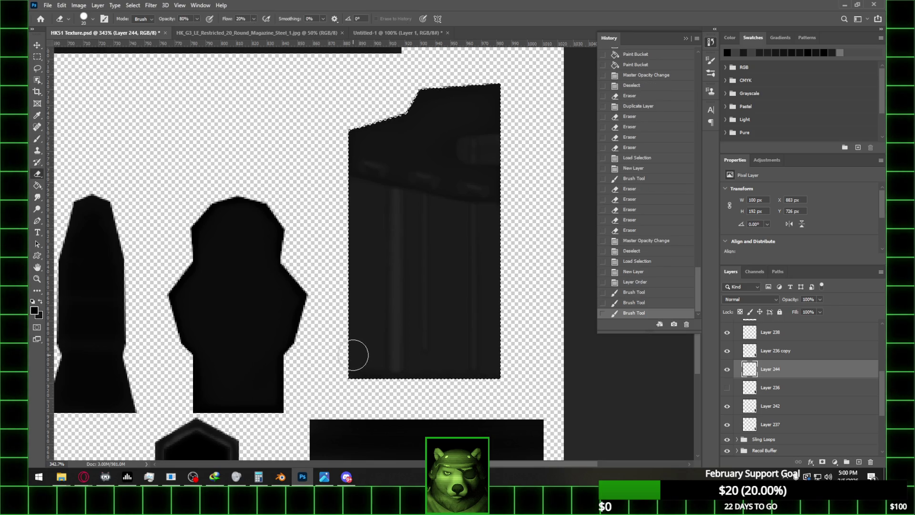
key("bracketleft")
key("bracketleft")
key("bracketleft")
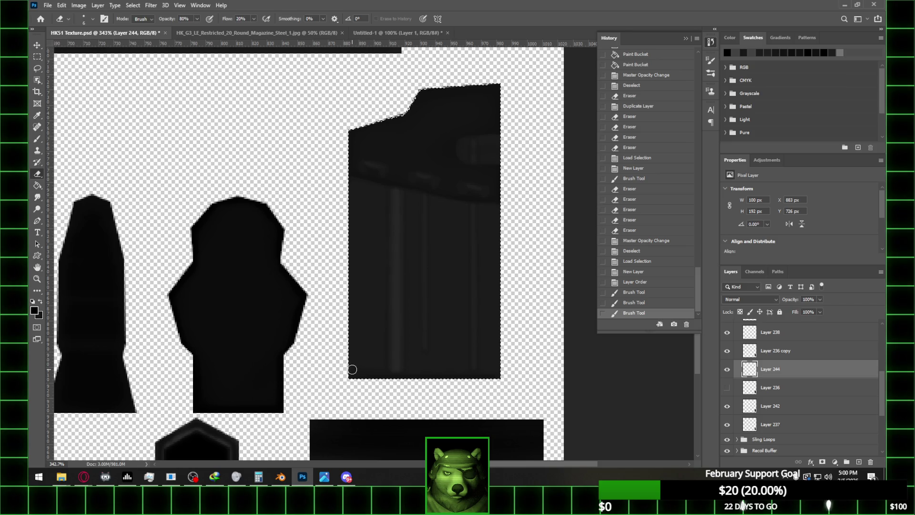
left_click(545, 368)
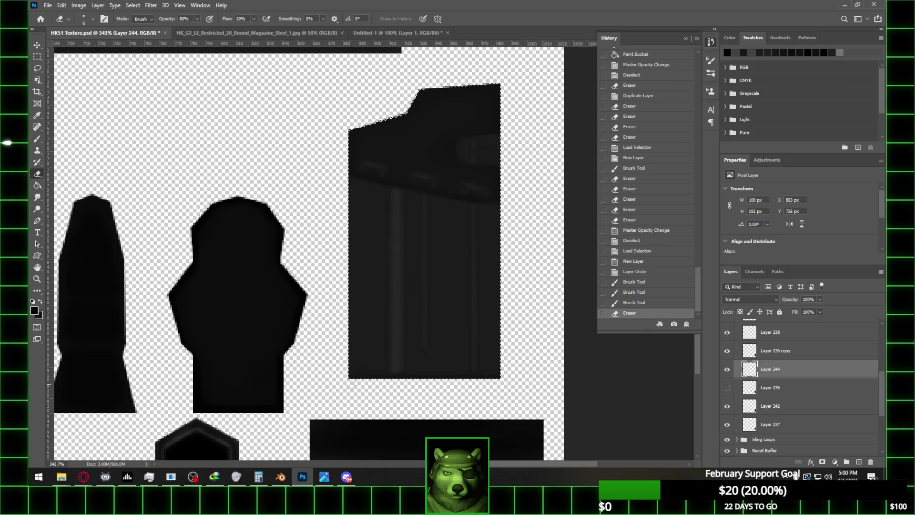
left_click(276, 384)
left_click(525, 365)
scroll(506, 332, "down", 2, "alt")
scroll(506, 332, "down", 1, "alt")
key("ctrl+s")
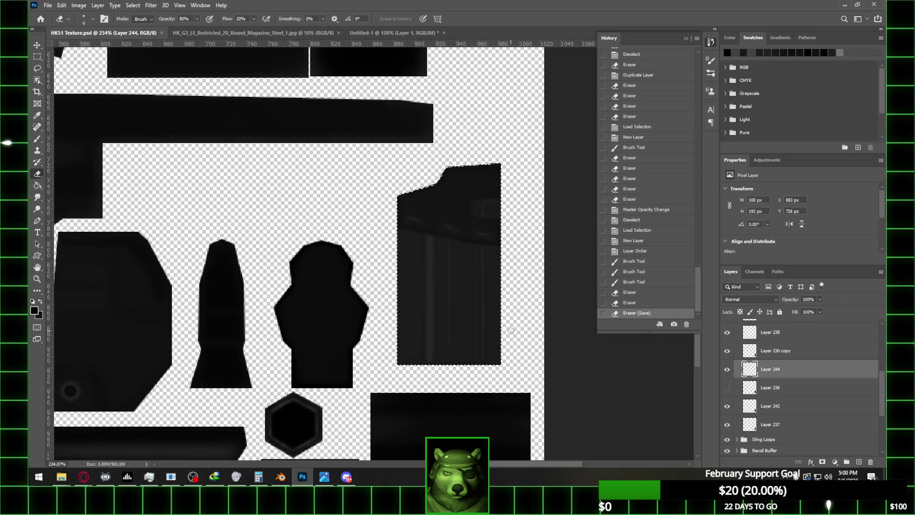
left_click(41, 56)
key("ctrl+d")
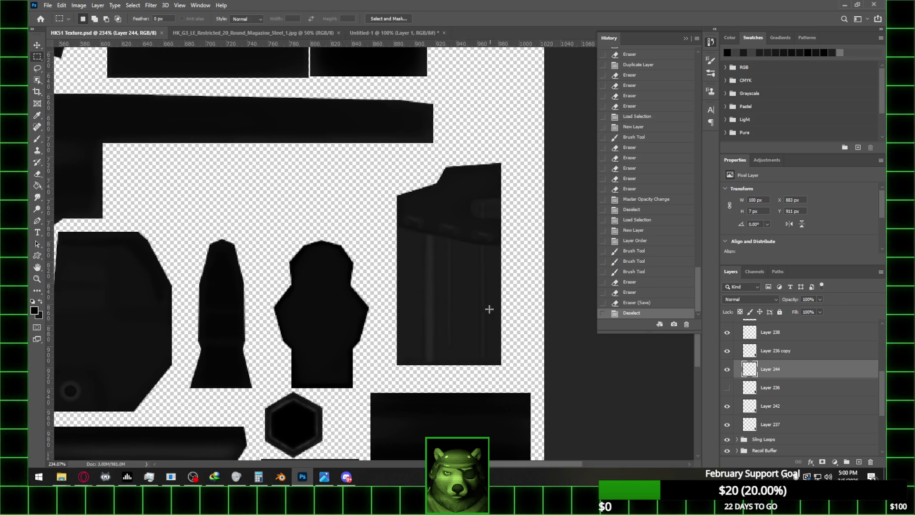
- In Blender, swap the Base Color image for a fresh load of HK51 Texture.psd from the HK 51 folder
left_click(285, 478)
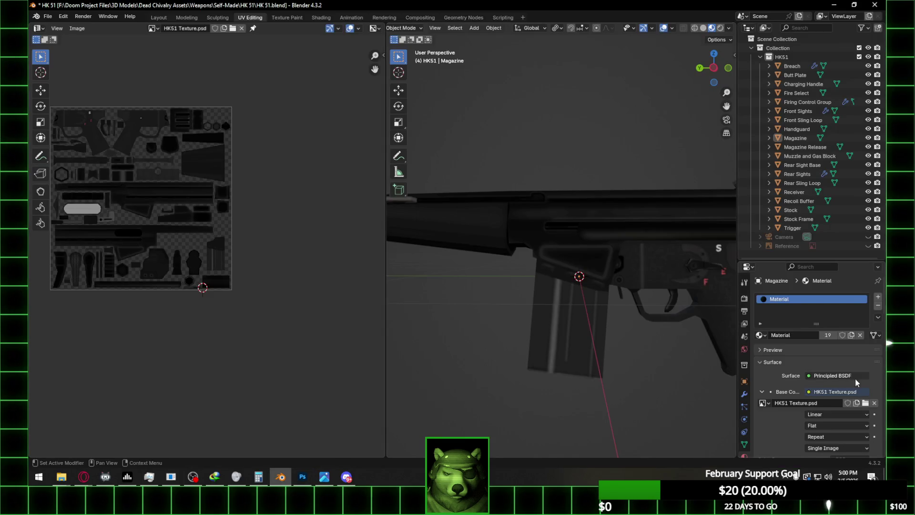
left_click(875, 403)
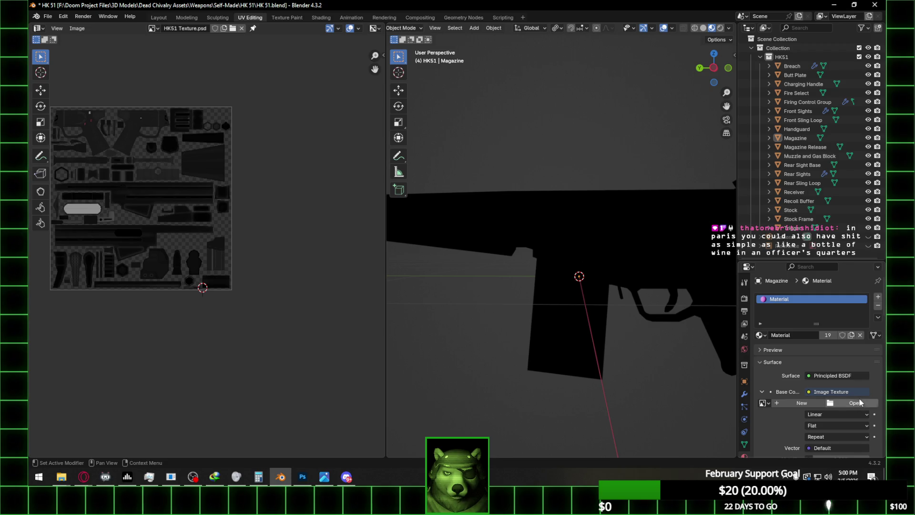
left_click(861, 405)
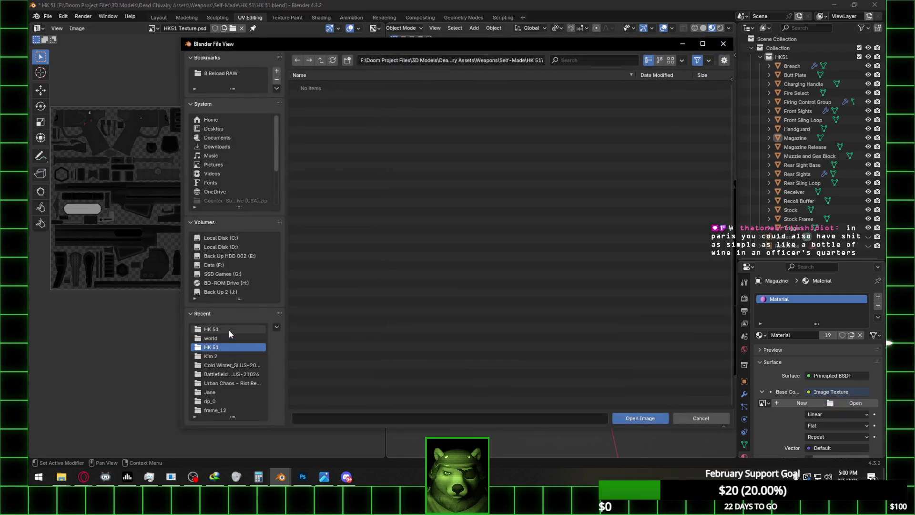
left_click(228, 331)
double_click(357, 103)
- Orbit the rifle to check the new magazine shading, then return to Photoshop
mouse_move(560, 302)
middle_mouse_down()
mouse_move(558, 322)
mouse_move(639, 311)
mouse_move(611, 305)
mouse_move(662, 313)
mouse_move(620, 308)
mouse_move(631, 289)
mouse_move(600, 291)
mouse_move(639, 295)
mouse_move(589, 287)
mouse_move(650, 293)
mouse_move(576, 317)
mouse_move(620, 305)
mouse_move(626, 314)
middle_mouse_up()
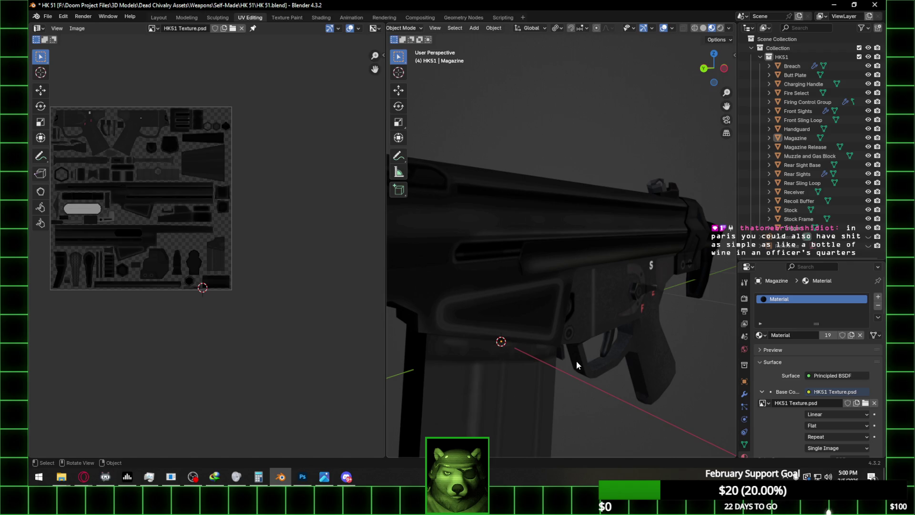
mouse_move(588, 364)
middle_mouse_down()
mouse_move(505, 364)
mouse_move(543, 355)
middle_mouse_up()
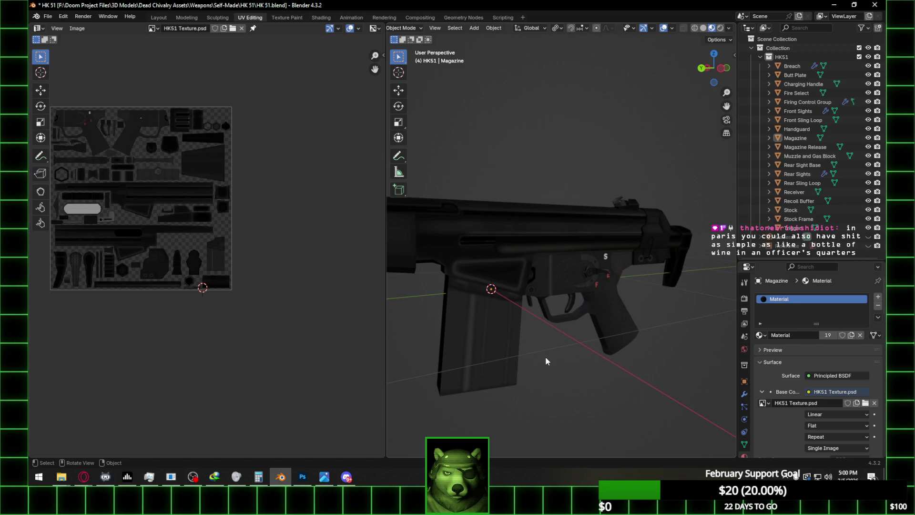
left_click(303, 477)
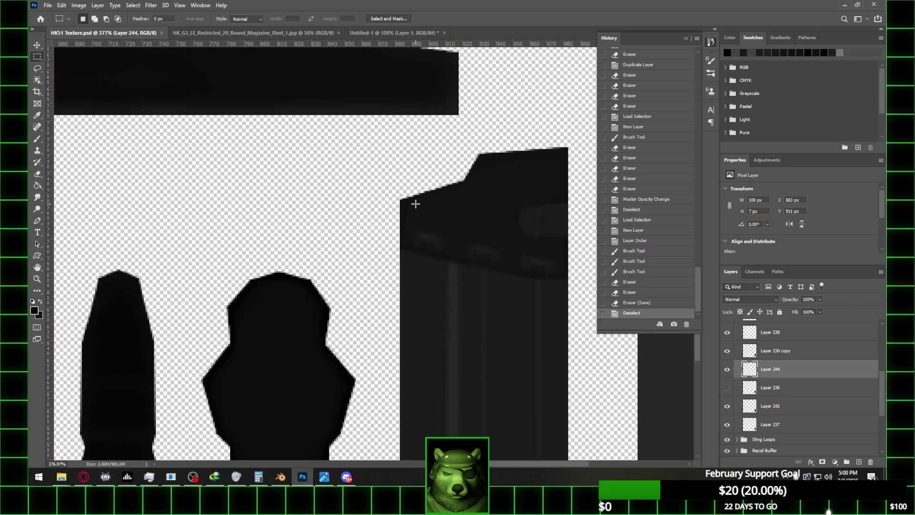
- Show Layer 240, pick a grey brush colour and add a new layer above it
scroll(794, 384, "up", 3)
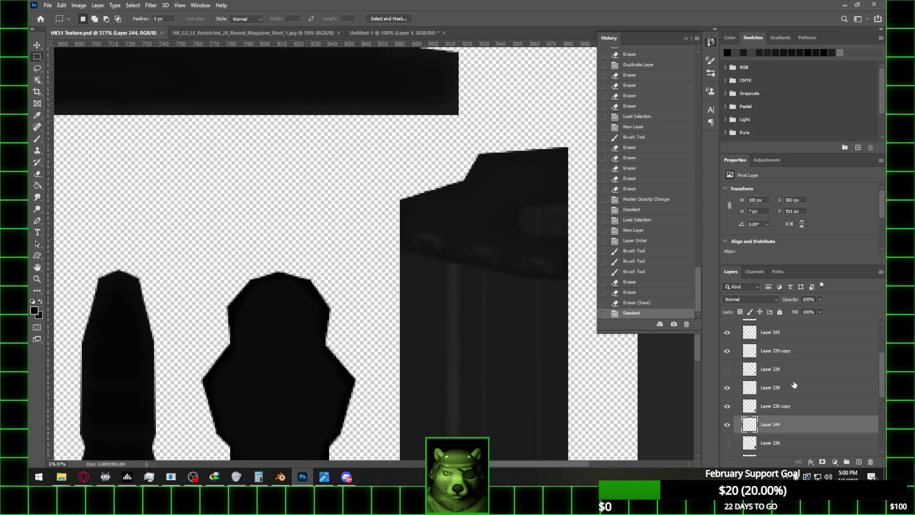
scroll(794, 356, "up", 3)
left_click(794, 352)
left_click(727, 352)
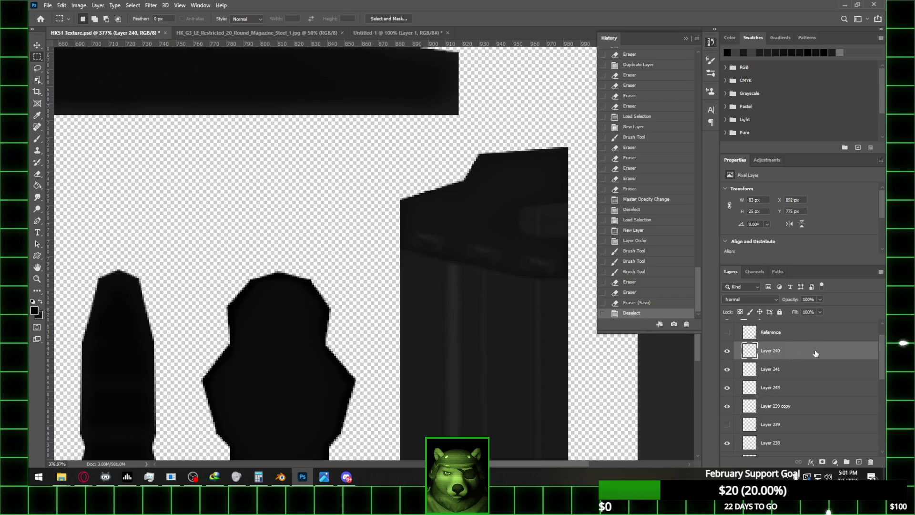
key("b")
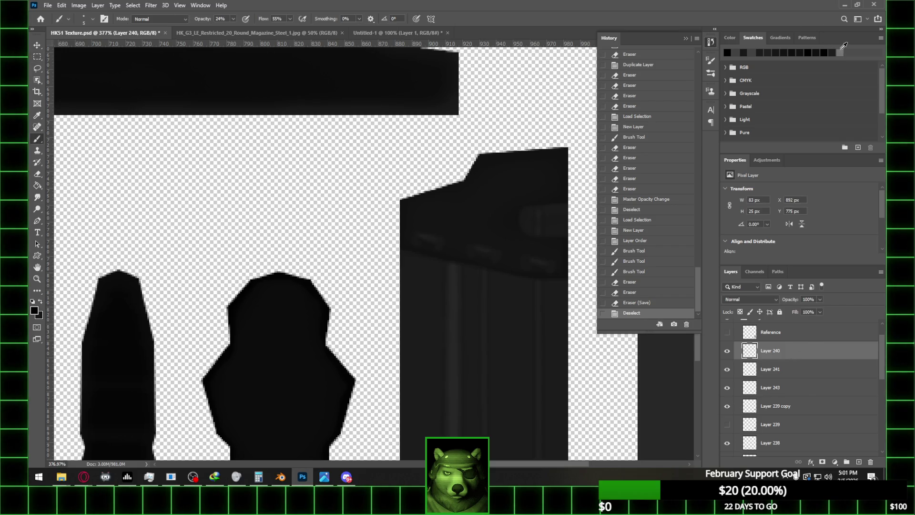
left_click(841, 52)
left_click(858, 461)
- Brush a light highlight across the magazine top, then change the paint to a deeper grey
left_click_drag(421, 235, 436, 245)
key("ctrl+z")
scroll(431, 237, "up", 1, "alt")
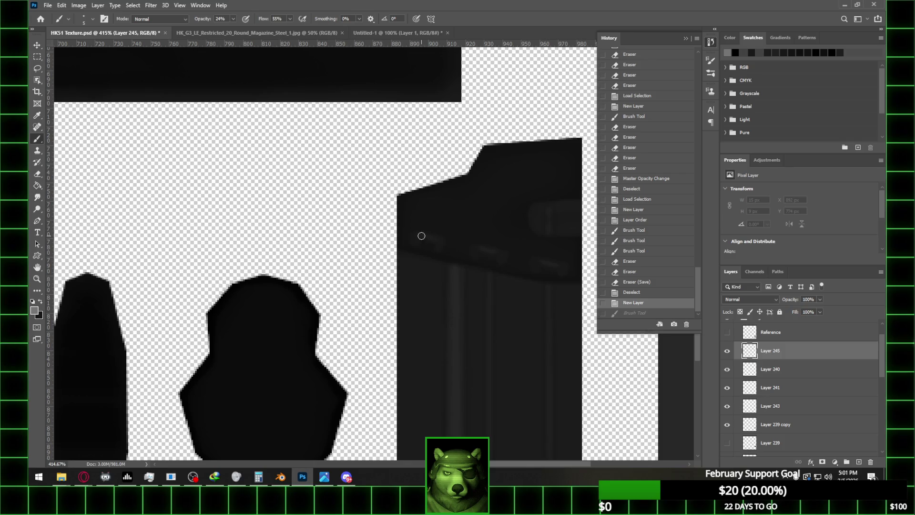
mouse_move(419, 235)
left_mouse_down()
mouse_move(555, 265)
mouse_move(544, 263)
left_mouse_up()
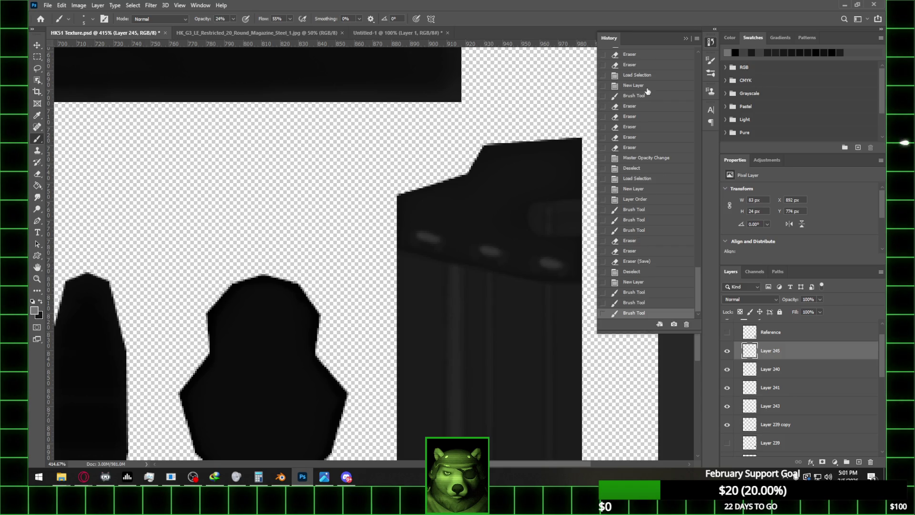
left_click(34, 310)
left_click_drag(553, 295, 548, 306)
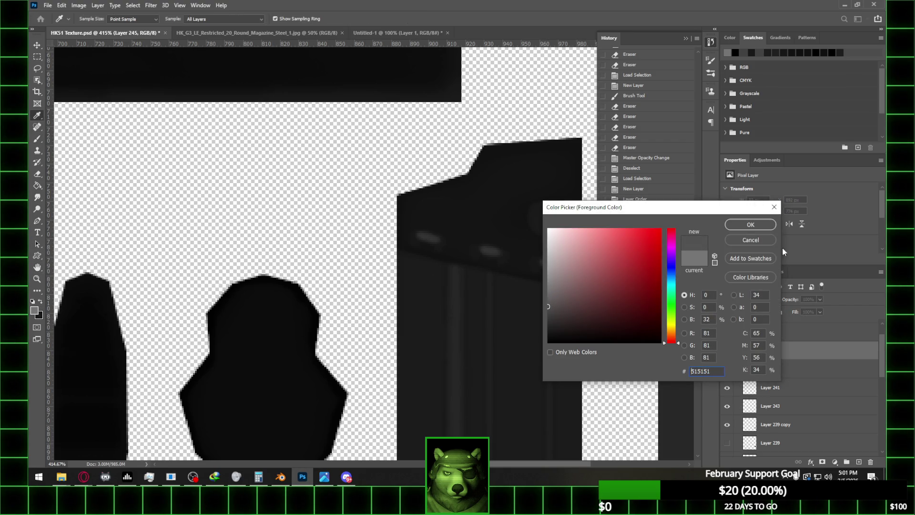
left_click(750, 225)
- Dab highlights on the left, middle and right strips on Layer 240, then undo those strokes
left_click(770, 369)
left_click_drag(413, 234, 416, 237)
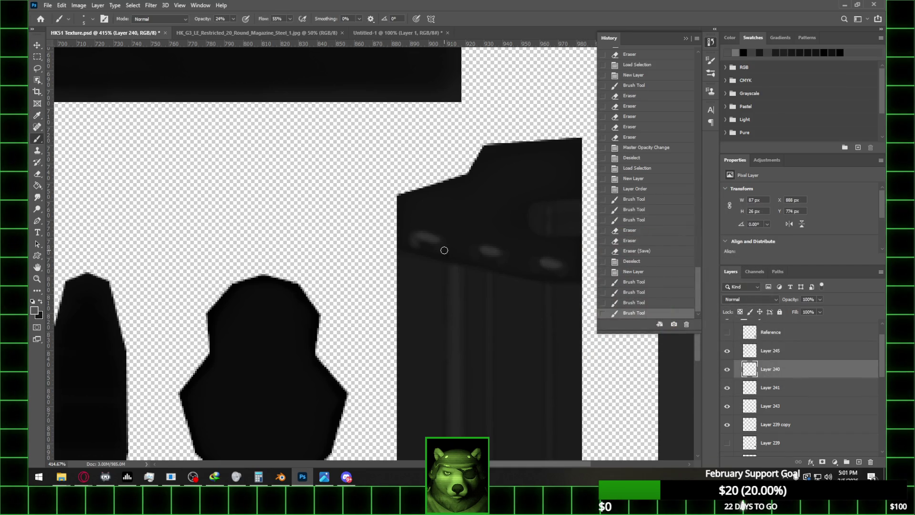
left_click(441, 246)
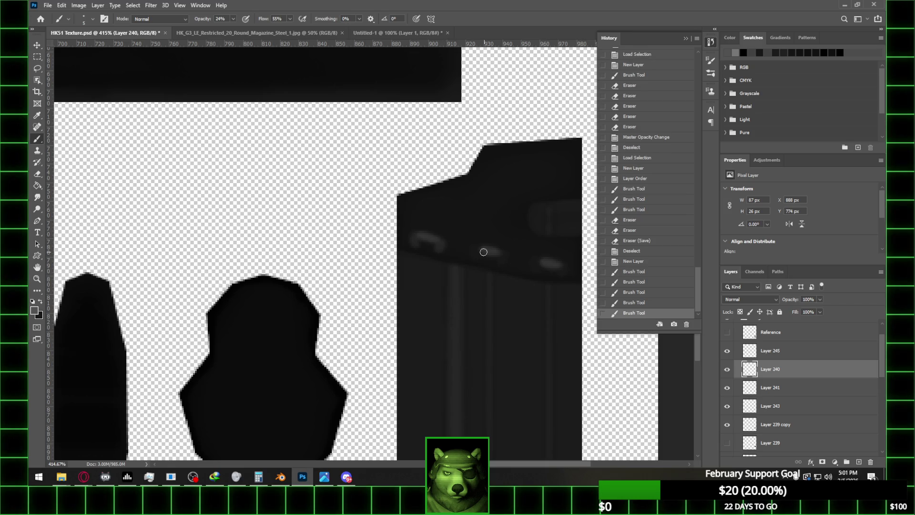
left_click(479, 249)
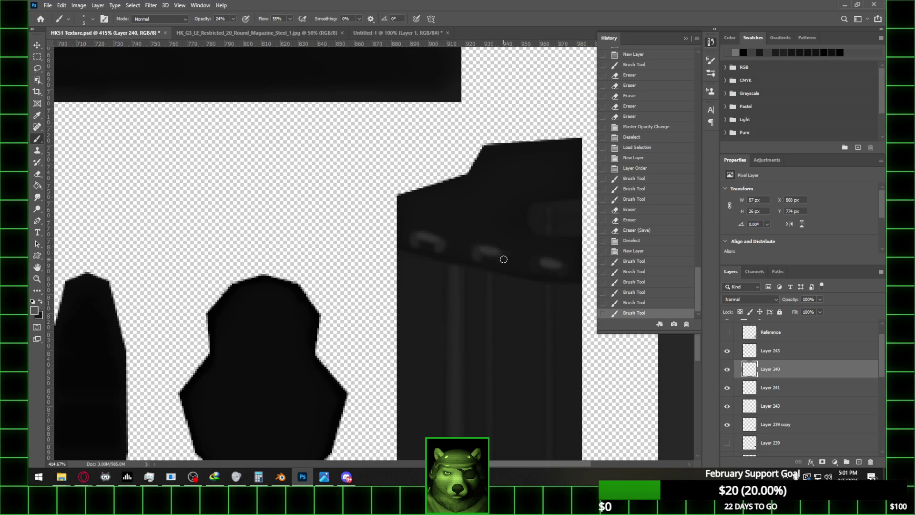
left_click(555, 267)
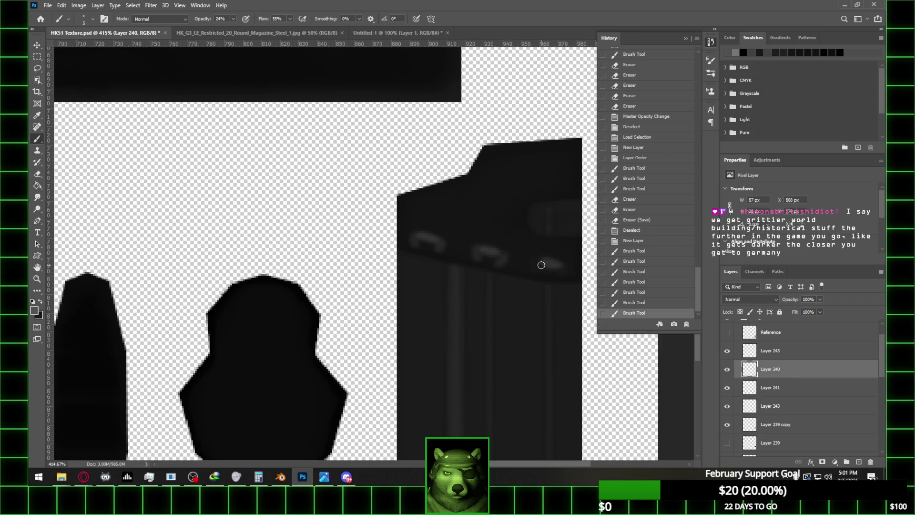
left_click(545, 272)
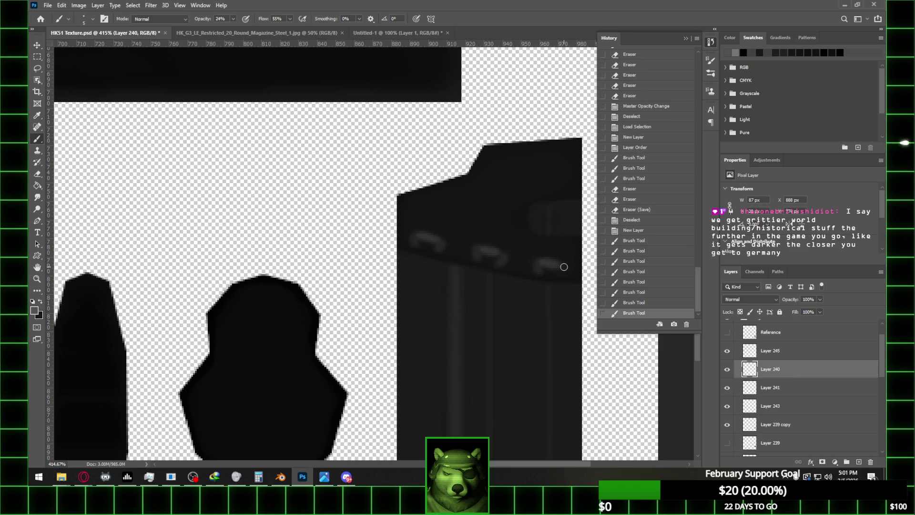
left_click(560, 273)
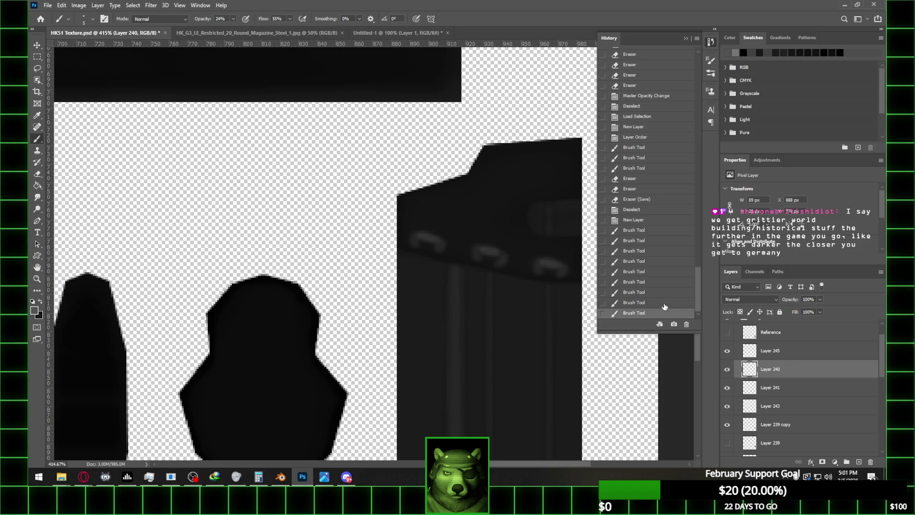
left_click(638, 303)
key("ctrl+alt+z")
key("ctrl+alt+z")
key("ctrl+alt+z")
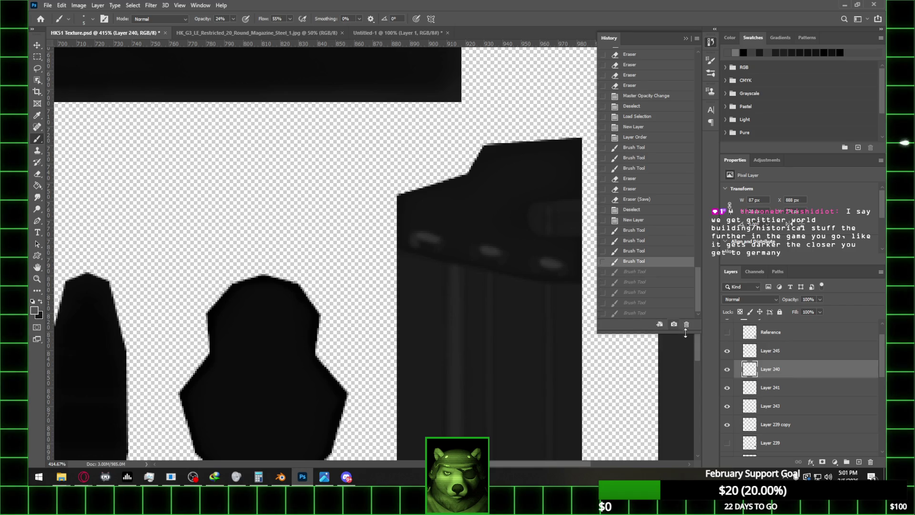
- Repaint the highlights along the three strip bumps on Layer 241
left_click(790, 389)
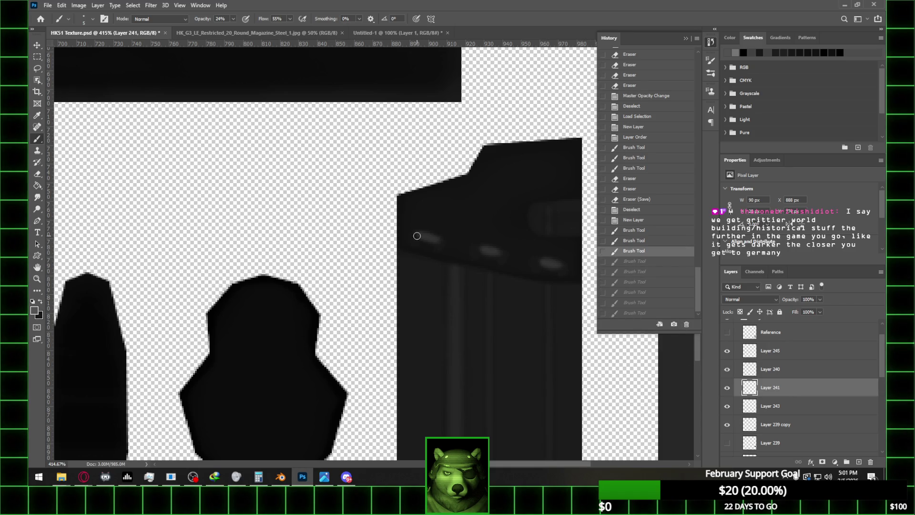
left_click_drag(414, 243, 415, 234)
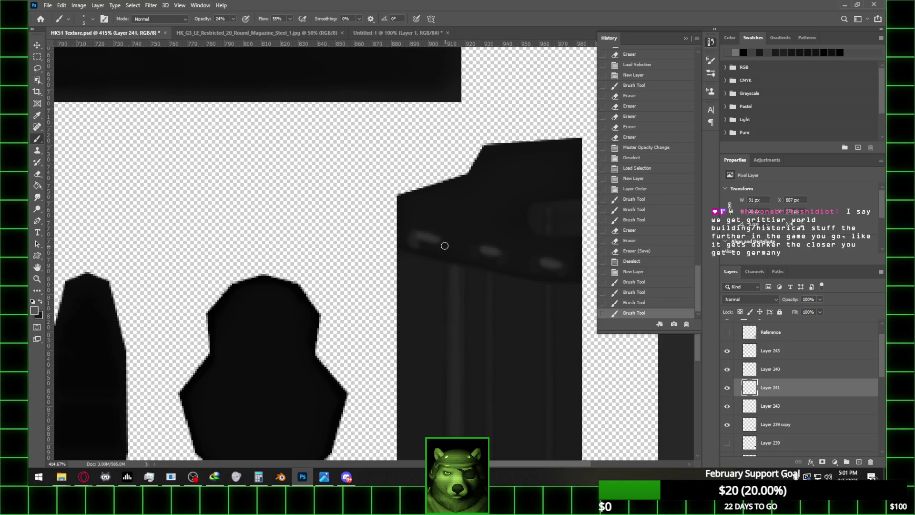
left_click_drag(435, 249, 442, 241)
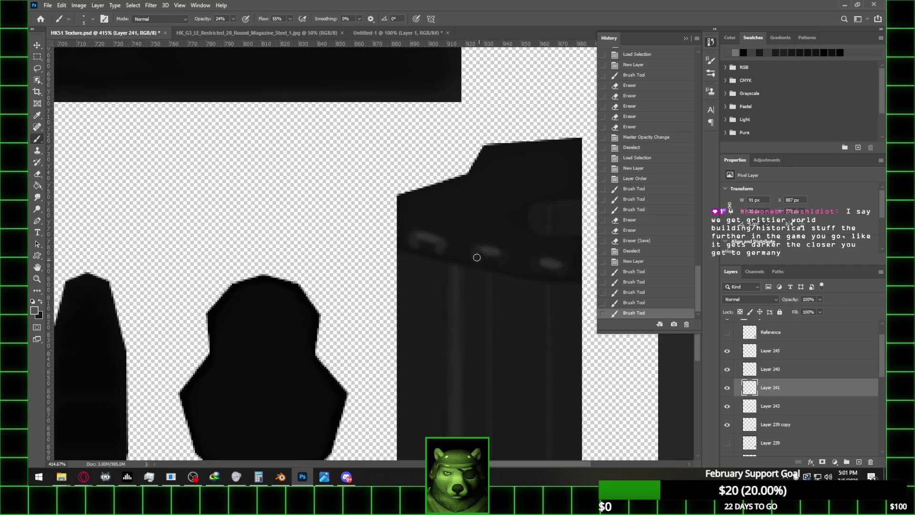
left_click_drag(479, 249, 491, 253)
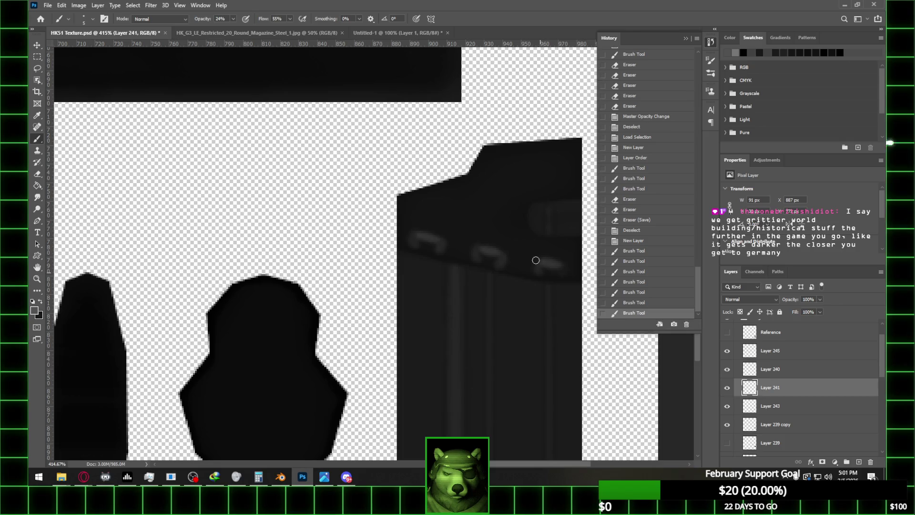
left_click_drag(538, 265, 557, 266)
- Add a last dab on the right strip, then draw a closed Pen path above the strip row
left_click(563, 268)
left_click(38, 221)
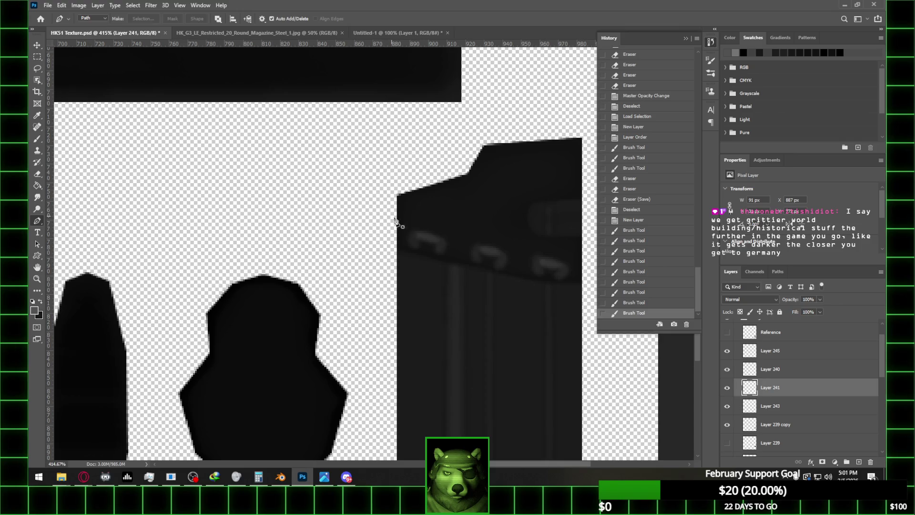
left_click(408, 230)
left_click(581, 271)
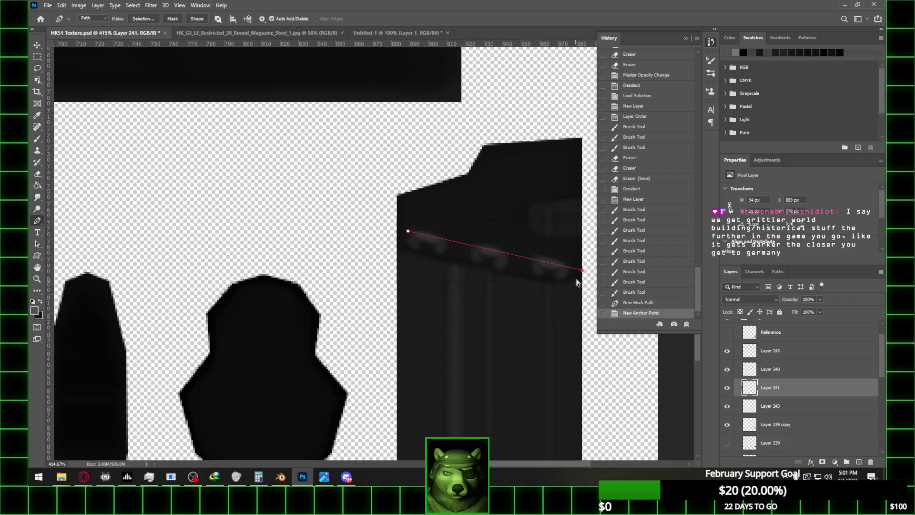
left_click_drag(582, 270, 579, 270, "ctrl")
left_click(563, 209)
key("ctrl+z")
left_click(578, 266)
left_click(529, 201)
left_click(414, 203)
left_click(408, 230)
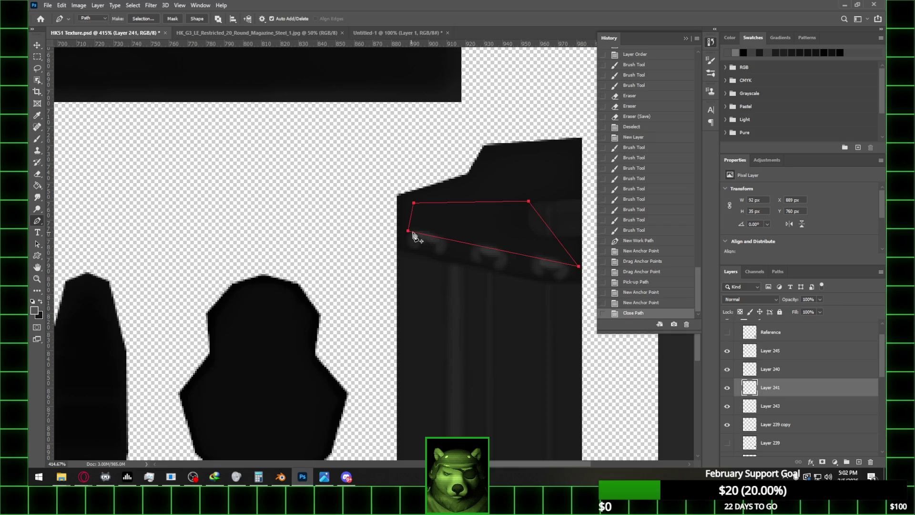
- Turn the path into an unfeathered selection and cut the overspill out of Layer 240
right_click(531, 220)
left_click(548, 245)
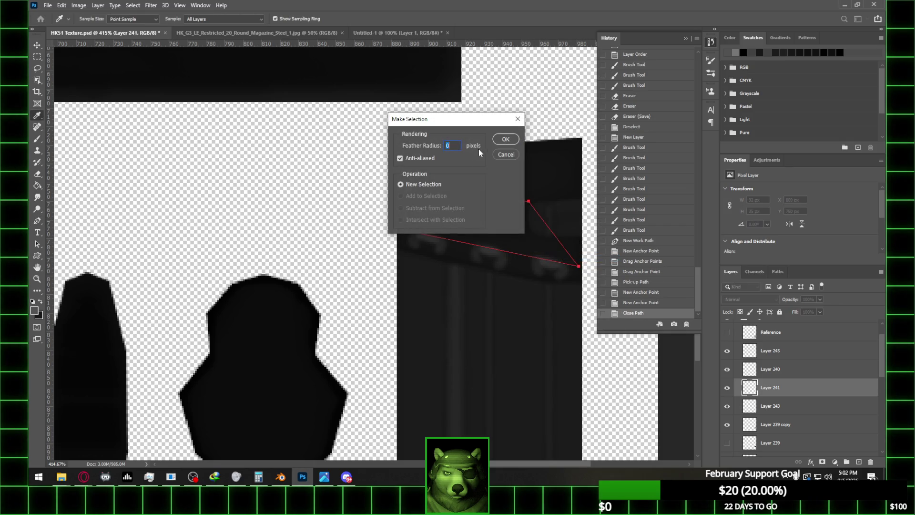
left_click(505, 141)
left_click(786, 370)
key("ctrl+x")
- Compare before and after the cut by toggling Layer 240, show Layer 245, and reapply the cut
key("ctrl+z")
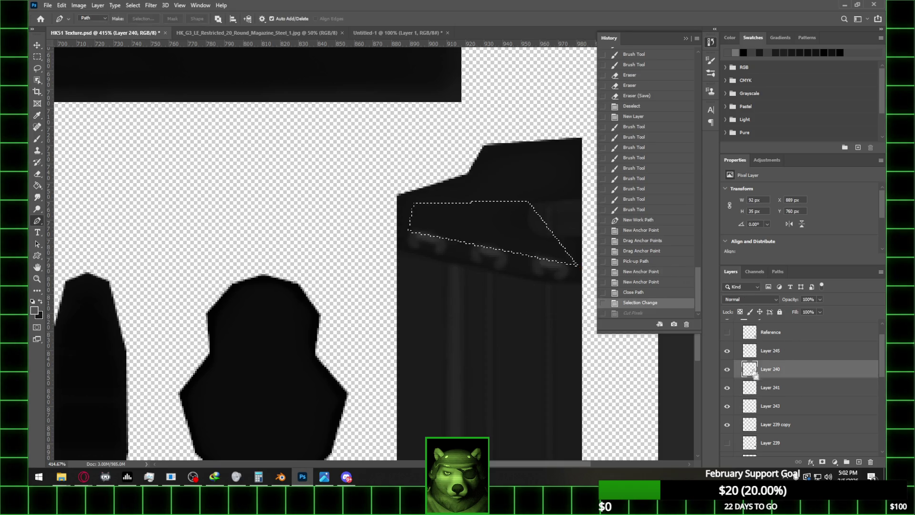
left_click(725, 370)
left_click(725, 370)
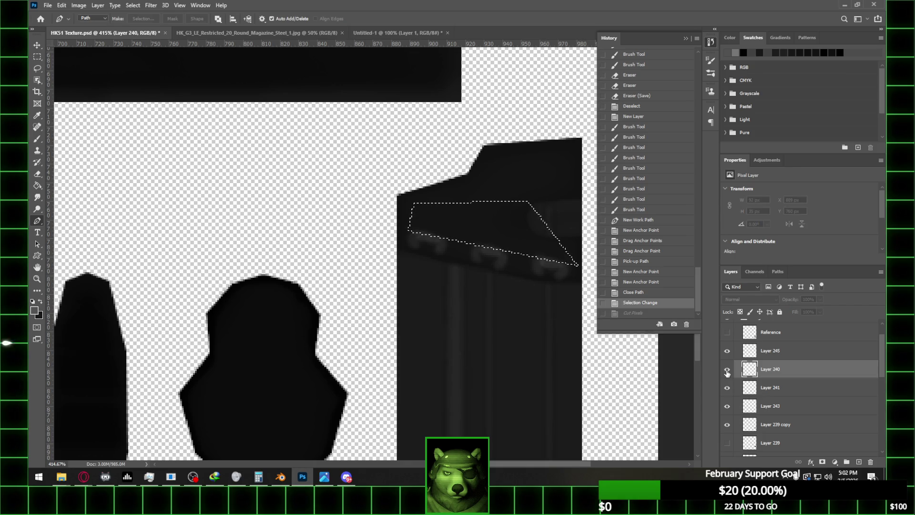
left_click(727, 372)
left_click(727, 371)
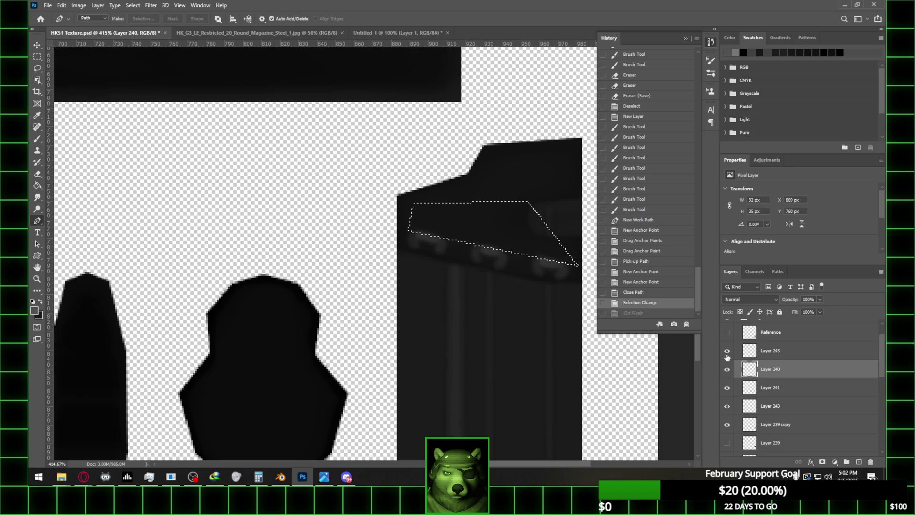
left_click(727, 351)
key("ctrl+shift+z")
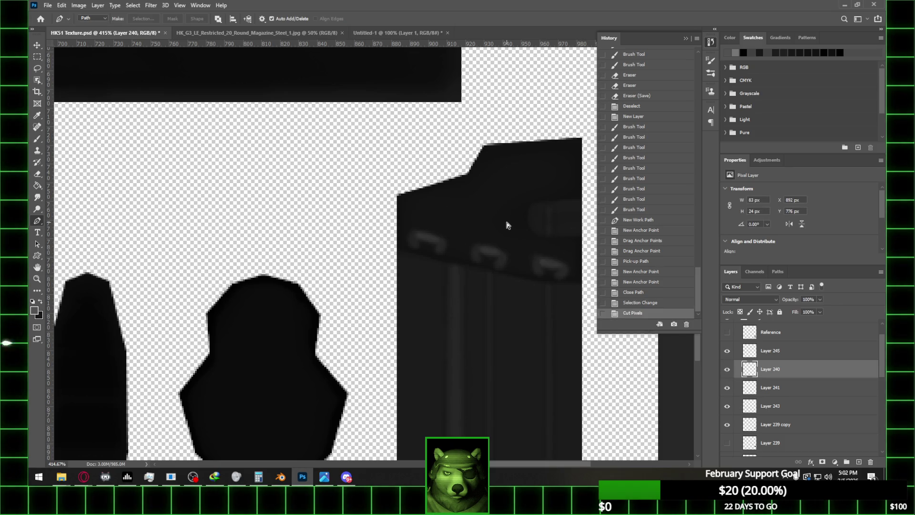
key("ctrl+z")
left_click(791, 353)
key("ctrl+shift+z")
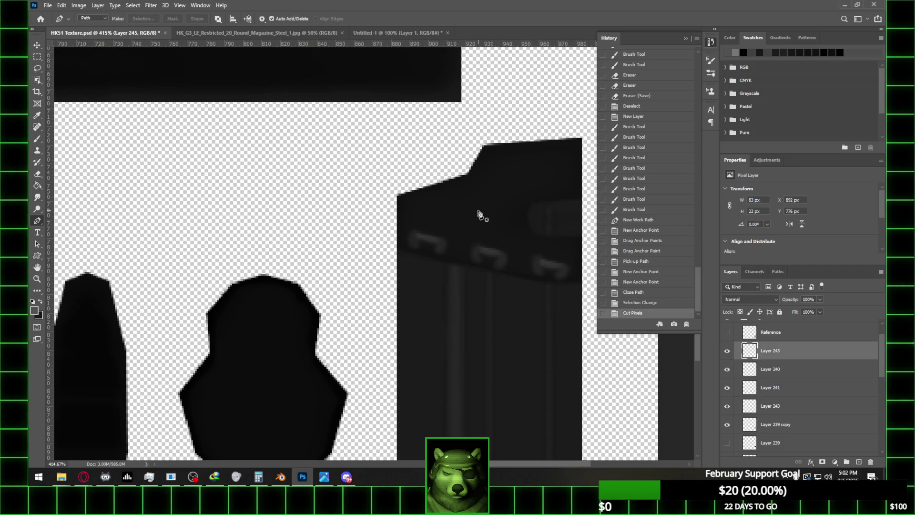
- Switch to the Eraser on Layer 241 and erase parts of the middle and right highlights
scroll(479, 213, "down", 2, "alt")
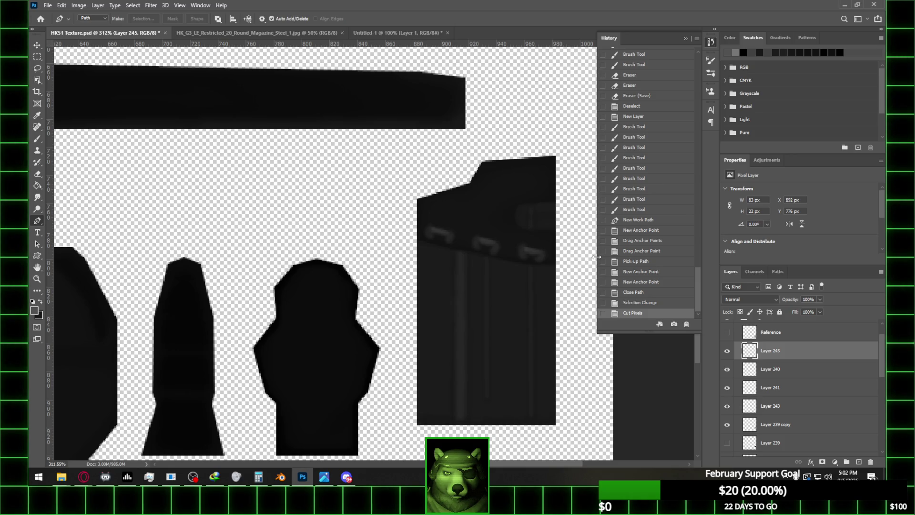
left_click(780, 389)
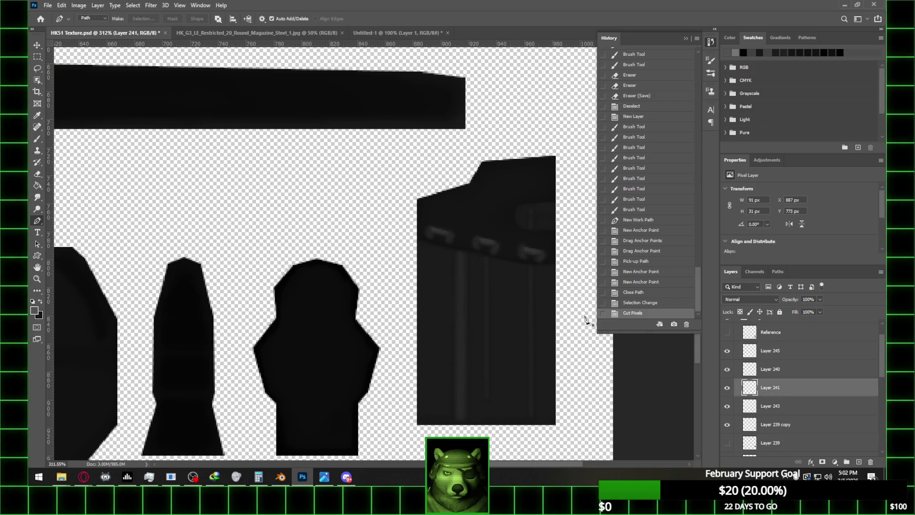
key("e")
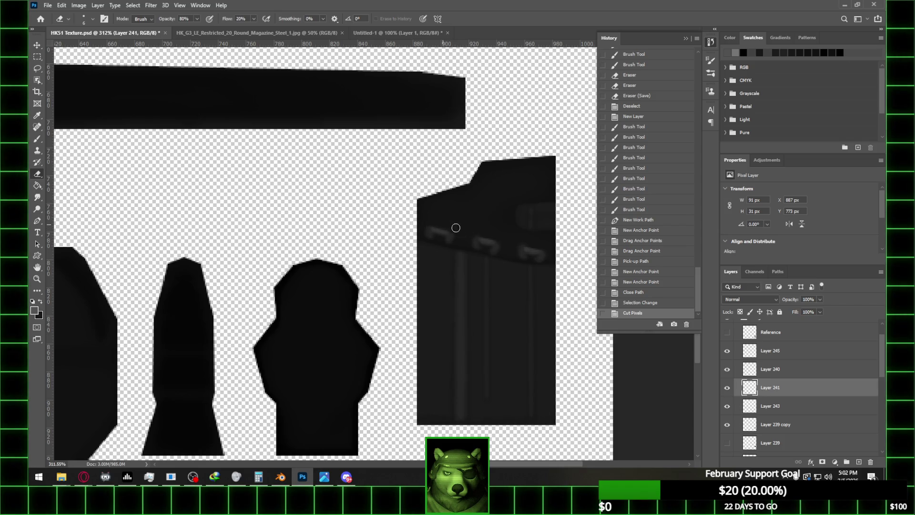
mouse_move(435, 224)
left_mouse_down()
mouse_move(535, 241)
mouse_move(516, 245)
mouse_move(535, 267)
mouse_move(550, 245)
mouse_move(534, 259)
mouse_move(494, 256)
left_mouse_up()
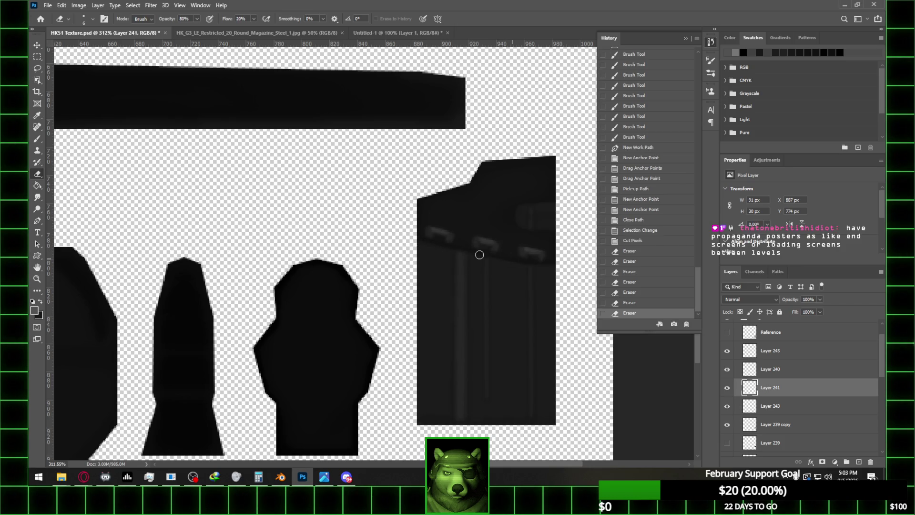
left_click(546, 267)
left_click_drag(516, 240, 513, 260)
left_click(516, 249)
- Lightly erase the highlight around the left, middle and right strip bumps to soften it
left_click(464, 244)
left_click(470, 243)
left_click(467, 233)
left_click(473, 256)
left_click(476, 280)
left_click(485, 264)
left_click(515, 243)
left_click(525, 270)
left_click(552, 257)
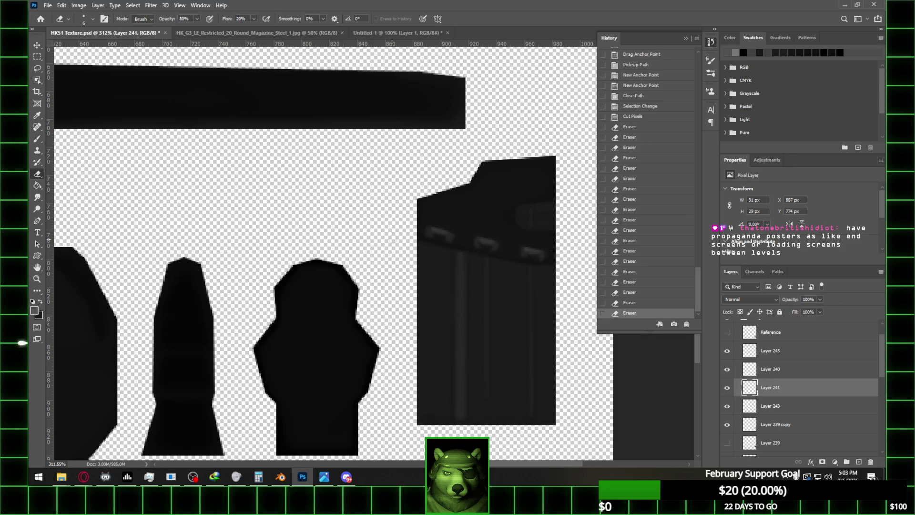
mouse_move(421, 221)
left_mouse_down()
mouse_move(427, 252)
mouse_move(459, 235)
mouse_move(444, 252)
mouse_move(459, 236)
left_mouse_up()
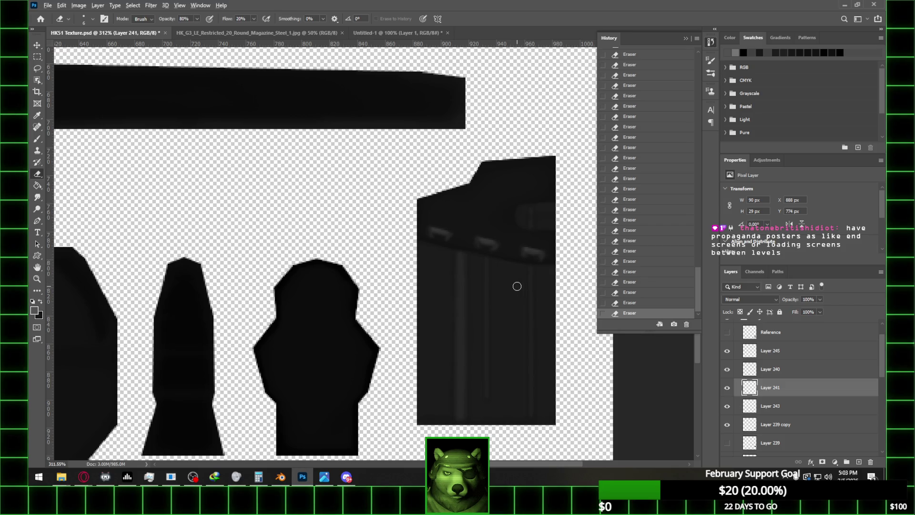
- Save HK51 Texture.psd with Ctrl+S
scroll(517, 286, "down", 1, "alt")
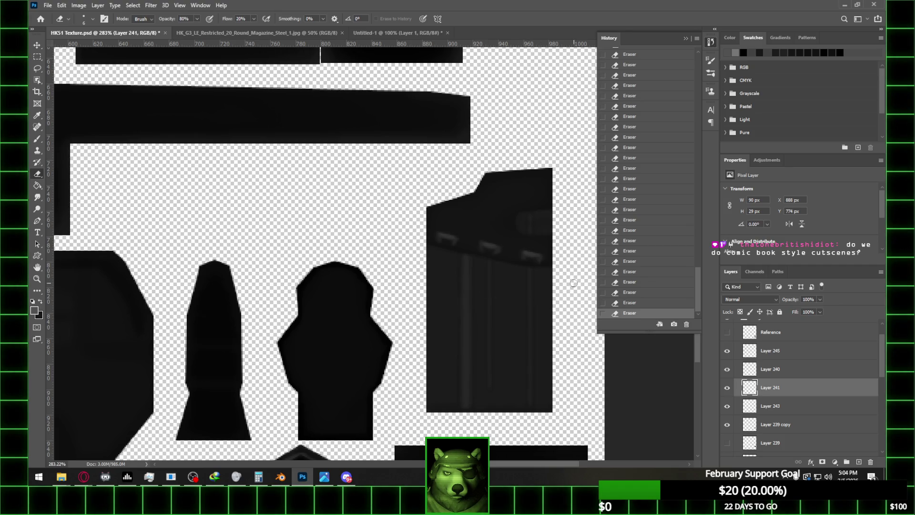
key("ctrl+s")
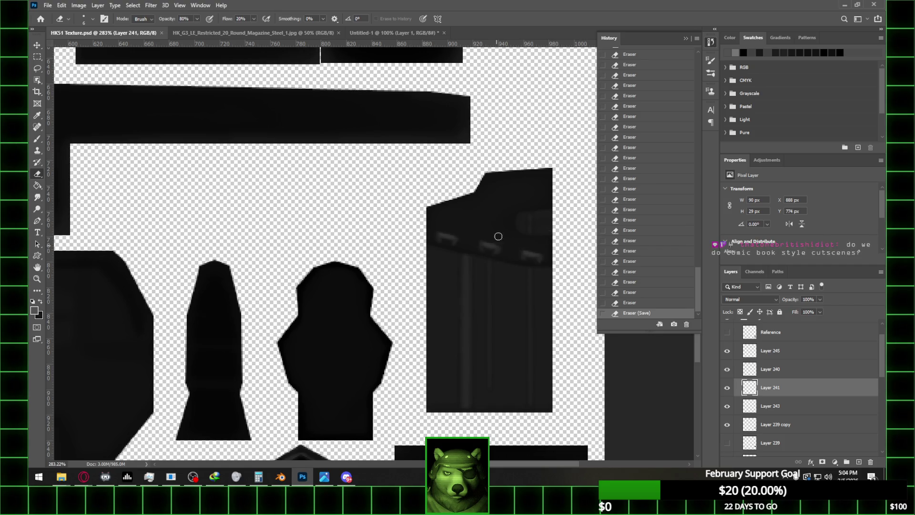
scroll(542, 235, "up", 2, "alt")
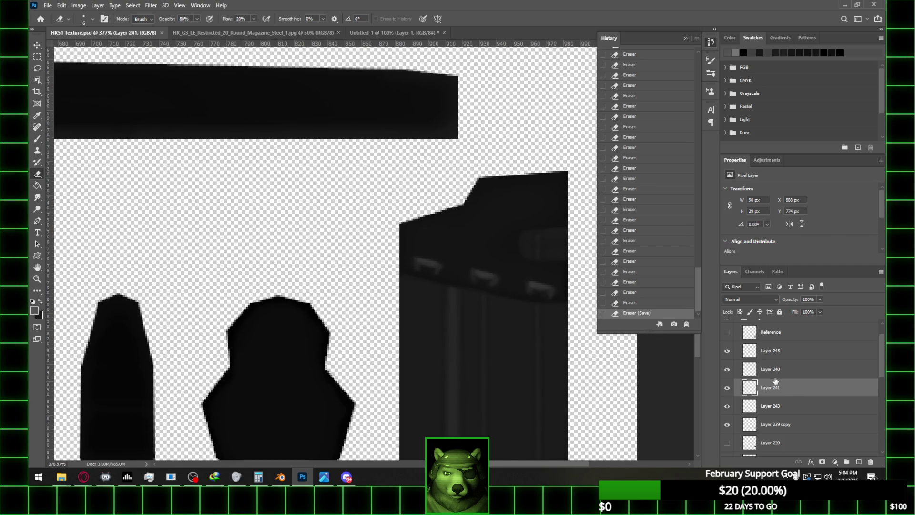
- Load the magazine selection, add Layer 246 under Reference, and set a black brush of size 15
left_click(749, 425, "ctrl")
left_click(858, 462)
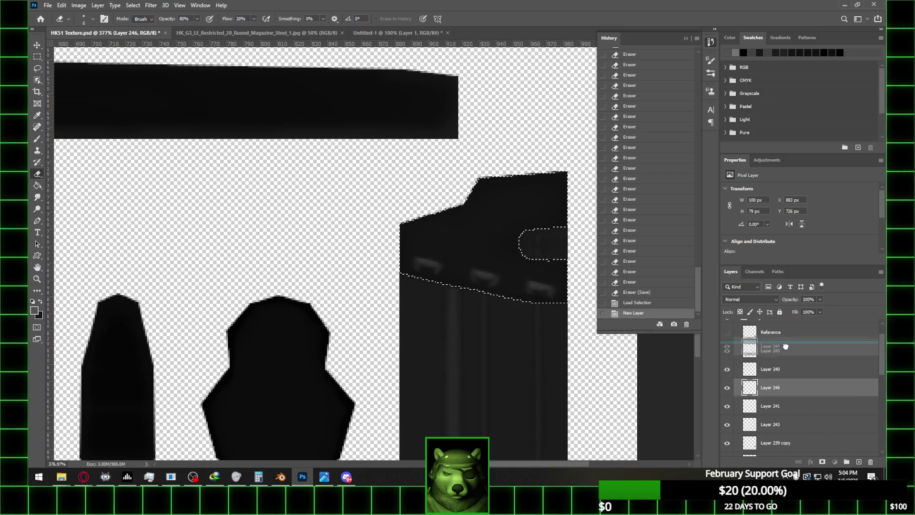
left_click_drag(770, 387, 771, 350)
key("b")
key("x")
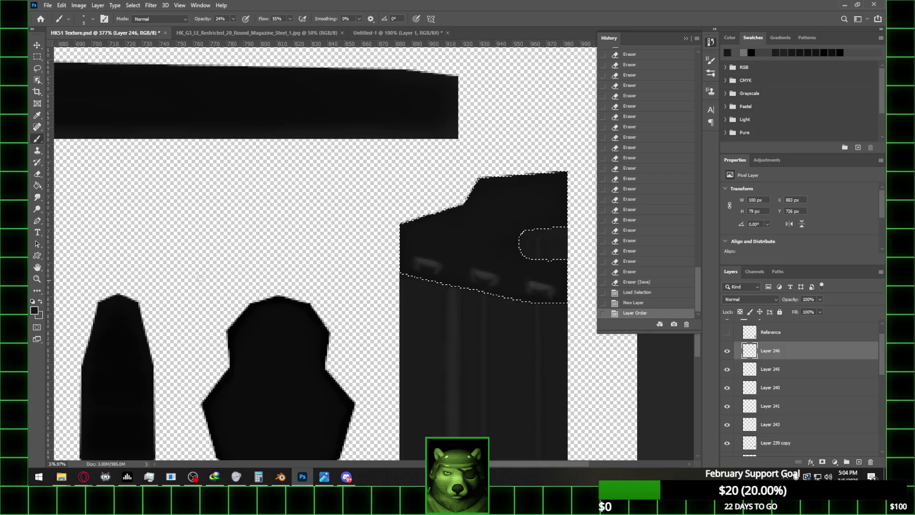
left_click(835, 54)
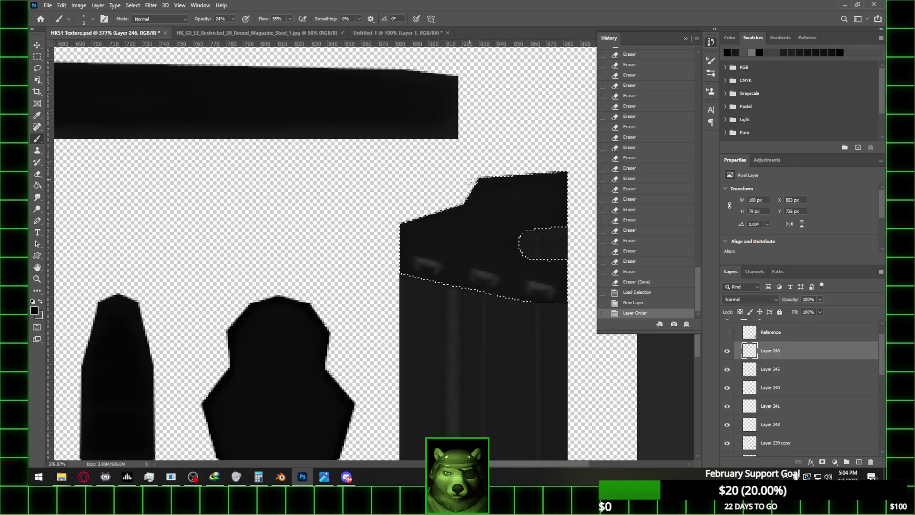
right_click_drag(414, 229, 429, 229, "alt")
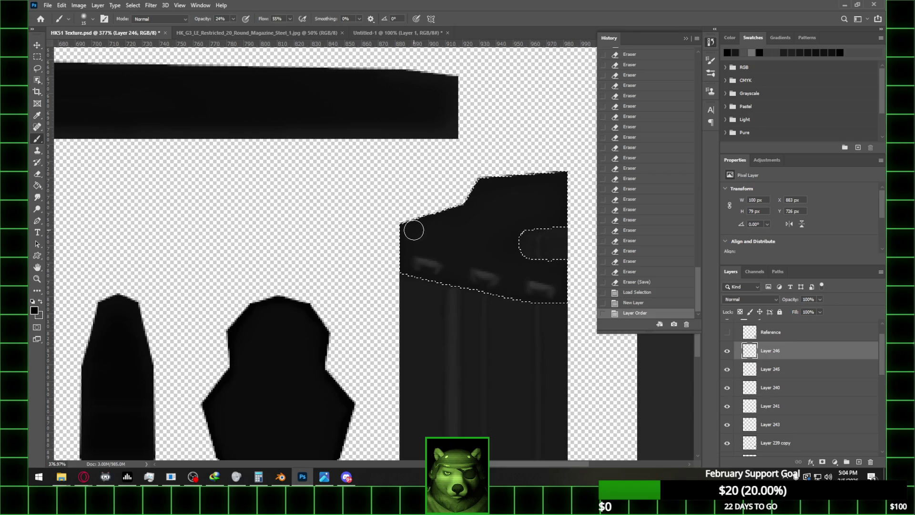
- Shade along the magazine piece's top edge and reset the paint colour to black
left_click_drag(480, 193, 507, 177)
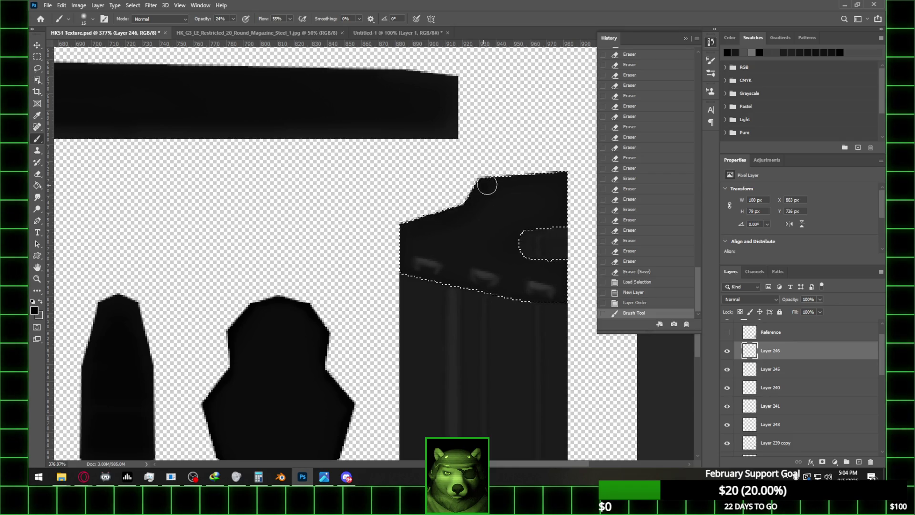
left_click(558, 174)
mouse_move(577, 172)
left_mouse_down()
mouse_move(516, 178)
mouse_move(527, 173)
left_mouse_up()
left_click(553, 177)
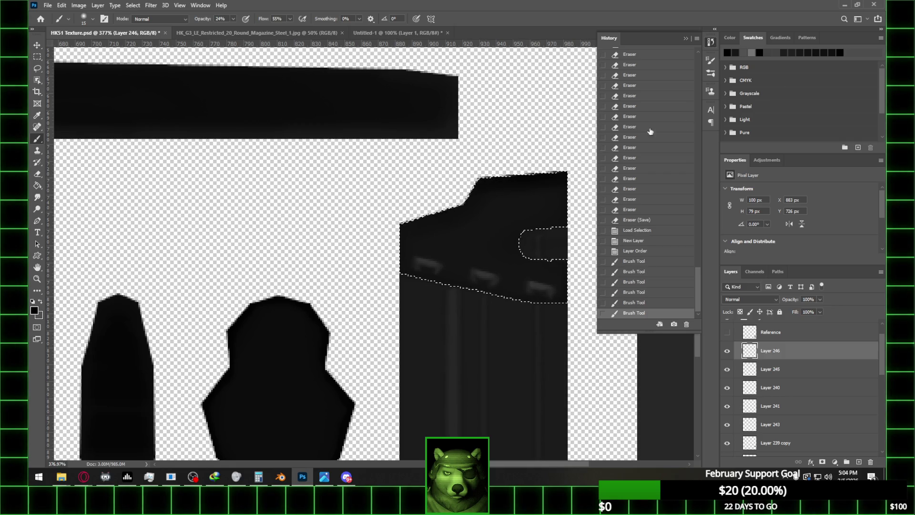
left_click(34, 311)
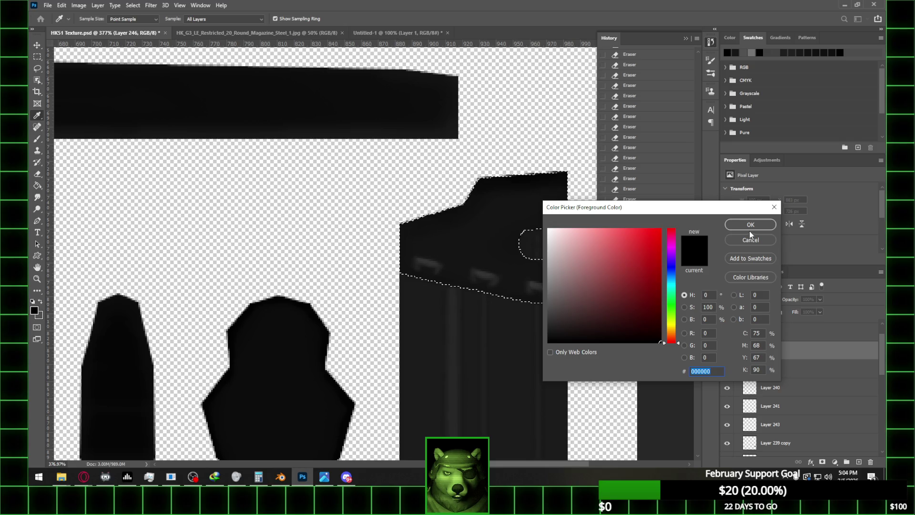
left_click(759, 225)
- Paint black along the top and upper-left edges, filling the notch to smooth the edge
left_click_drag(539, 179, 555, 174)
left_click(548, 175)
left_click(505, 177)
left_click(472, 193)
left_click(453, 207)
left_click(439, 217)
left_click(431, 218)
left_click(422, 220)
left_click(412, 222)
left_click(403, 224)
mouse_move(469, 192)
left_mouse_down()
mouse_move(561, 176)
mouse_move(556, 196)
left_mouse_up()
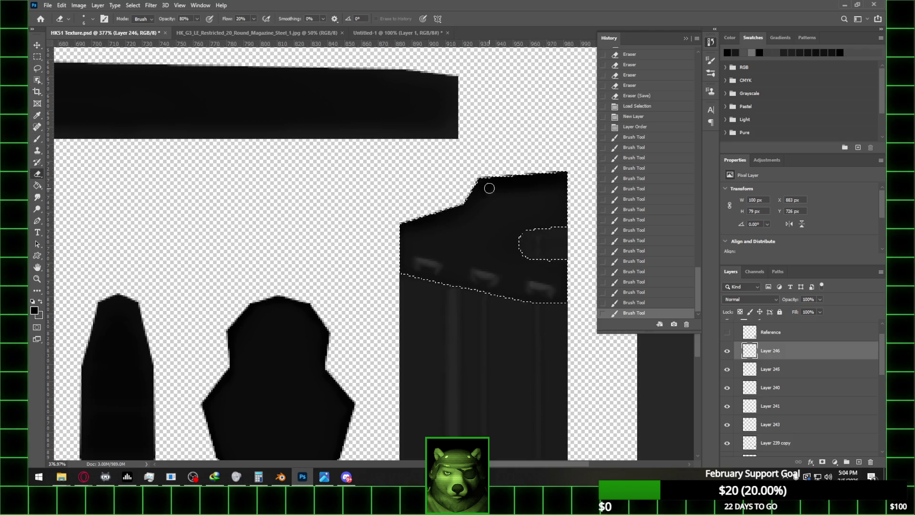
- Dab more shading onto the upper-left edge, then clear the selection
left_click(457, 203)
left_click(443, 209)
left_click(435, 211)
left_click(440, 209)
left_click(445, 207)
left_click(415, 215)
left_click(400, 220)
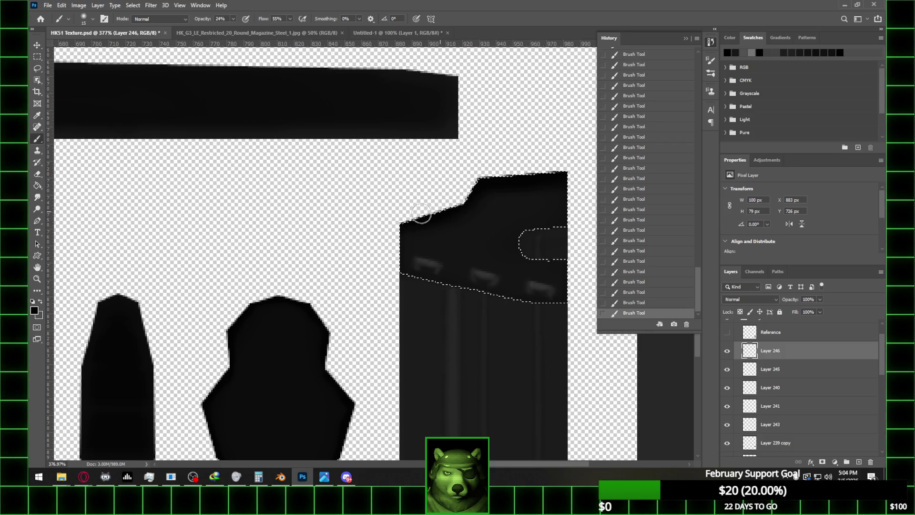
key("m")
key("ctrl+d")
scroll(491, 151, "down", 2, "alt")
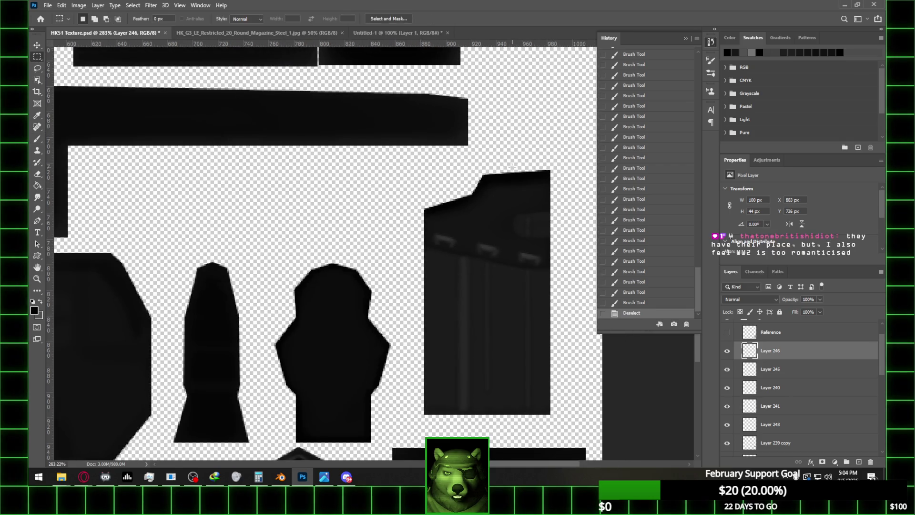
- Save the texture and show the HKS1 UV wireframe over it
scroll(545, 162, "down", 2, "alt")
scroll(539, 191, "up", 2, "alt")
key("ctrl+s")
scroll(503, 220, "up", 1)
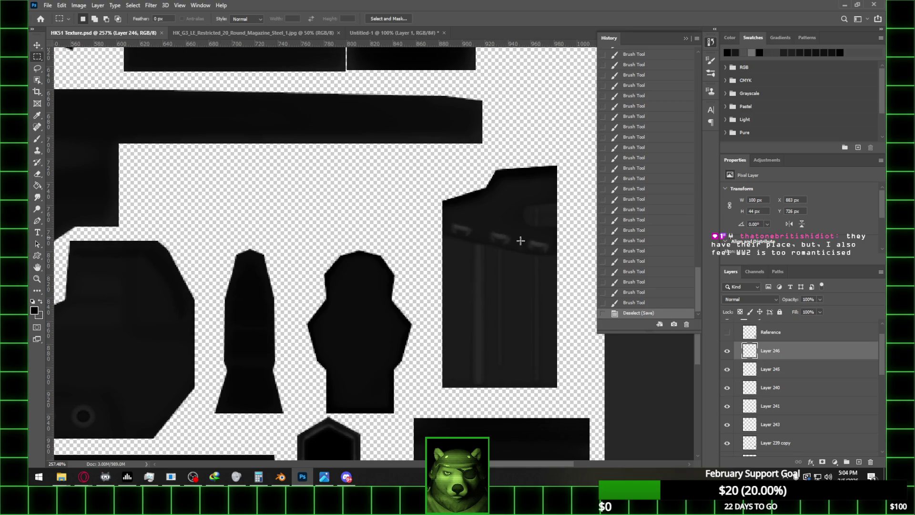
scroll(749, 349, "up", 1)
left_click(726, 328)
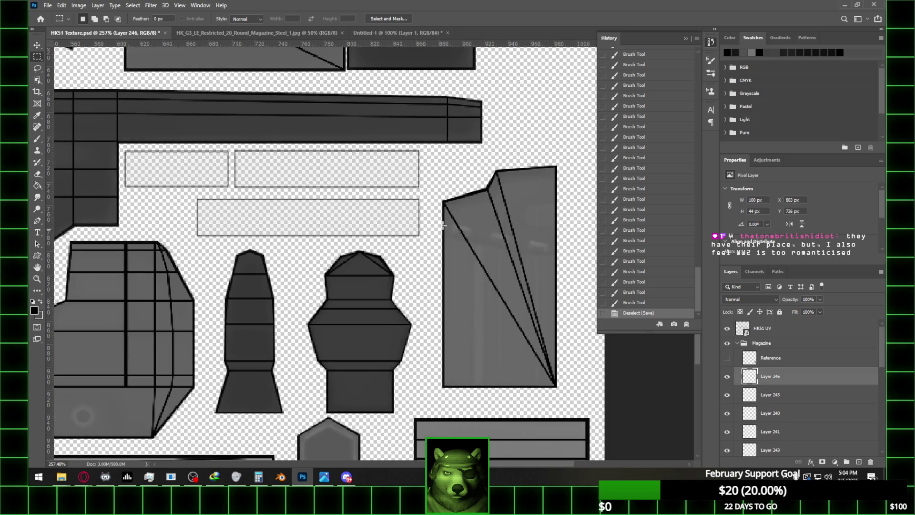
scroll(367, 199, "down", 1, "alt")
scroll(256, 181, "up", 2, "alt")
scroll(256, 181, "down", 2, "alt")
scroll(256, 181, "up", 2, "alt")
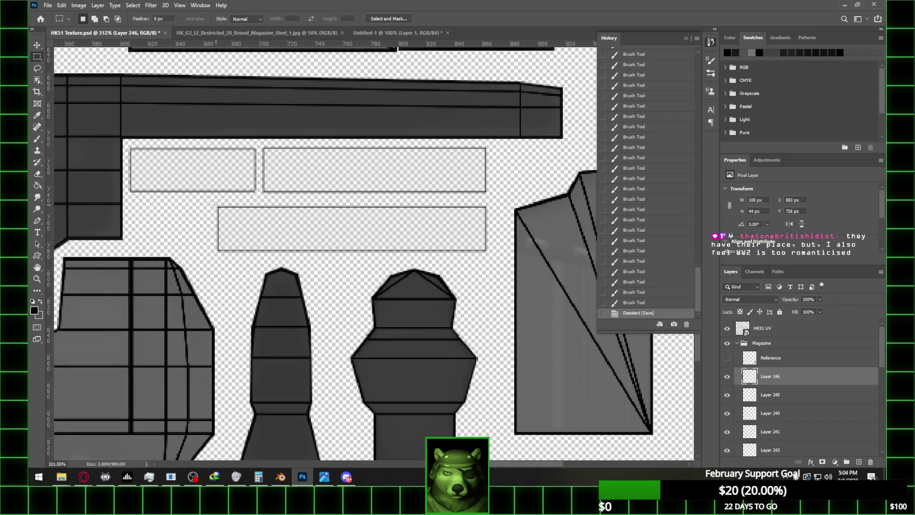
- Marquee-select the lower, upper-right and upper-left magazine strip rectangles together
left_click_drag(217, 205, 486, 251)
left_click_drag(264, 148, 486, 192, "shift")
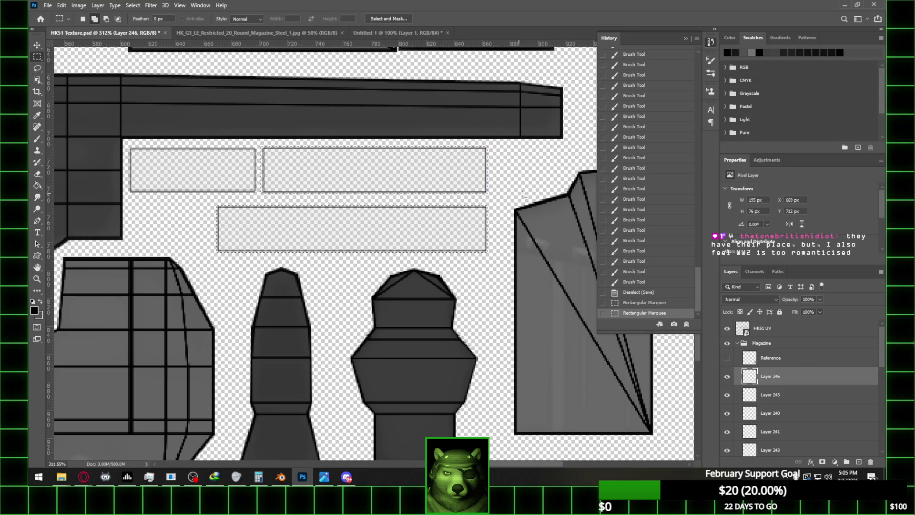
scroll(535, 183, "down", 2, "alt")
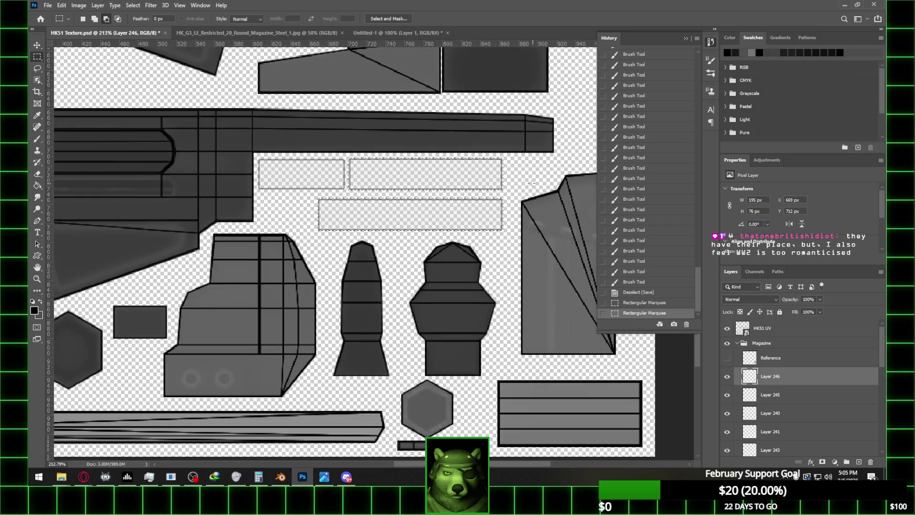
scroll(395, 170, "up", 3, "alt")
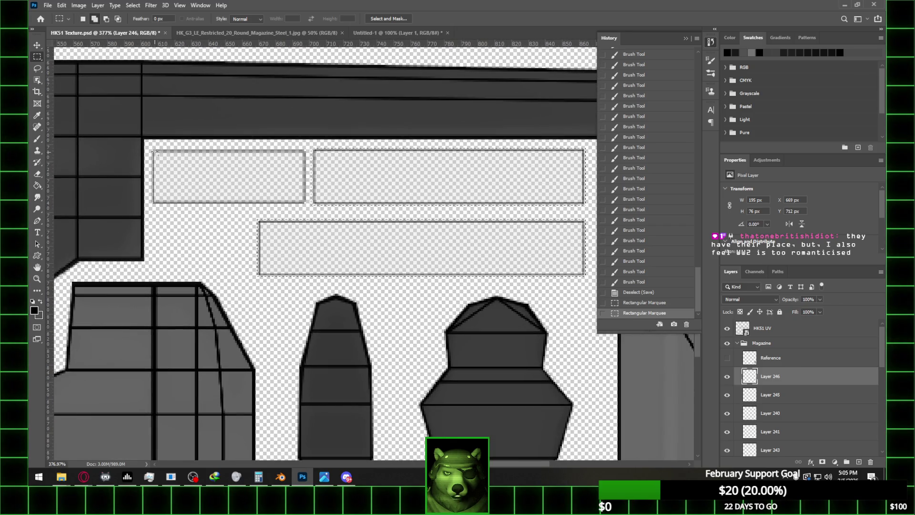
left_click_drag(294, 198, 307, 207)
scroll(400, 205, "down", 3, "alt")
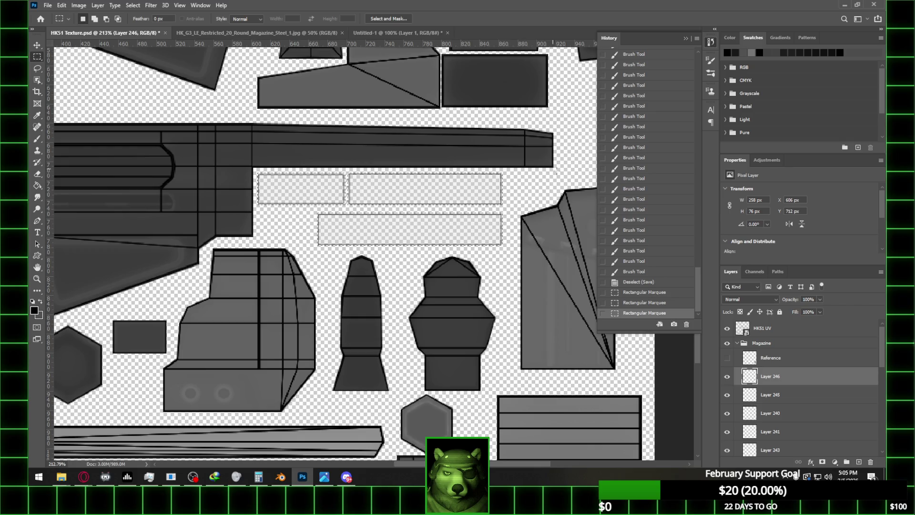
scroll(435, 236, "down", 1)
scroll(434, 234, "up", 1)
scroll(494, 193, "down", 2, "alt")
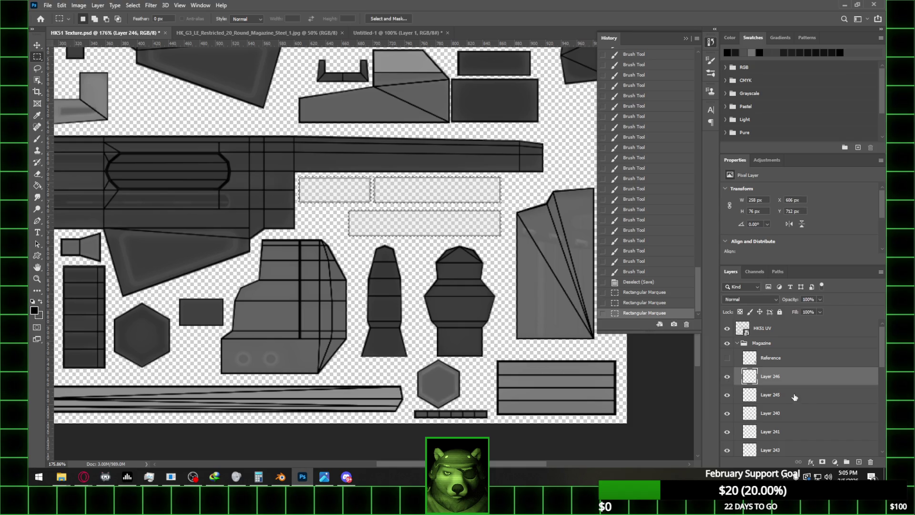
- Hide the UV overlay and bucket-fill the three strips grey on a new layer
left_click(854, 462)
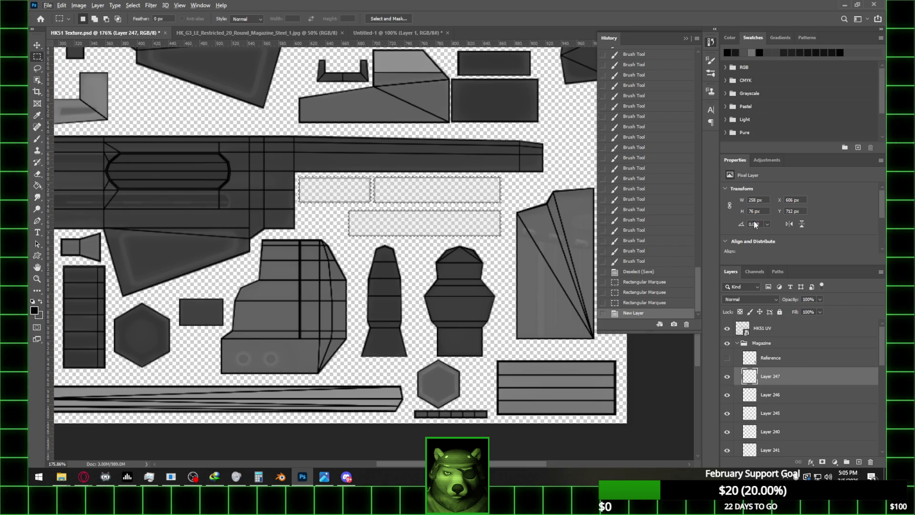
left_click(727, 329)
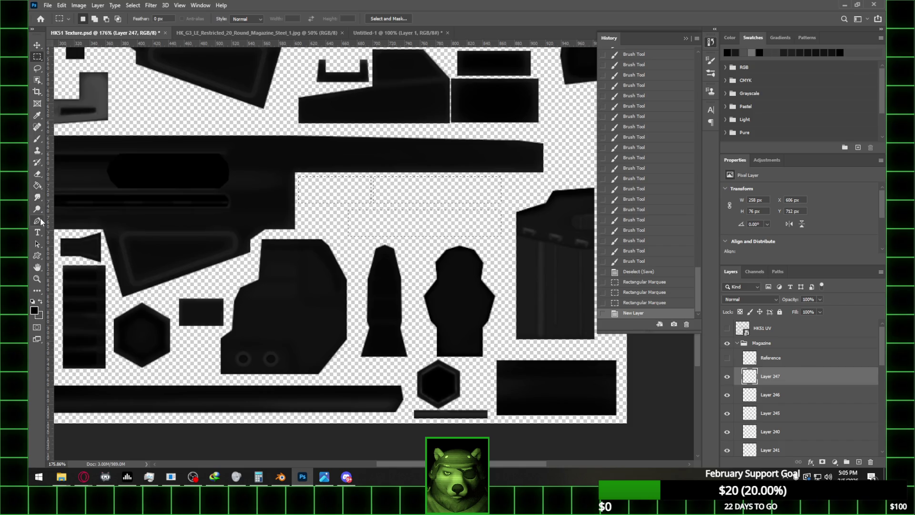
left_click(37, 185)
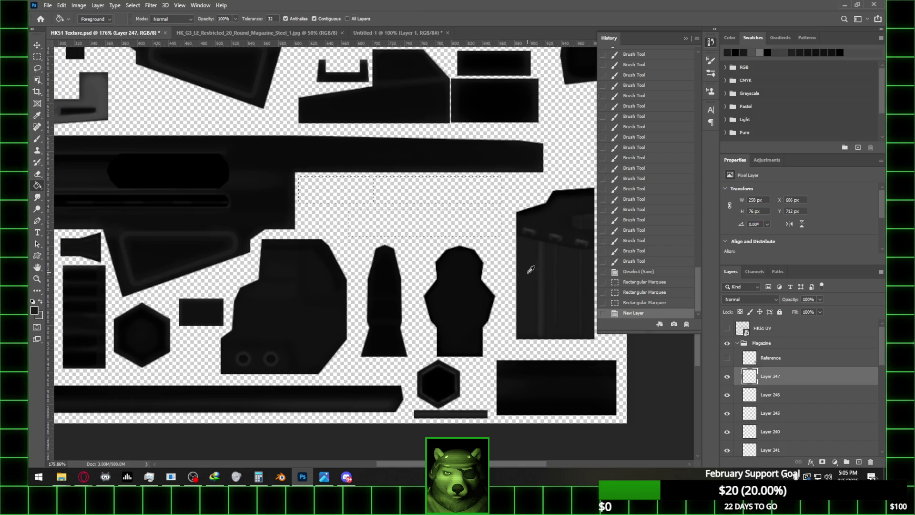
left_click(40, 302)
left_click(402, 221)
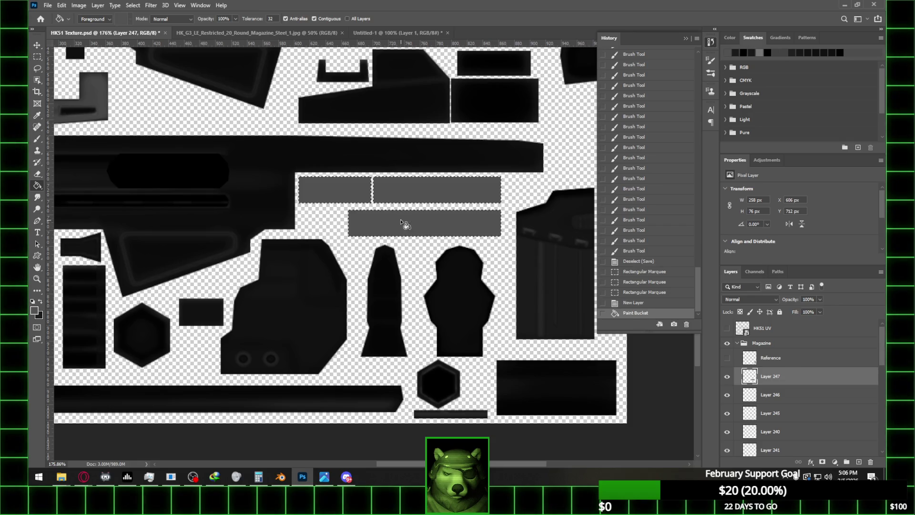
- Bucket-fill the strip selections black on another new layer above
key("ctrl+alt+shift+n")
left_click(40, 302)
left_click(410, 221)
scroll(445, 234, "down", 1, "alt")
scroll(445, 234, "down", 1, "alt")
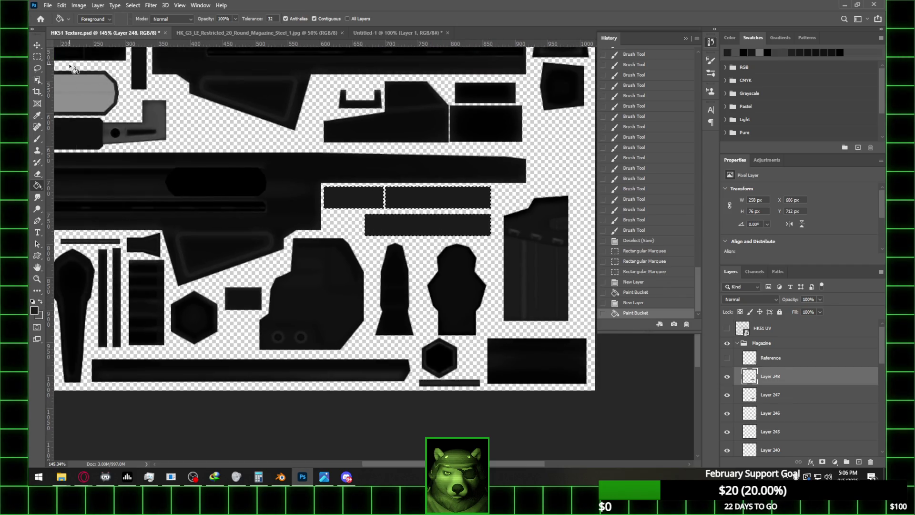
- Deselect the strips, then unlink the old image from Blender's material
key("m")
key("ctrl+d")
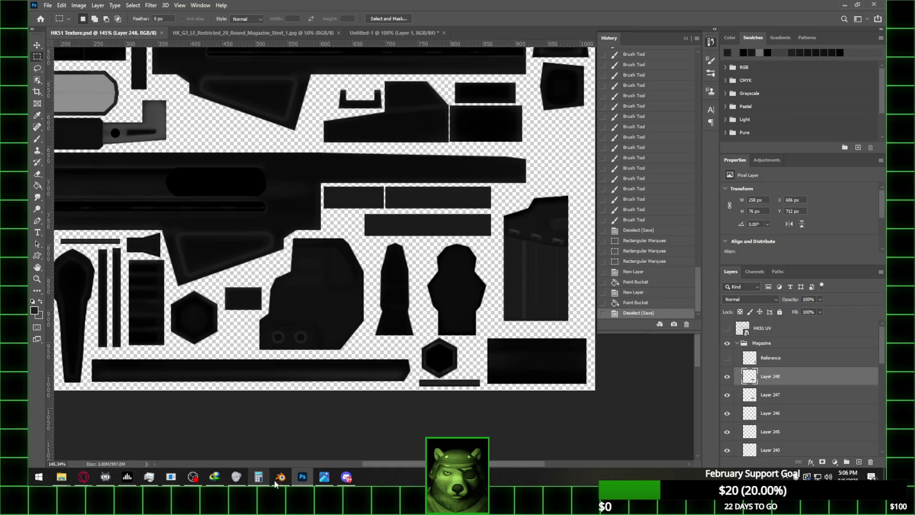
left_click(280, 477)
left_click(875, 403)
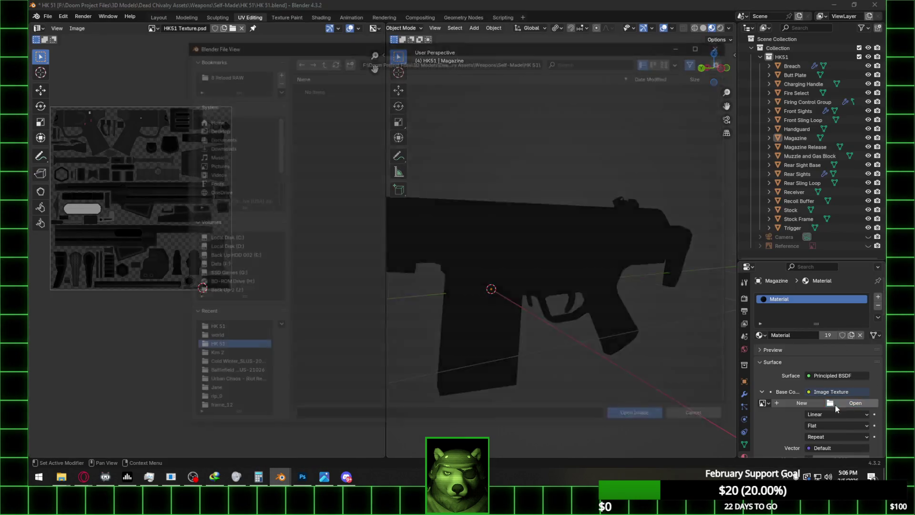
- Load HK51 Texture.psd from the HK 51 folder into the Magazine material, inspect the magazine, and return to Photoshop
left_click(855, 402)
left_click(233, 344)
double_click(352, 104)
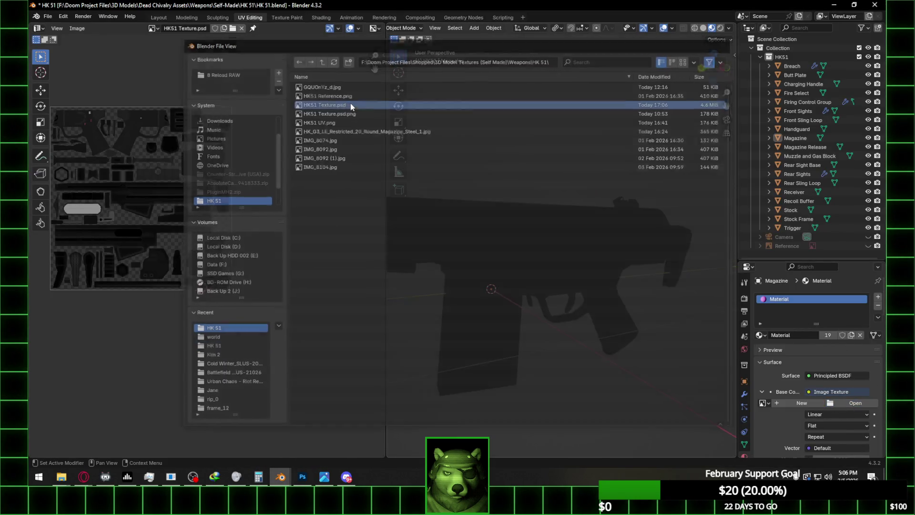
mouse_move(549, 324)
middle_mouse_down()
mouse_move(557, 288)
mouse_move(599, 291)
mouse_move(641, 279)
mouse_move(523, 272)
mouse_move(667, 280)
mouse_move(592, 259)
mouse_move(691, 259)
mouse_move(546, 250)
mouse_move(533, 260)
mouse_move(550, 261)
middle_mouse_up()
scroll(557, 287, "up", 3)
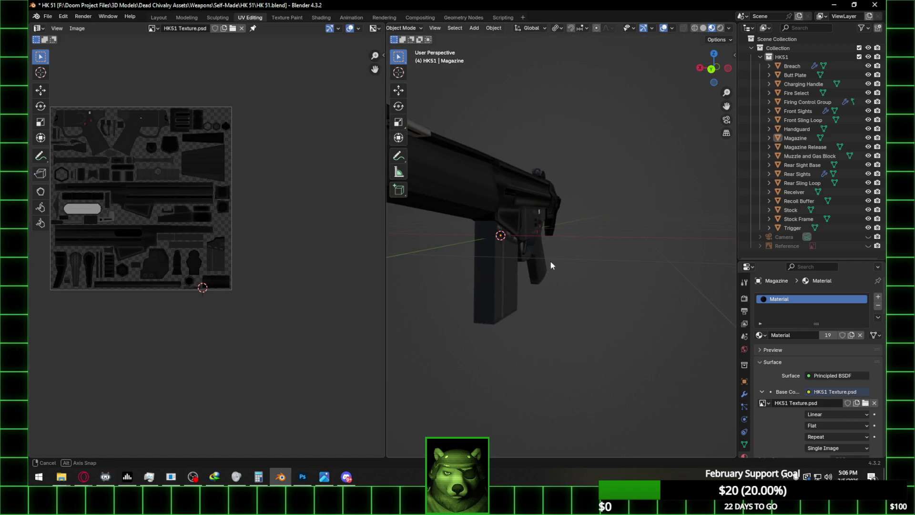
key("alt+Tab")
scroll(561, 228, "up", 3, "alt")
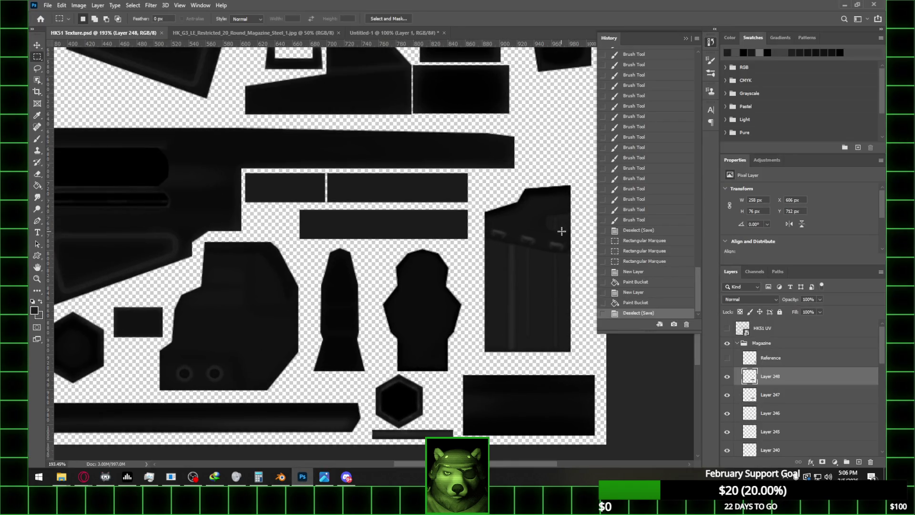
- Sample the magazine colour and reload the three strip areas as a selection on a new layer
scroll(782, 384, "down", 3)
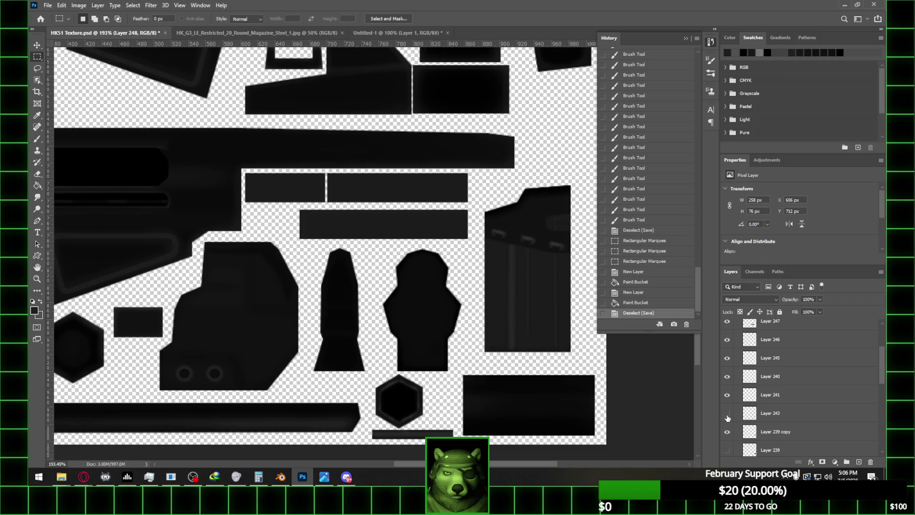
left_click(37, 186)
left_click(537, 224, "alt")
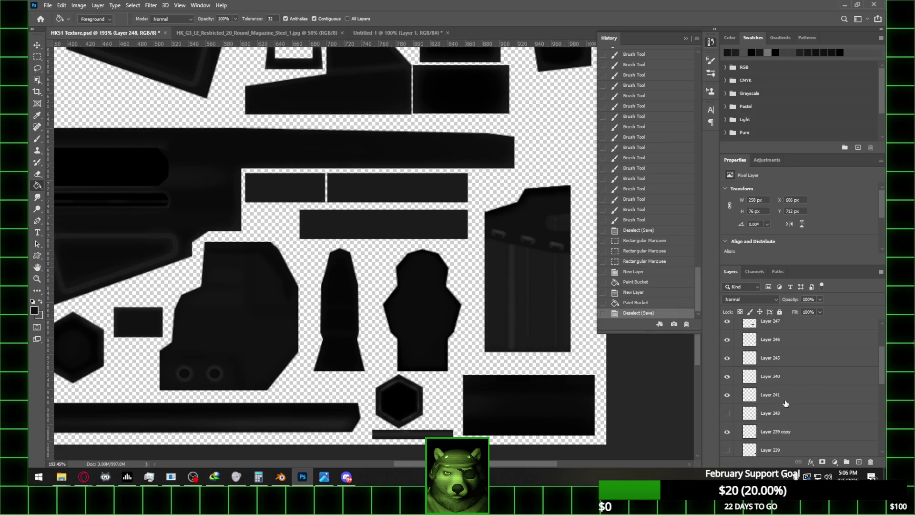
scroll(802, 407, "up", 3)
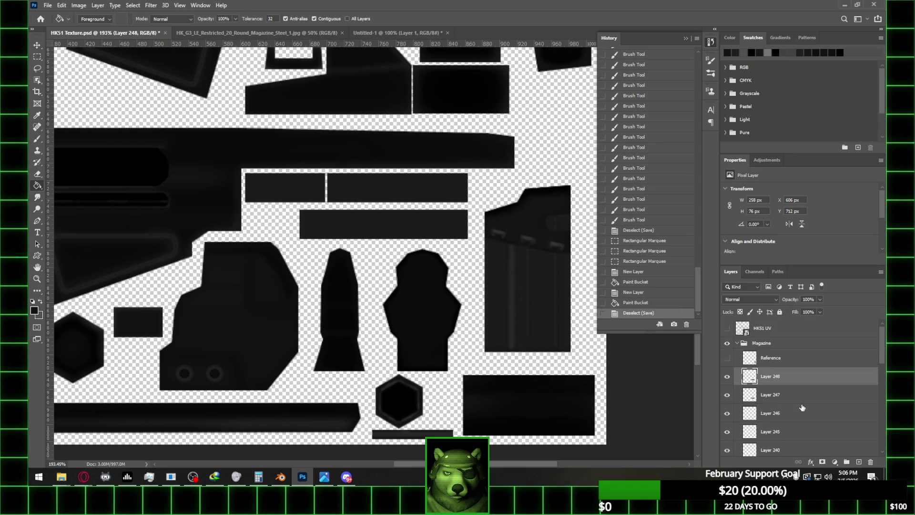
left_click(857, 462)
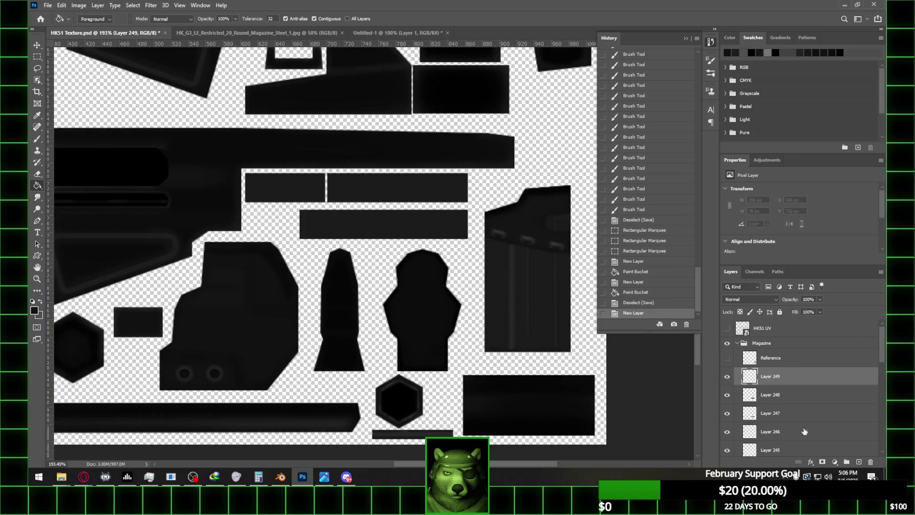
left_click(750, 396, "ctrl")
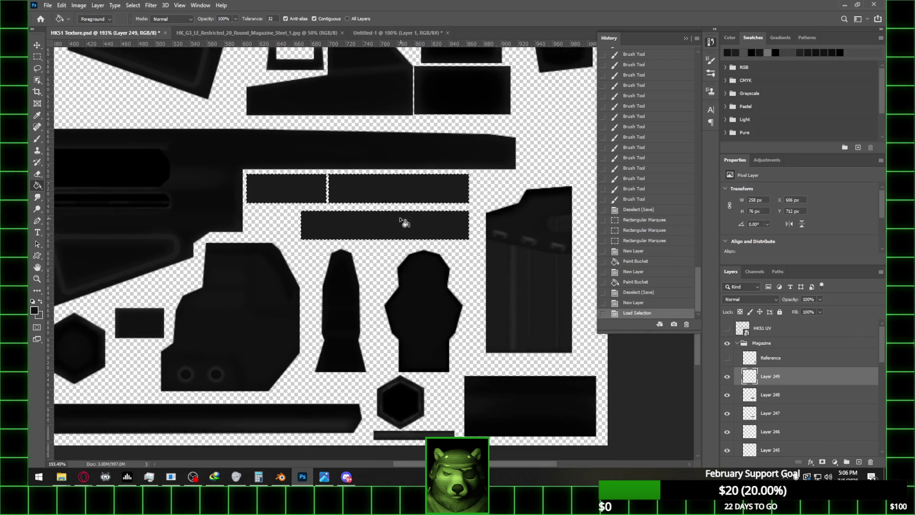
- Lighten the strips' right end with a size-35 brush at 100% opacity and save
key("b")
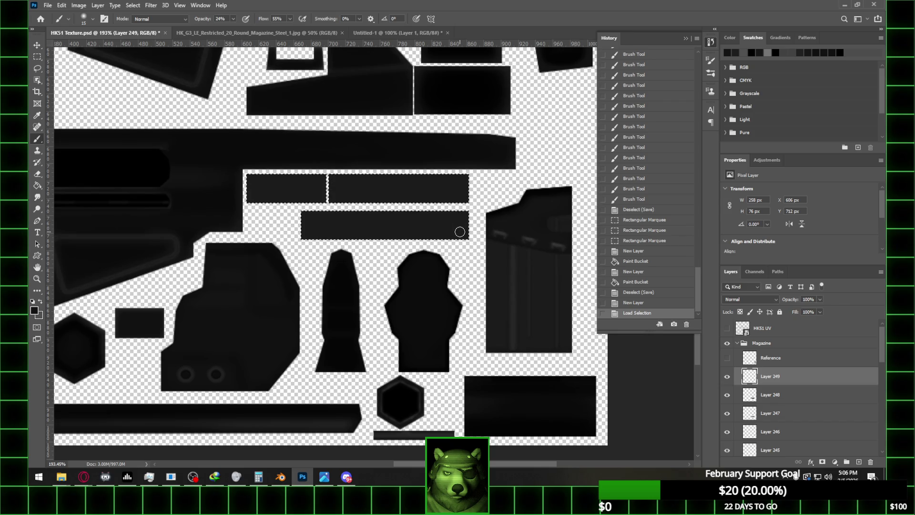
key("bracketright")
key("bracketright")
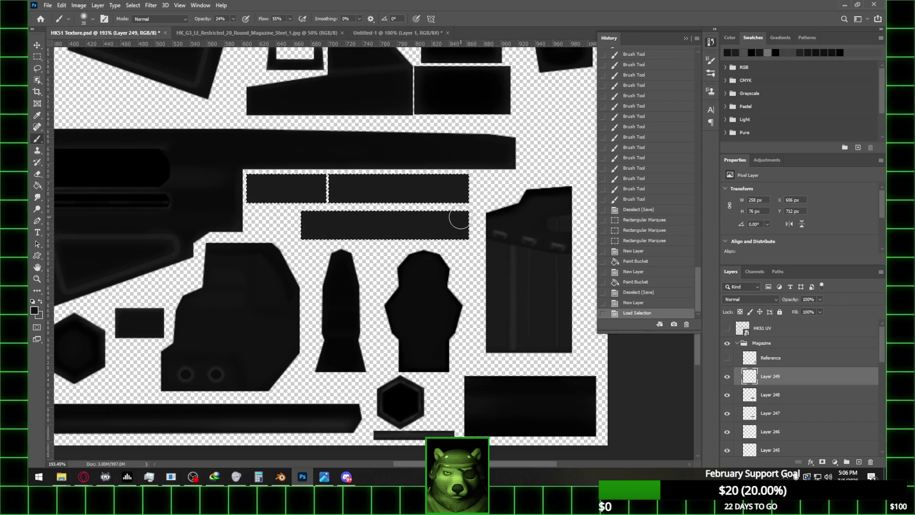
left_click_drag(460, 222, 405, 220)
left_click(235, 19)
key("0")
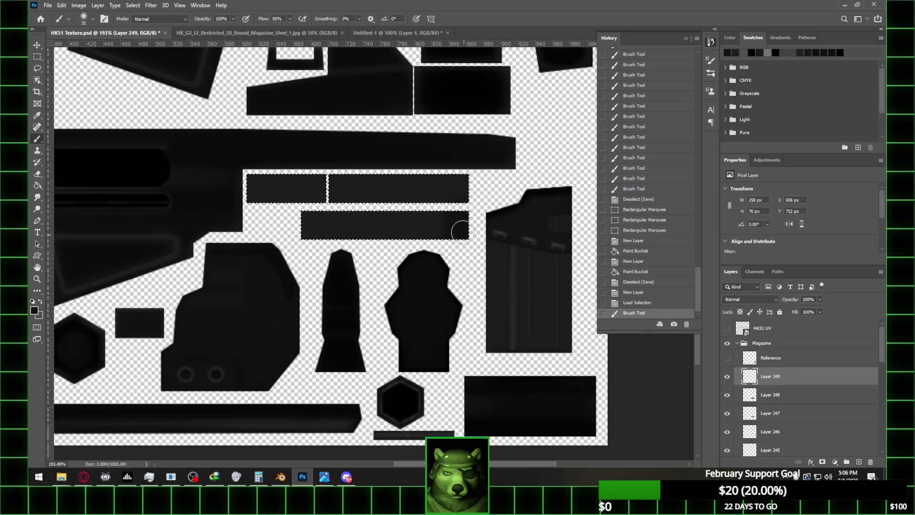
scroll(459, 226, "up", 2, "alt")
left_click_drag(455, 195, 453, 180)
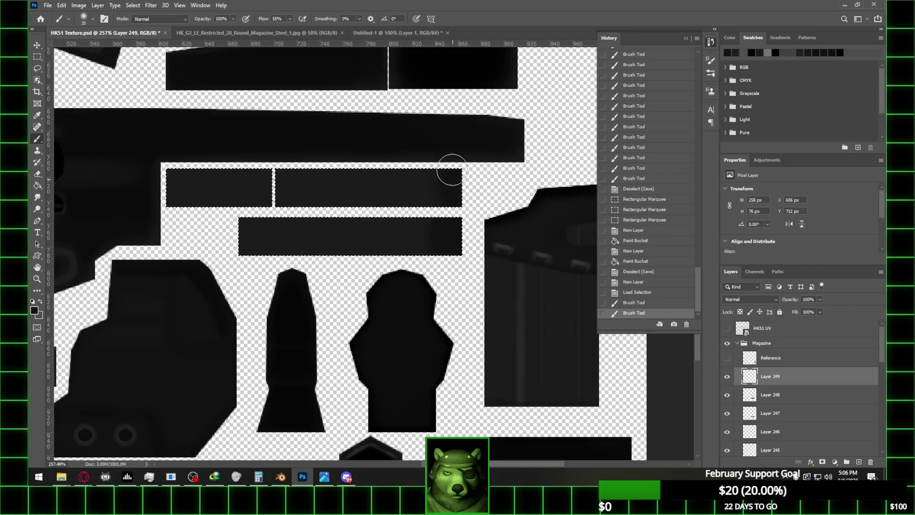
left_click(454, 174)
key("ctrl+s")
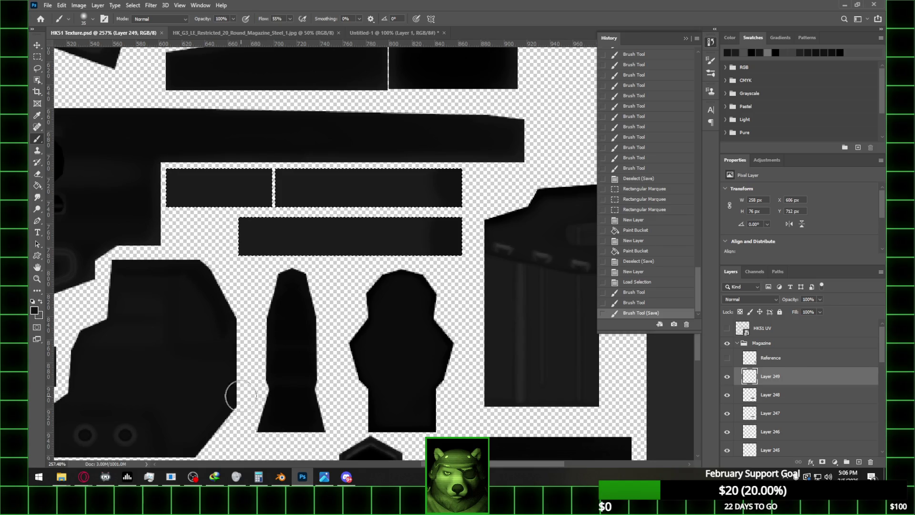
left_click(280, 477)
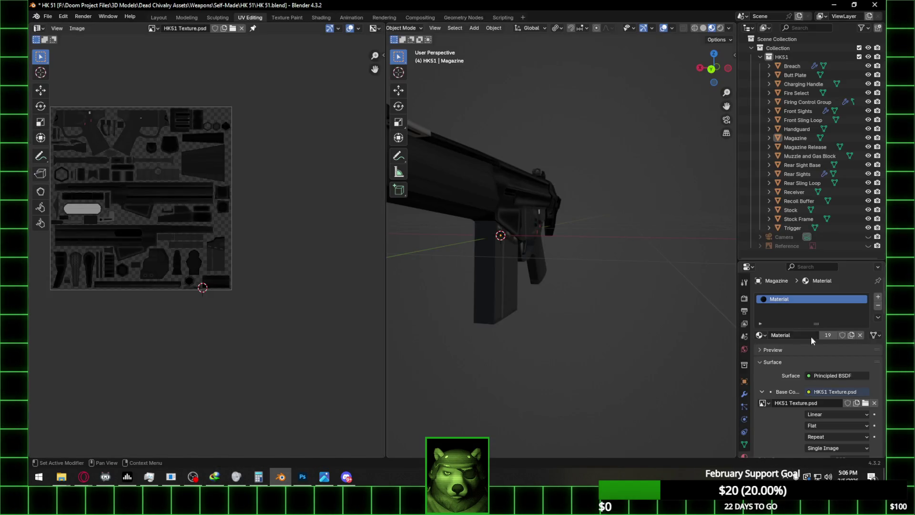
- Replace the Base Color image with HK51 Texture.psd from the Recent HK 51 folder
left_click(875, 402)
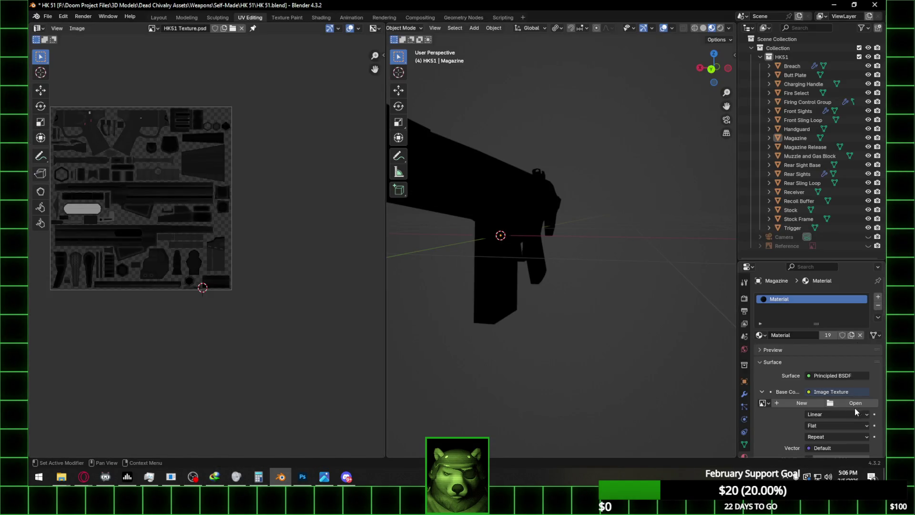
left_click(856, 403)
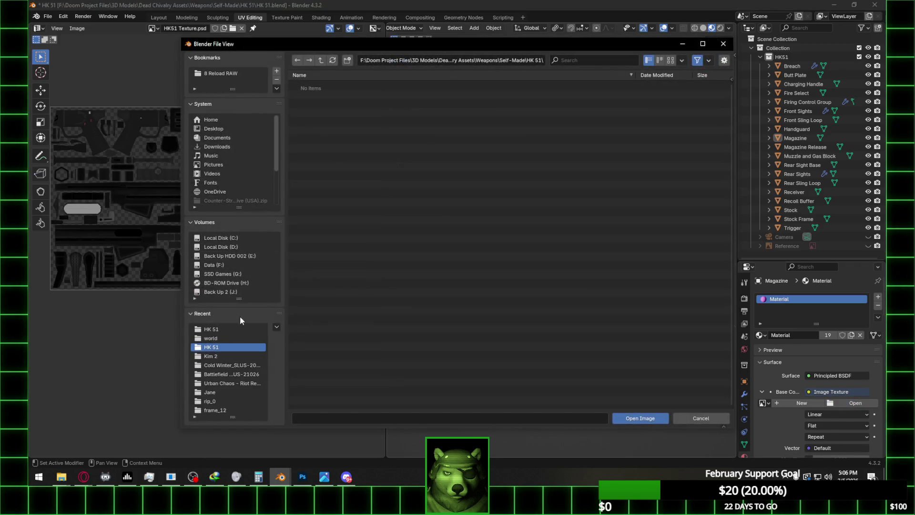
left_click(236, 329)
double_click(329, 103)
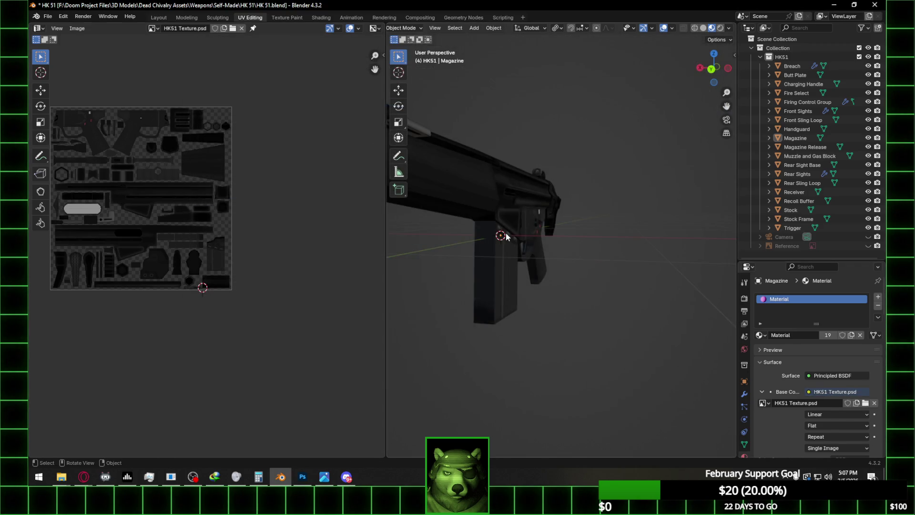
- Orbit closer around the gun to inspect the magazine, then return to Photoshop
left_click(302, 477)
left_click(280, 477)
mouse_move(512, 303)
middle_mouse_down()
mouse_move(419, 292)
mouse_move(523, 314)
middle_mouse_up()
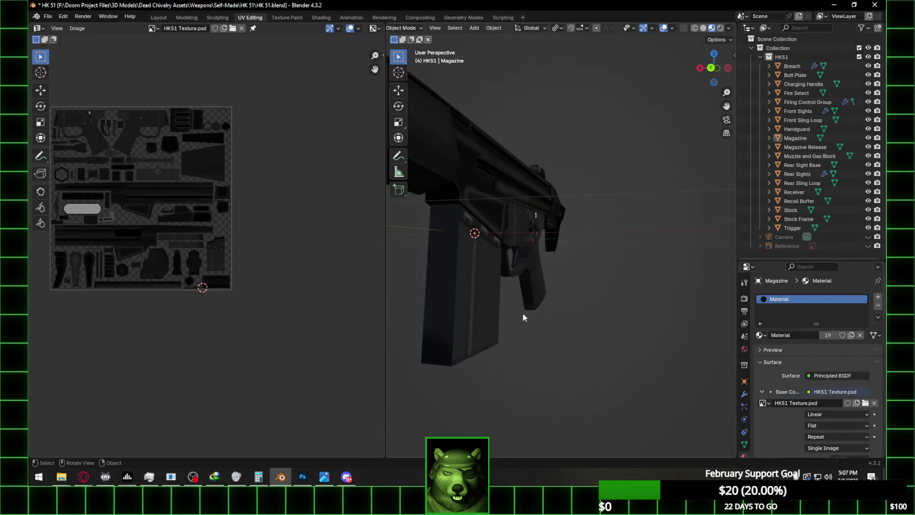
mouse_move(469, 351)
middle_mouse_down()
mouse_move(570, 345)
mouse_move(429, 382)
middle_mouse_up()
left_click(303, 477)
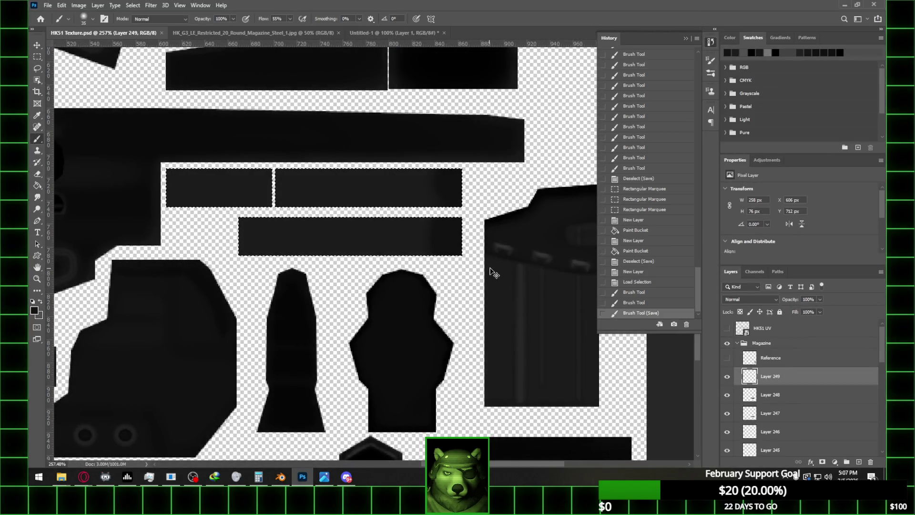
- Replace the shading layer with a fresh one and subtract the two upper strips from the selection
left_click(871, 462)
left_click(859, 462)
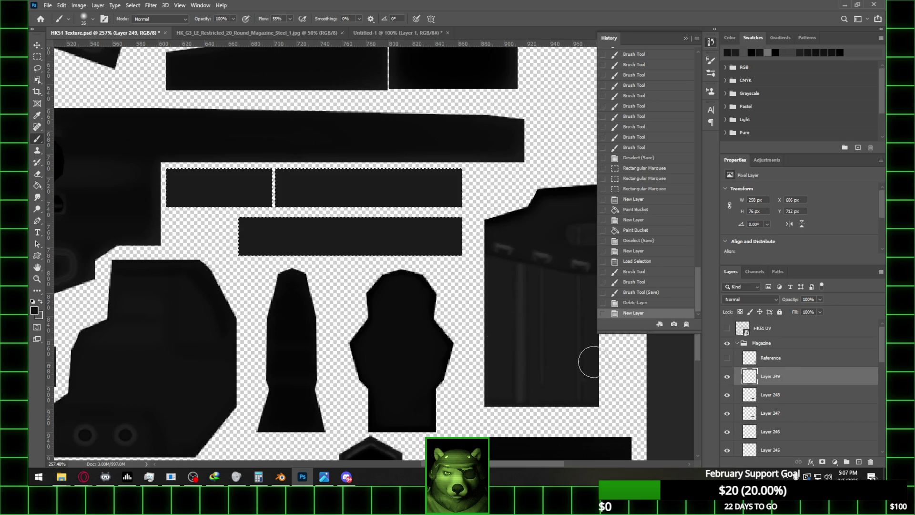
key("m")
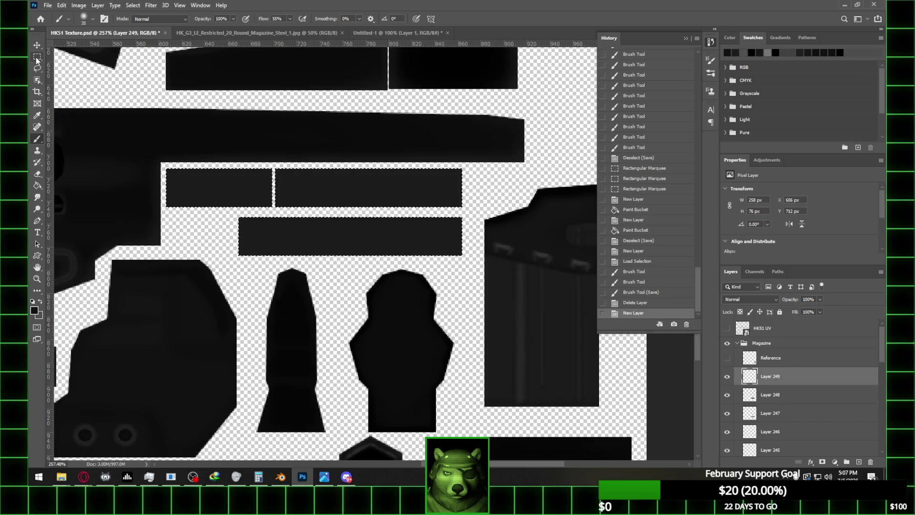
mouse_move(168, 156)
left_mouse_down("alt")
mouse_move(496, 181)
mouse_move(483, 180)
mouse_move(478, 212)
left_mouse_up("alt")
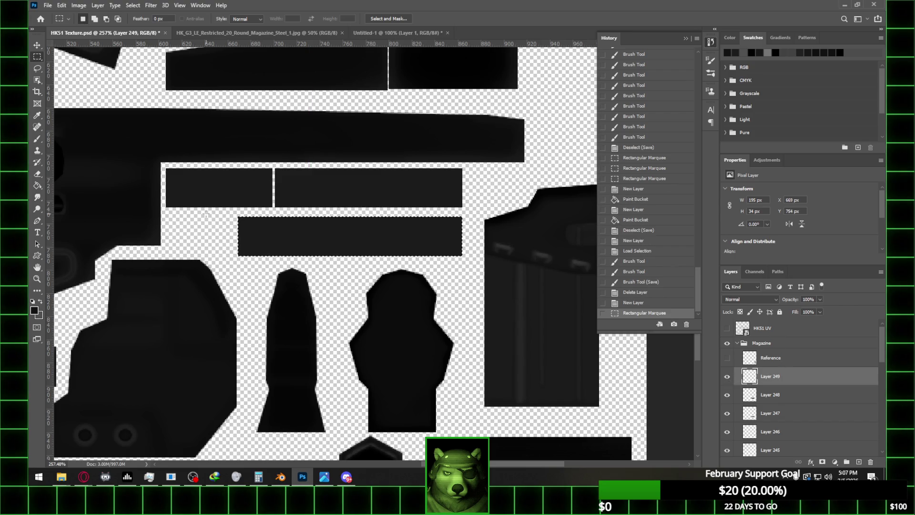
scroll(244, 226, "up", 1, "alt")
- Darken the lower strip's left end with the Hard Round brush and save
key("b")
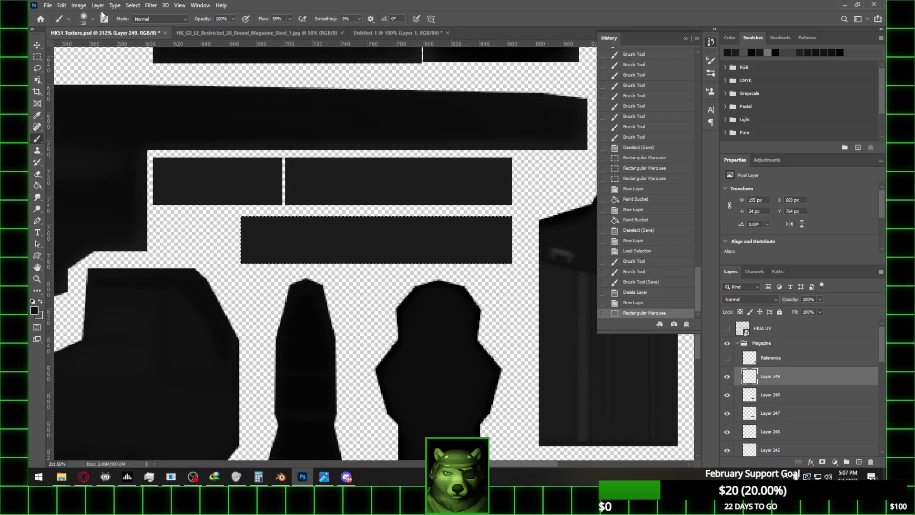
right_click(104, 67)
double_click(91, 145)
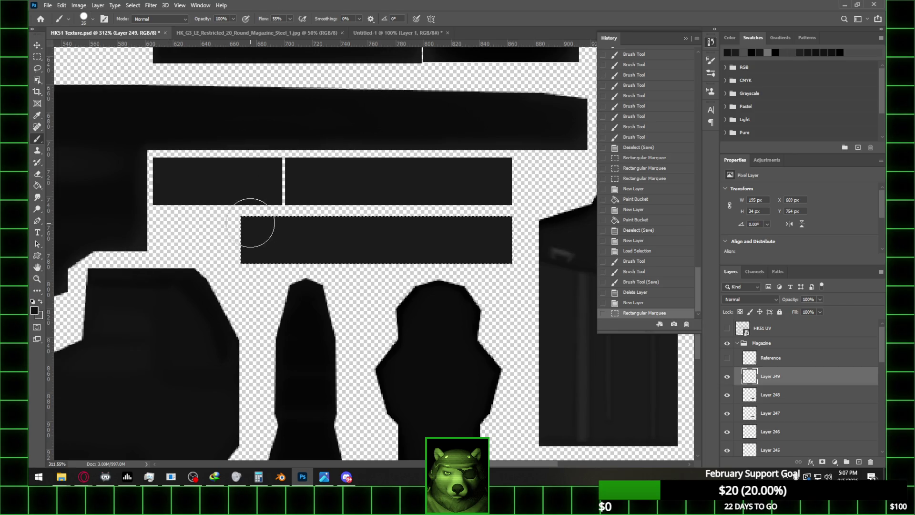
left_click_drag(246, 218, 248, 257)
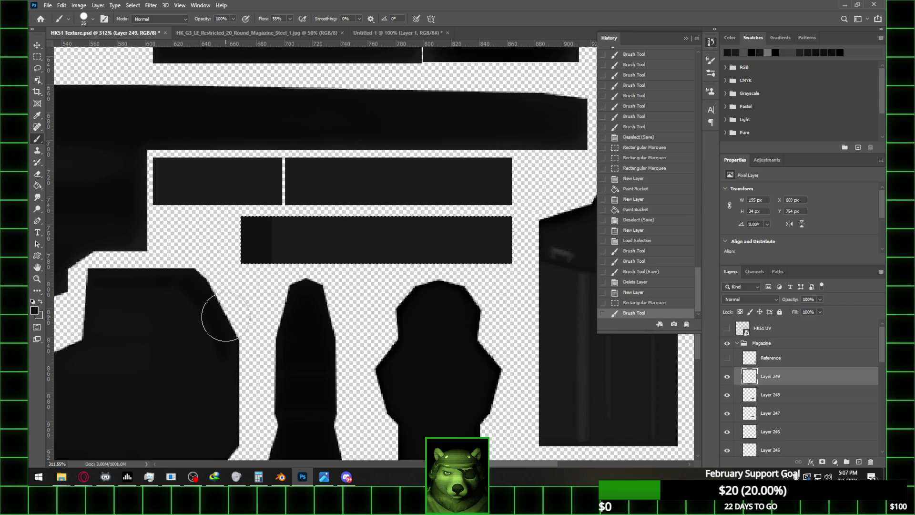
key("ctrl+s")
- Reload HK51 Texture.psd from the HK 51 folder onto the Blender material
left_click(280, 476)
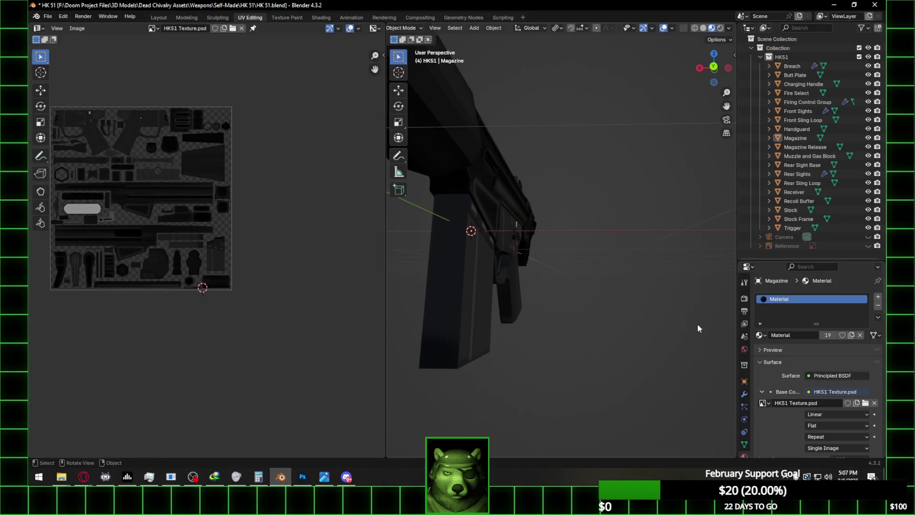
left_click(876, 405)
left_click(854, 403)
left_click(229, 329)
double_click(337, 104)
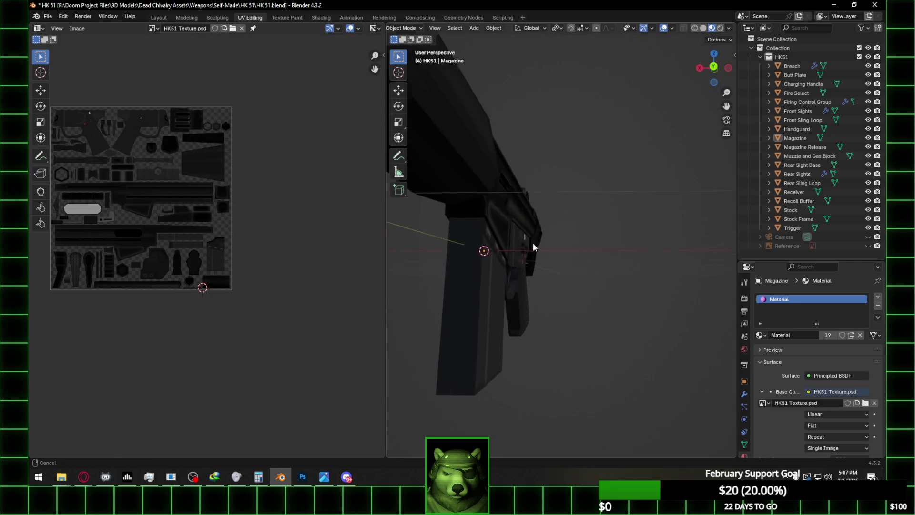
- Darken more of the lower strip's left part in Photoshop and save
left_click(302, 477)
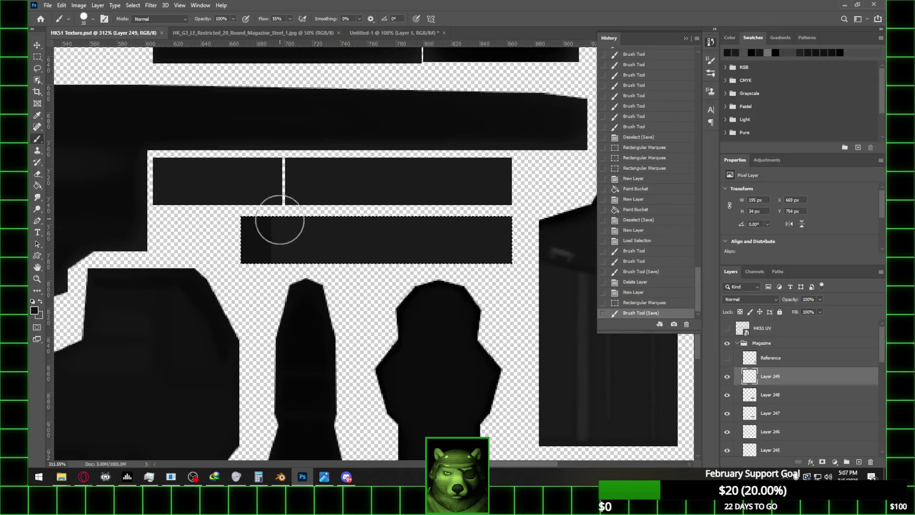
left_click_drag(282, 225, 276, 239)
key("ctrl+s")
- Reload HK51 Texture.psd in Blender, orbit to inspect the magazine, and make the Receiver active
left_click(280, 476)
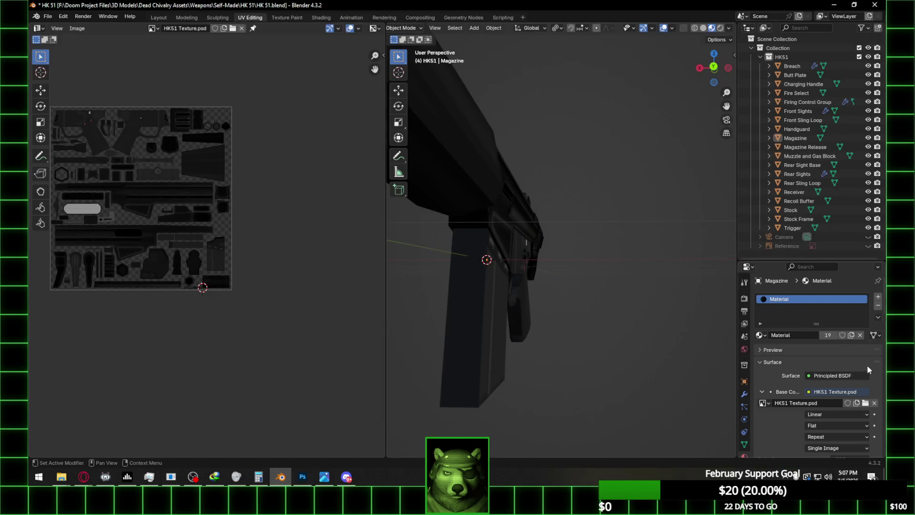
left_click(875, 403)
left_click(863, 404)
left_click(226, 329)
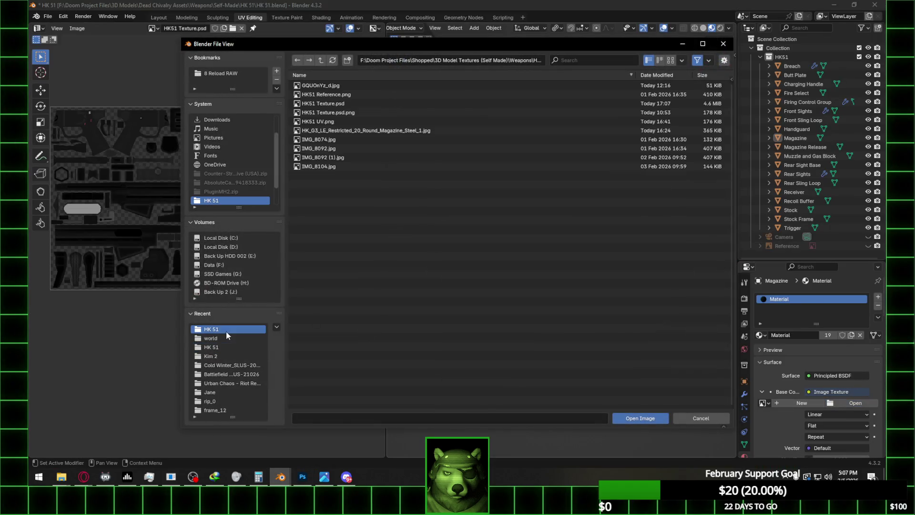
double_click(342, 105)
mouse_move(525, 240)
middle_mouse_down()
mouse_move(500, 255)
mouse_move(656, 238)
mouse_move(642, 218)
mouse_move(644, 237)
middle_mouse_up()
left_click(498, 226)
- Extend the dark shading further right along the lower magazine strip
scroll(525, 241, "up", 5)
left_click(302, 476)
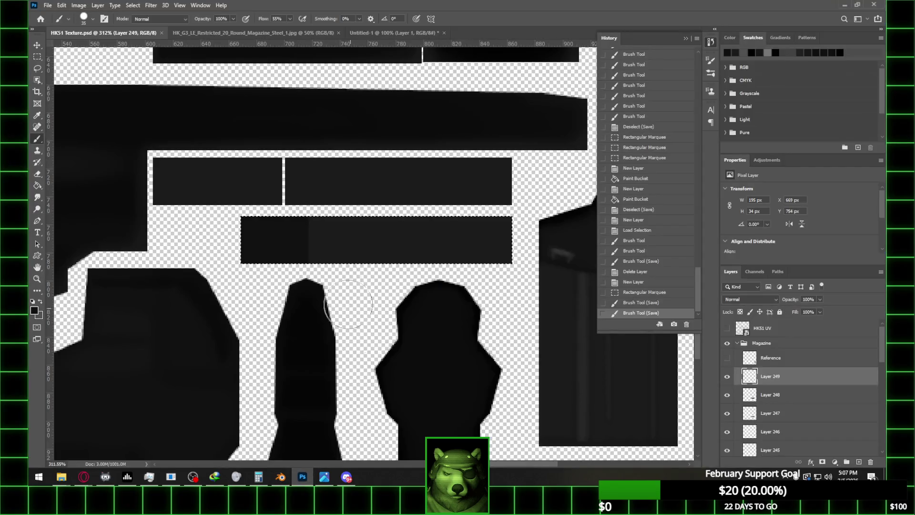
left_click_drag(329, 220, 338, 326)
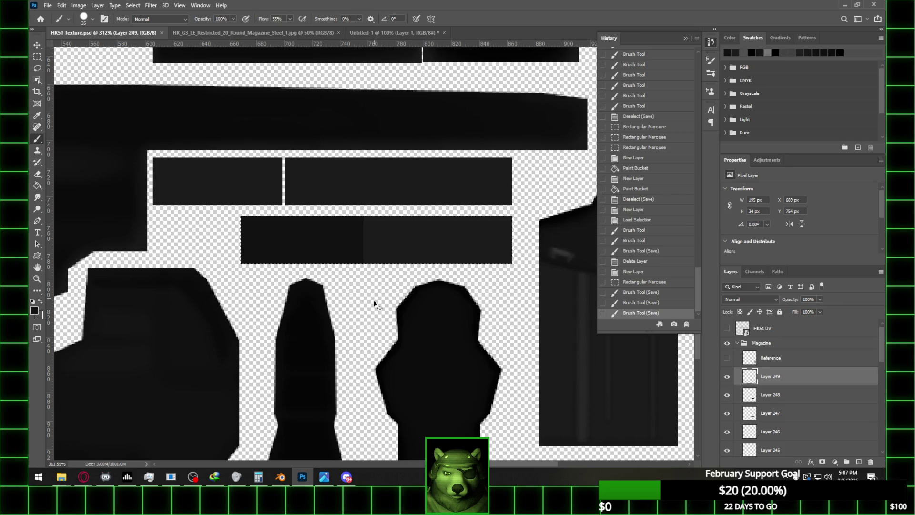
- Reload HK51 Texture.psd from Recent HK 51 in Blender, view the magazine up close, and return to Photoshop
left_click(280, 476)
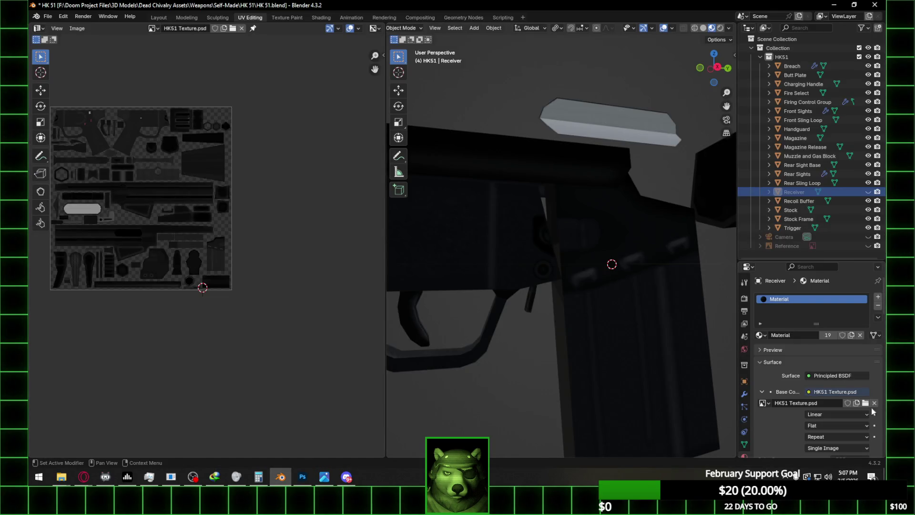
left_click(874, 402)
left_click(853, 403)
left_click(219, 330)
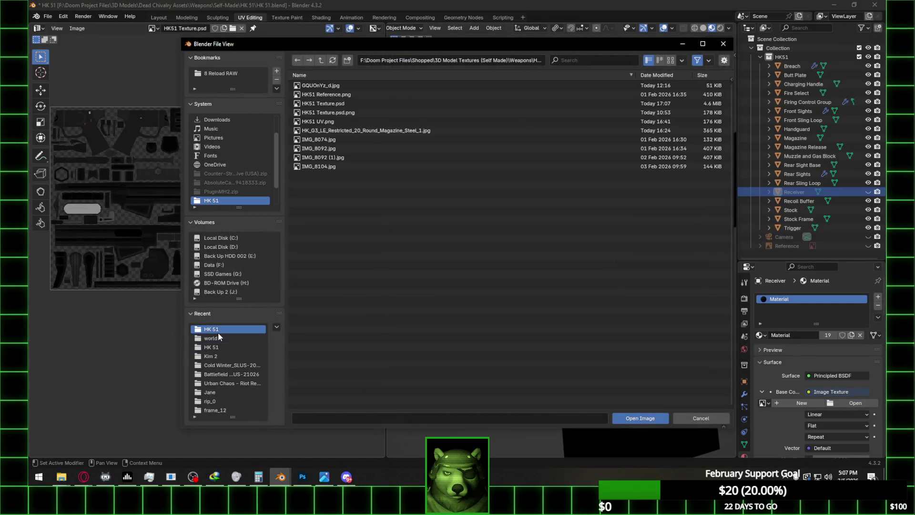
double_click(351, 105)
middle_click_drag(633, 324, 642, 321)
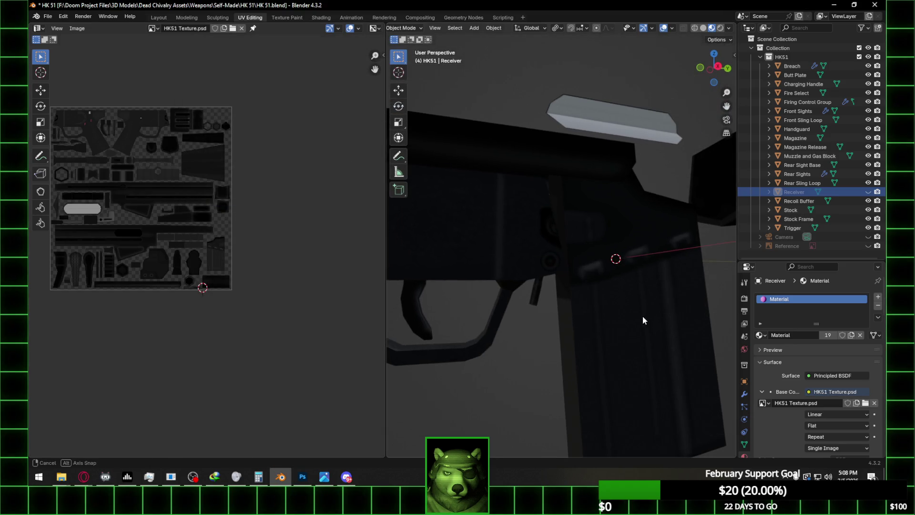
left_click(302, 476)
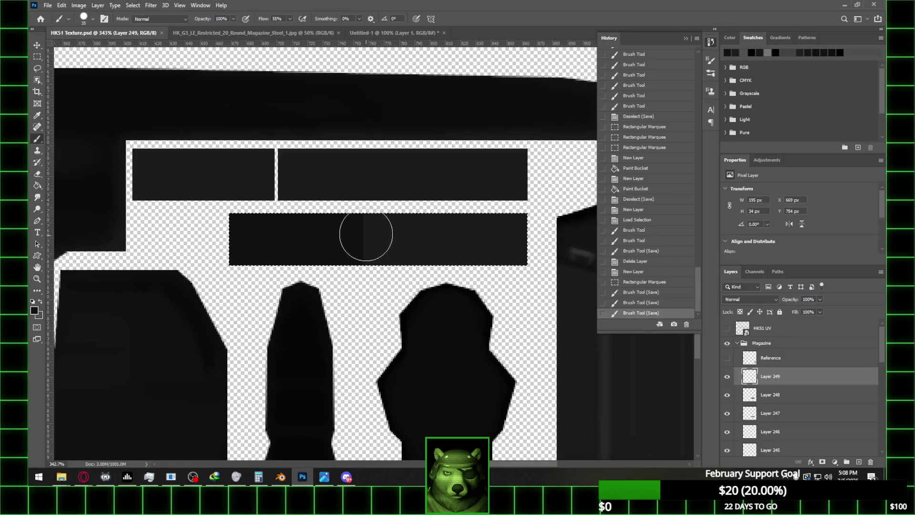
- Soften the dark shading on the lower strip with the Eraser
key("e")
left_click(87, 21)
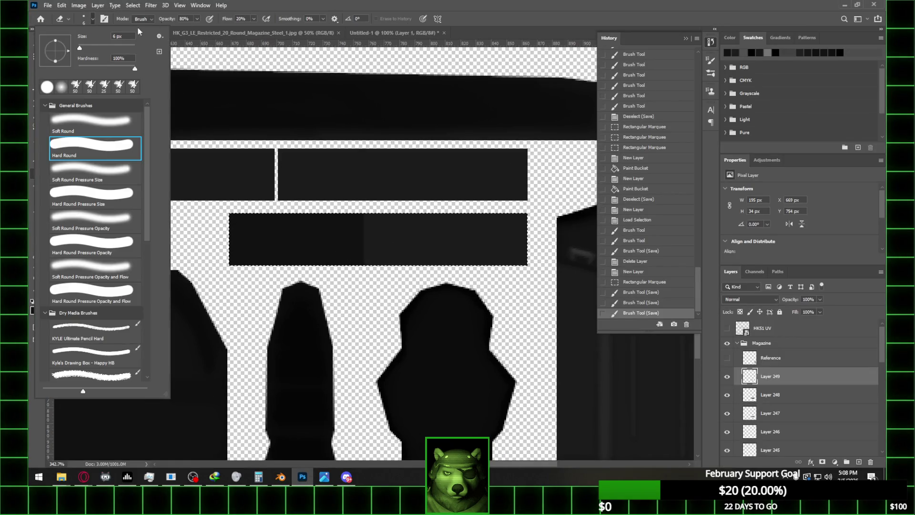
left_click(349, 220)
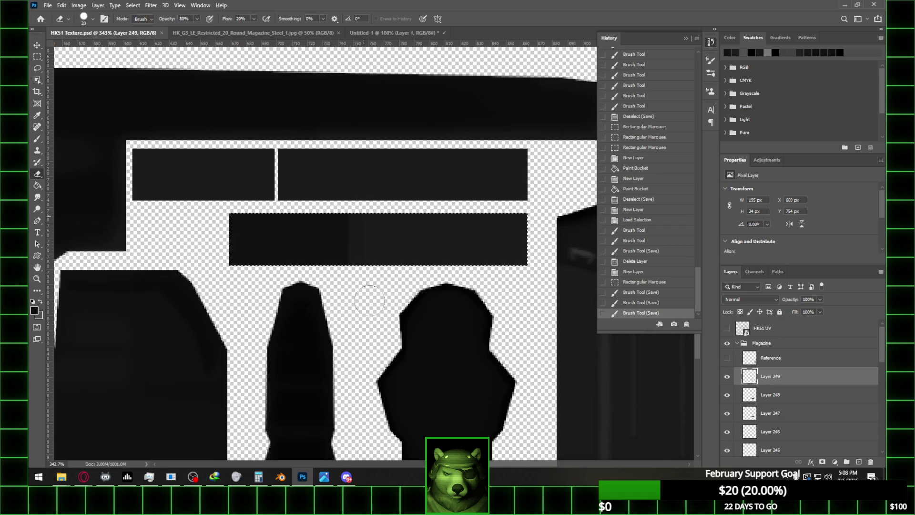
left_click(367, 244)
left_click(368, 244)
left_click(367, 244)
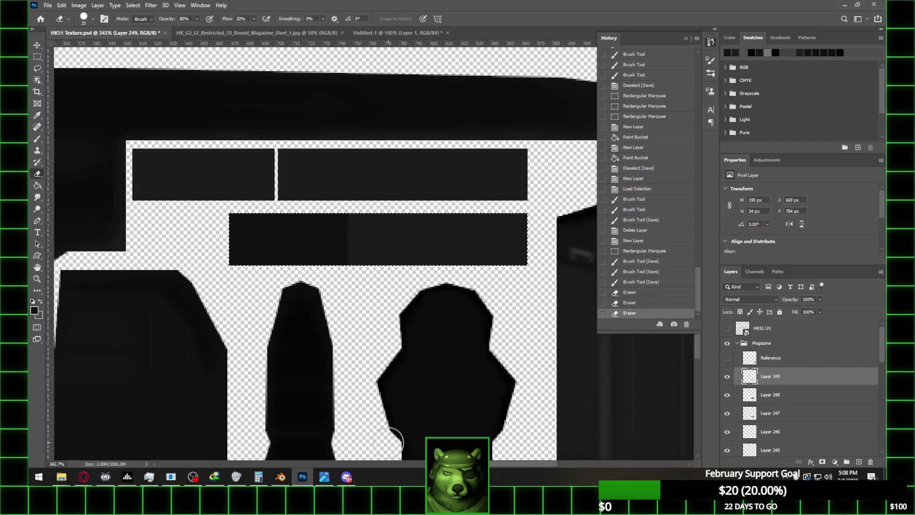
- Reload the updated HK51 Texture.psd onto Blender's material and return to Photoshop
left_click(280, 476)
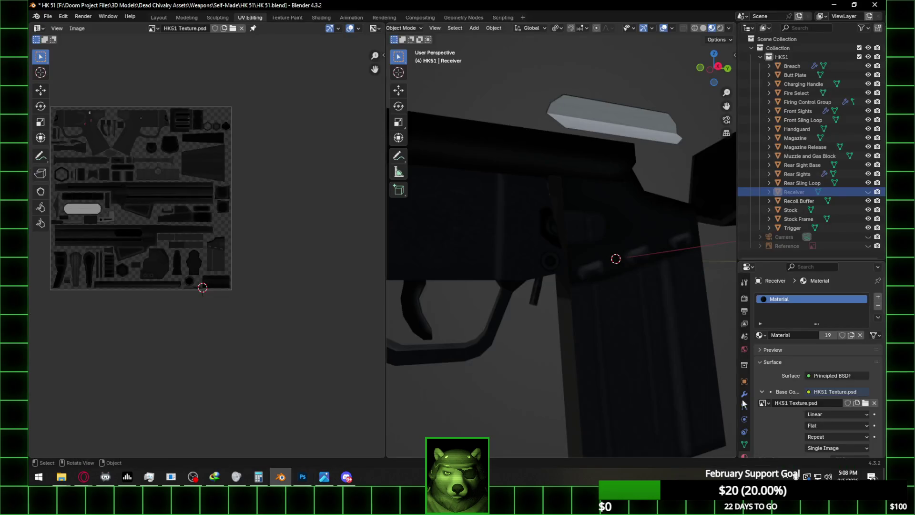
left_click(875, 403)
left_click(855, 403)
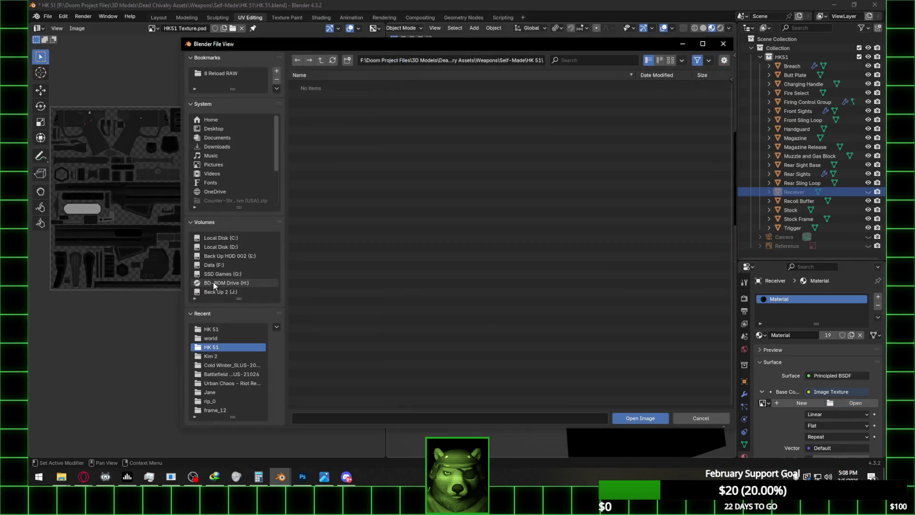
double_click(345, 103)
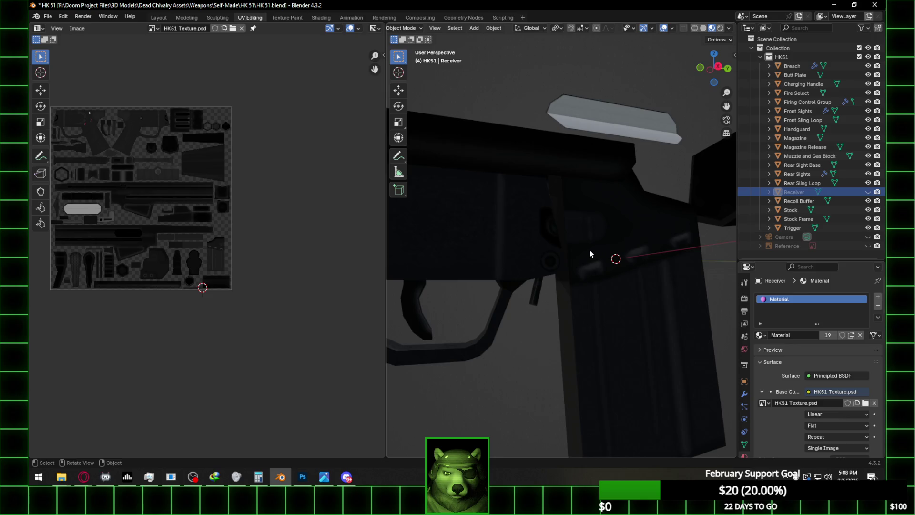
left_click(302, 476)
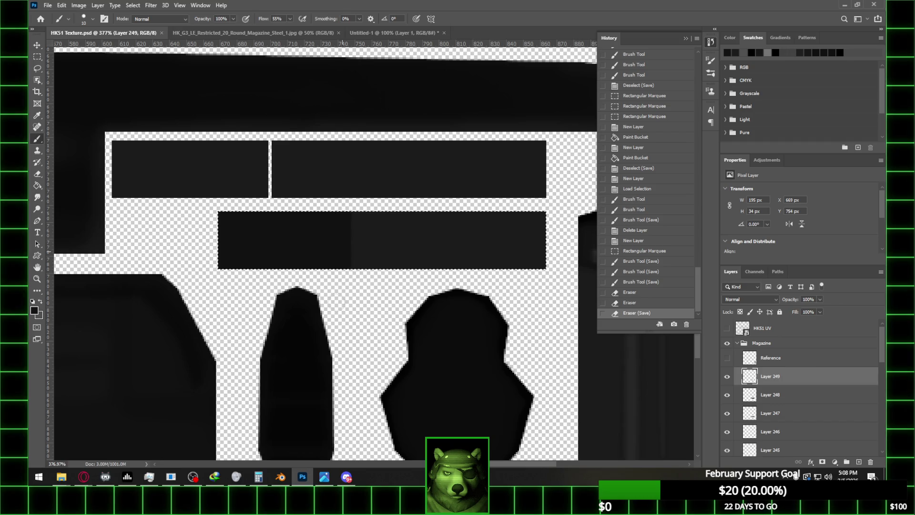
- Bring Blender to the front to check the model
left_click(280, 476)
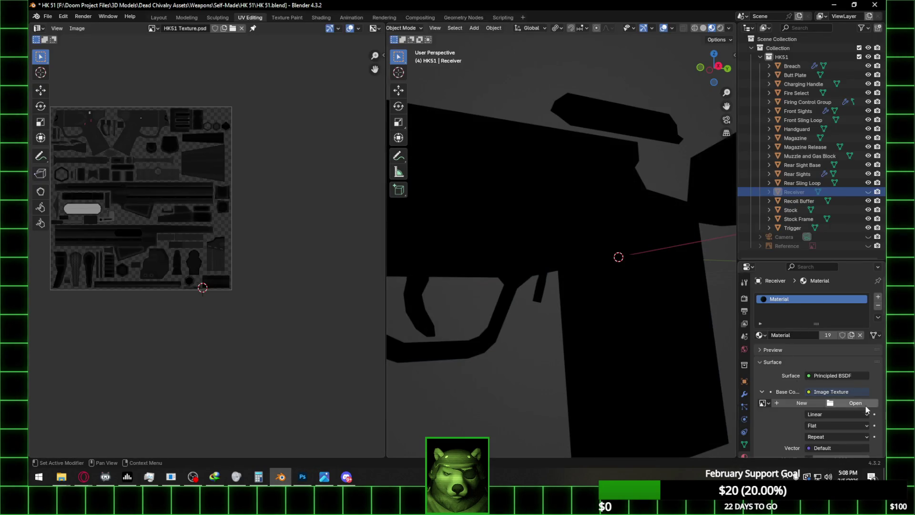
- Load HK51 Texture.psd from Recent HK 51 into the Image Texture node and orbit around the rifle
left_click(852, 403)
left_click(212, 329)
double_click(345, 104)
mouse_move(583, 254)
middle_mouse_down()
mouse_move(710, 257)
mouse_move(394, 264)
mouse_move(730, 261)
middle_mouse_up()
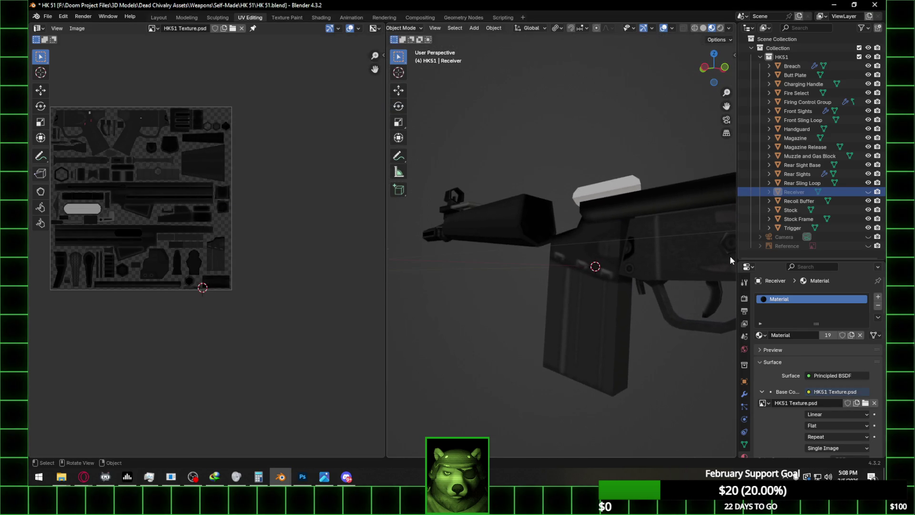
scroll(535, 222, "up", 6)
mouse_move(518, 244)
middle_mouse_down()
mouse_move(573, 260)
mouse_move(541, 233)
mouse_move(616, 275)
mouse_move(671, 267)
mouse_move(408, 252)
middle_mouse_up()
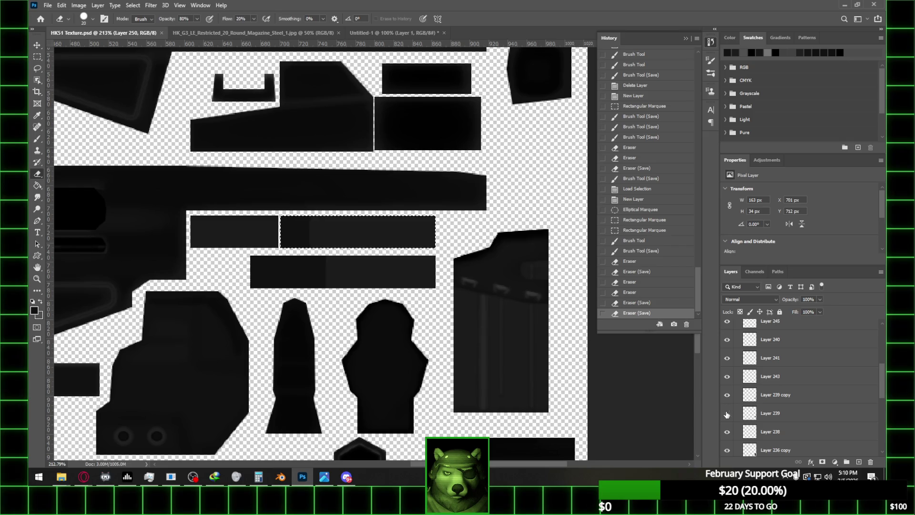
- Add a soft drop shadow to Layer 239 copy with an adjusted angle and 55% opacity
left_click(761, 400)
right_click(761, 399)
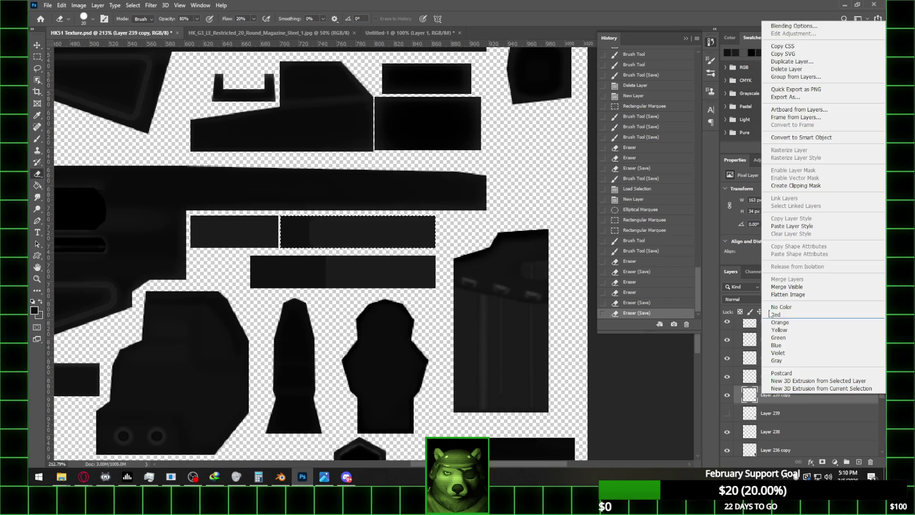
left_click(793, 26)
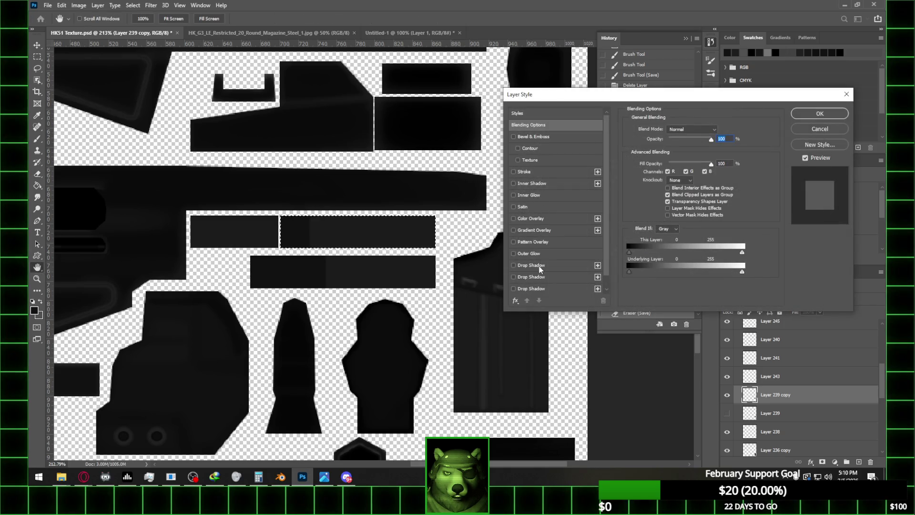
left_click(539, 266)
left_click_drag(719, 115, 252, 107)
mouse_move(207, 150)
left_mouse_down()
mouse_move(206, 162)
mouse_move(189, 134)
left_mouse_up()
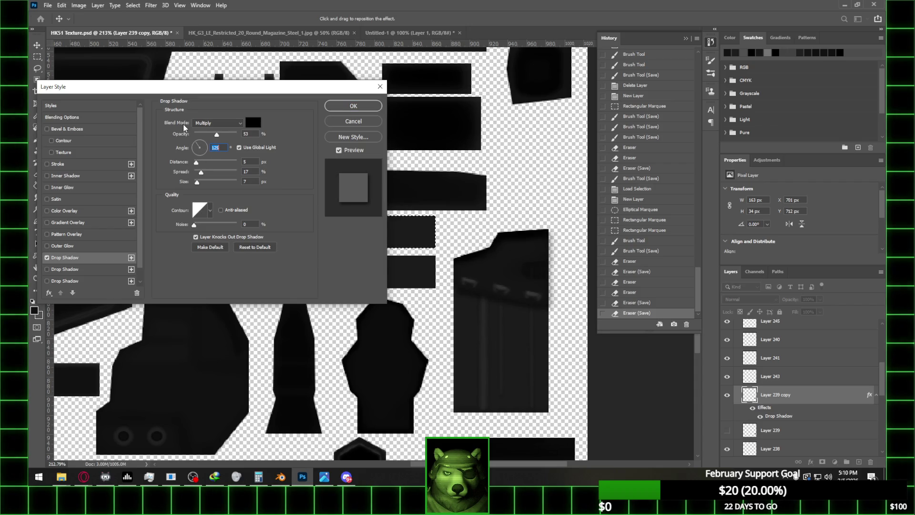
mouse_move(213, 137)
left_mouse_down()
mouse_move(226, 140)
mouse_move(197, 165)
mouse_move(197, 186)
left_mouse_up()
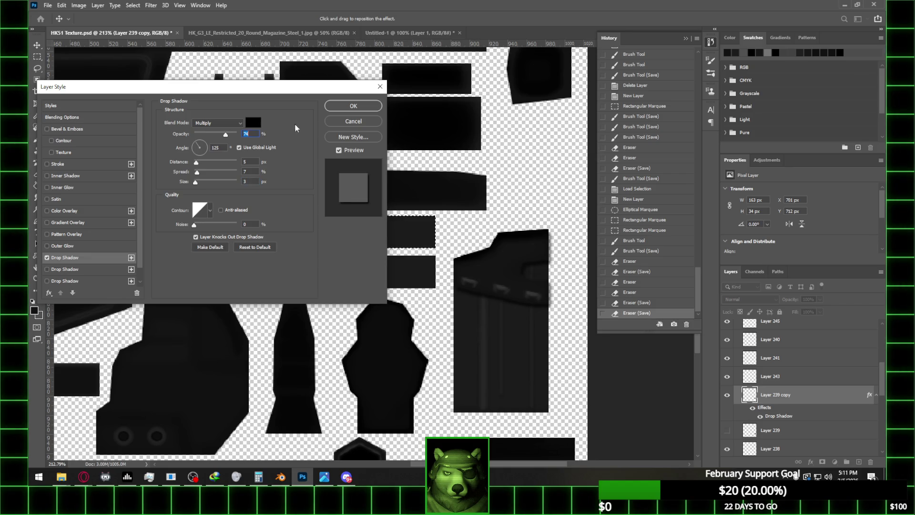
left_click(353, 106)
right_click(763, 394)
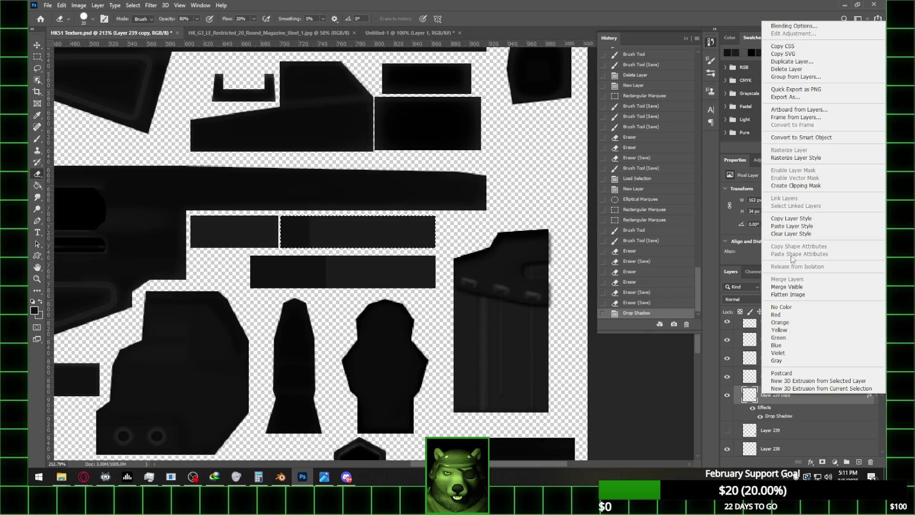
- Rasterize Layer 239 copy's drop shadow and select everything outside the magazine shape
left_click(796, 157)
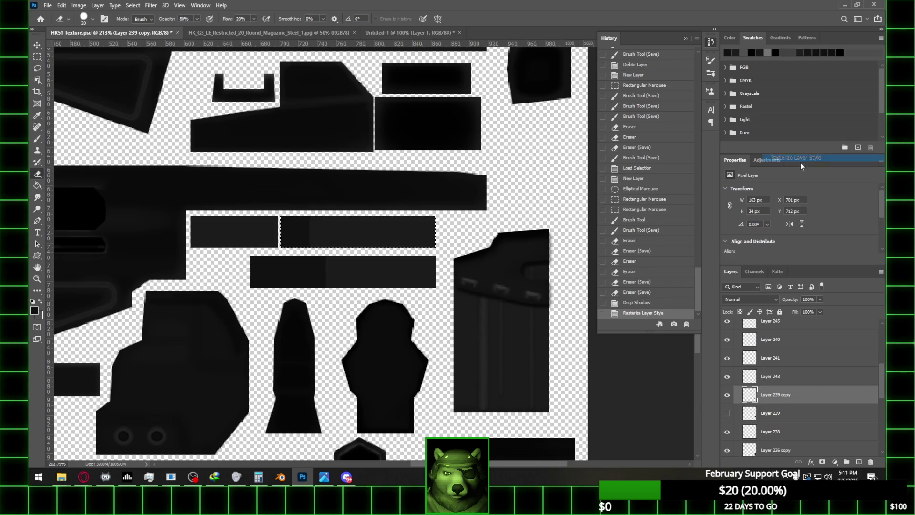
left_click(749, 414, "ctrl")
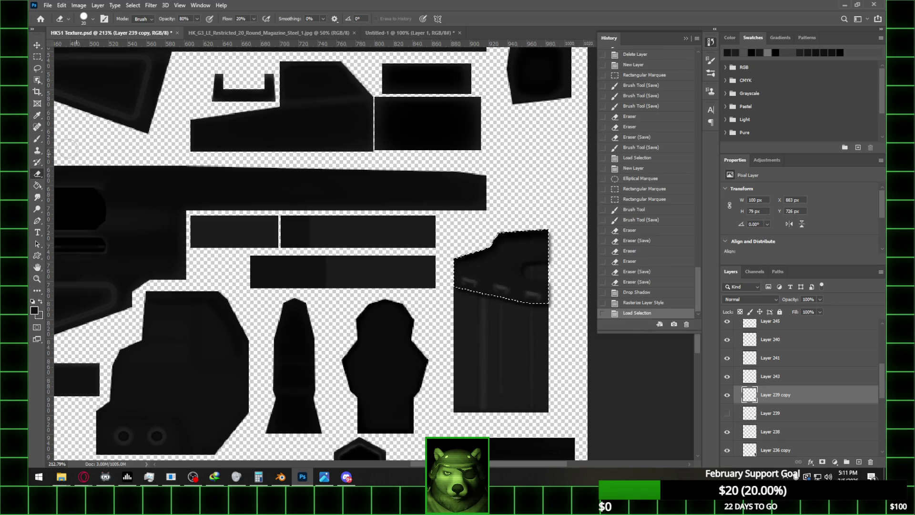
left_click(37, 57)
right_click(474, 202)
left_click(524, 218)
key("ctrl+x")
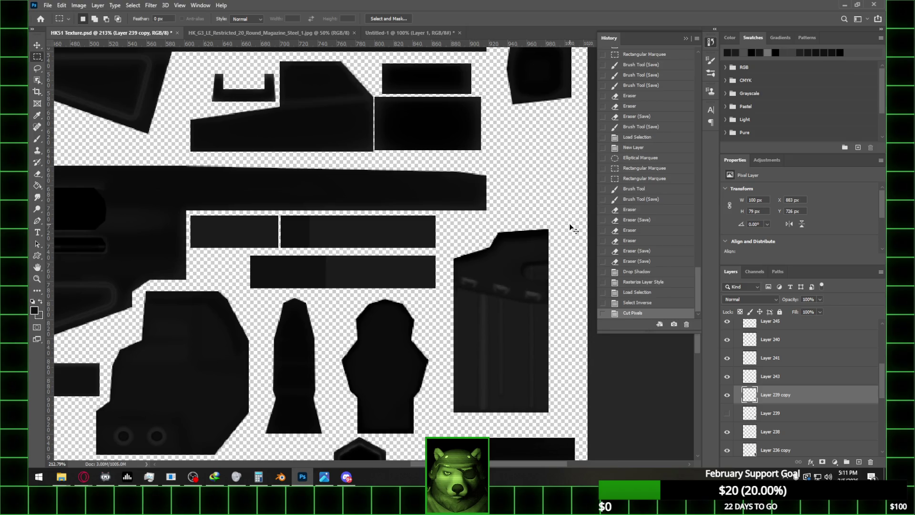
key("ctrl+z")
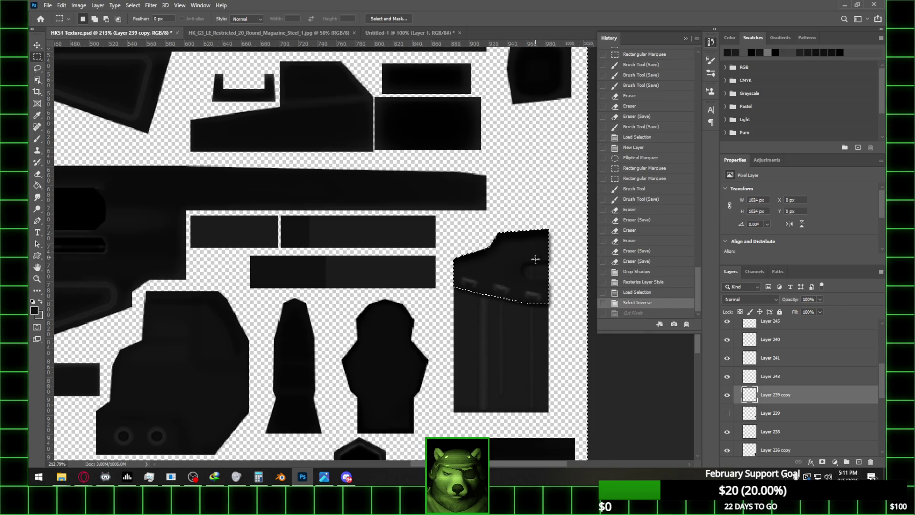
- Subtract a rectangle from the selection, cut the stray shadow pixels, and save the texture
scroll(529, 286, "up", 2, "alt")
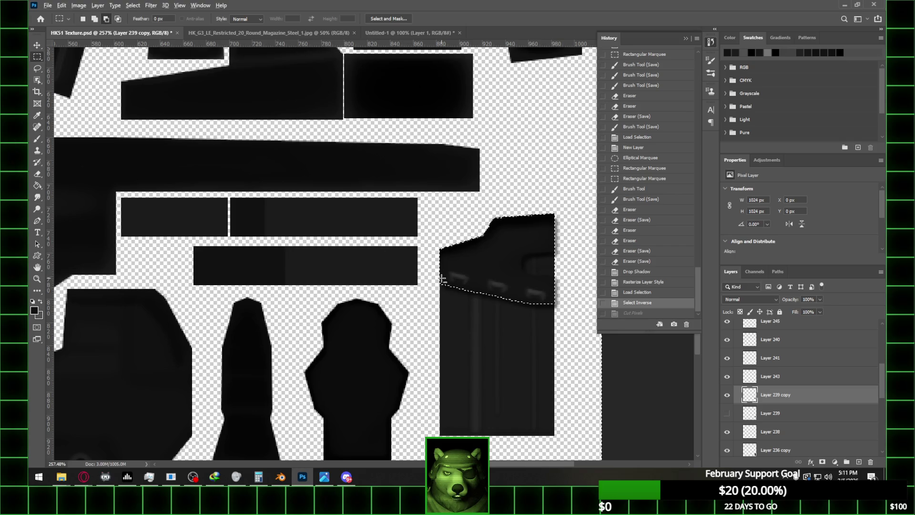
mouse_move(441, 283)
left_mouse_down("shift")
mouse_move(535, 382)
mouse_move(557, 422)
mouse_move(550, 307)
left_mouse_up("shift")
key("ctrl+z")
mouse_move(442, 283)
left_mouse_down("alt")
mouse_move(534, 377)
mouse_move(556, 435)
left_mouse_up("alt")
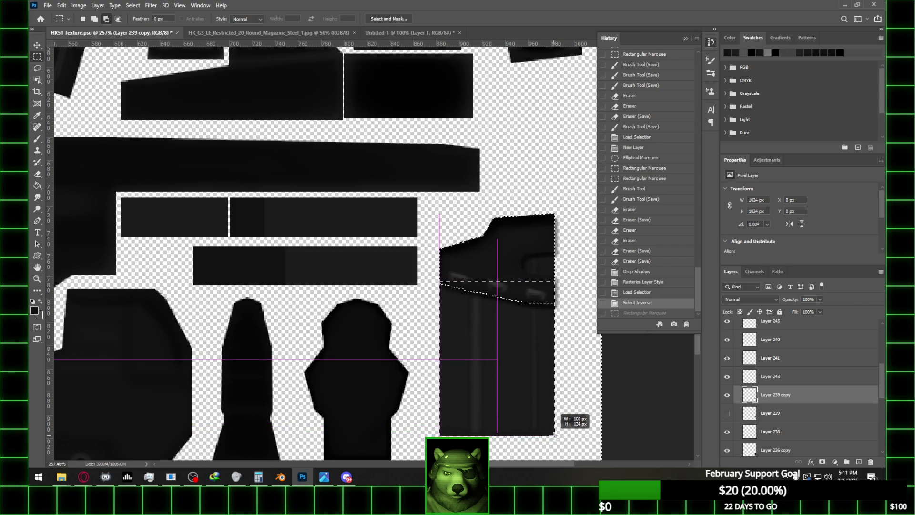
scroll(483, 200, "down", 1, "alt")
scroll(484, 201, "down", 1, "alt")
key("ctrl+x")
scroll(534, 206, "down", 1, "alt")
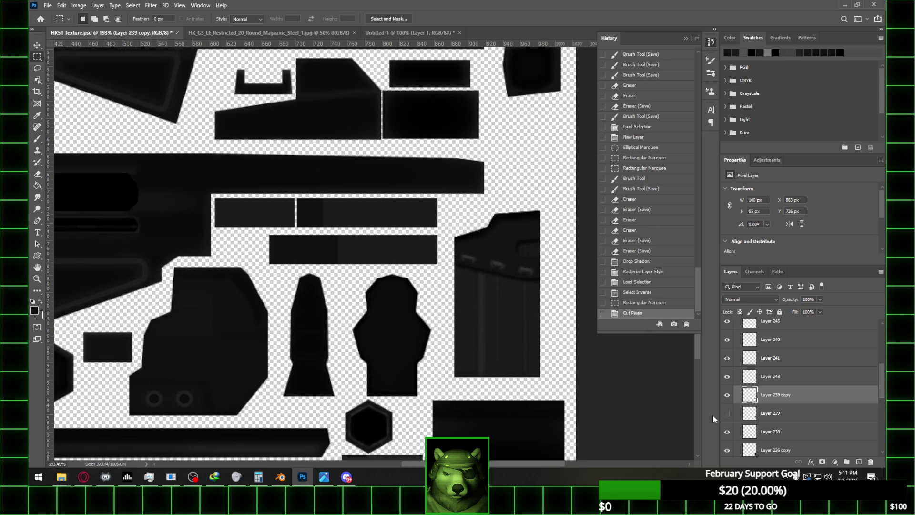
key("ctrl+s")
key("alt+Tab")
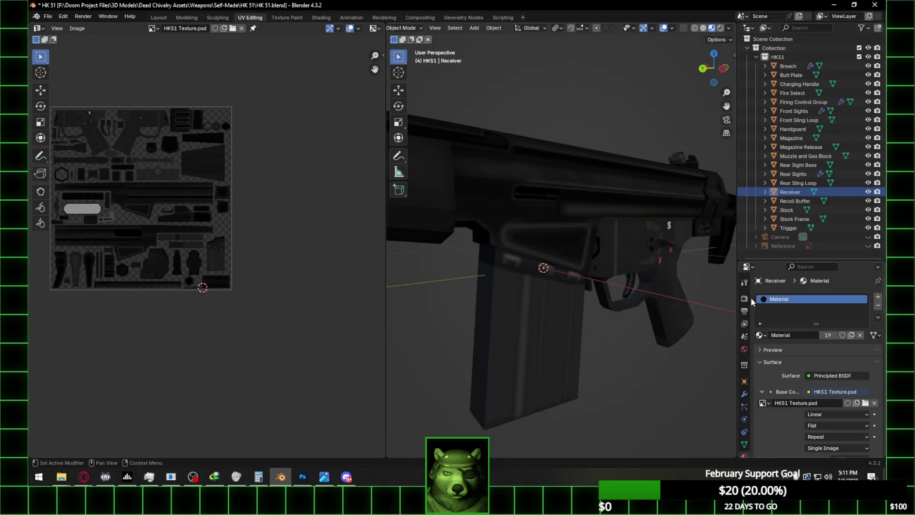
- Reload HK51 Texture.psd from Recent HK 51 into the material and orbit to inspect the magazine
left_click(874, 403)
left_click(856, 402)
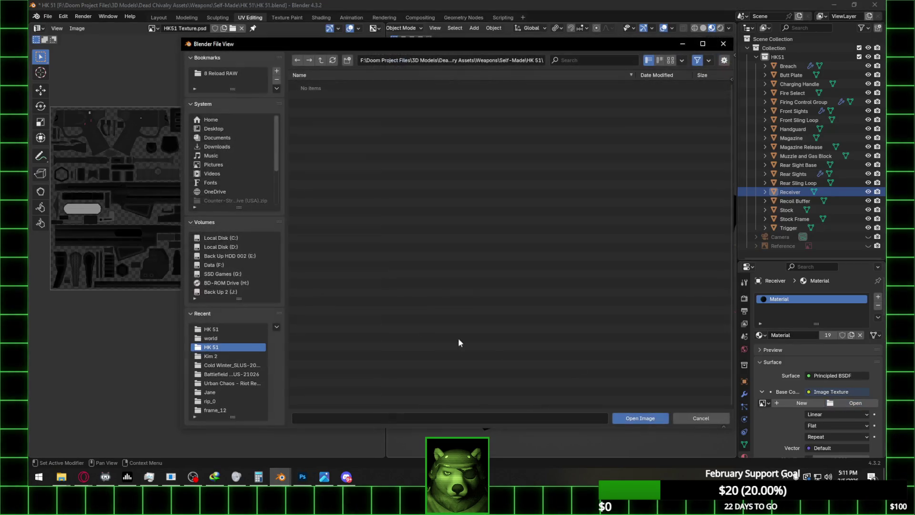
left_click(236, 330)
double_click(351, 104)
scroll(546, 255, "up", 3)
mouse_move(545, 255)
middle_mouse_down()
mouse_move(638, 283)
mouse_move(596, 309)
middle_mouse_up()
left_click(302, 476)
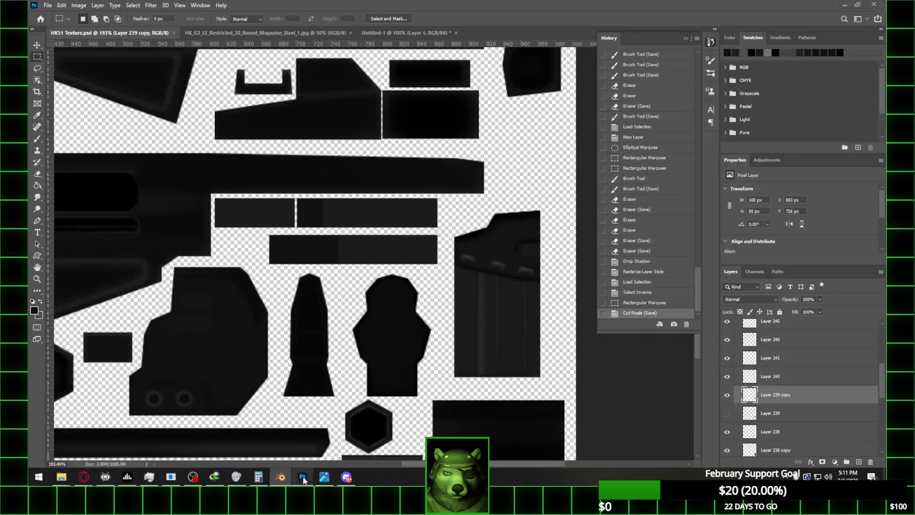
- Erase part of the magazine shadow and save the texture
scroll(496, 281, "up", 3, "alt")
key("e")
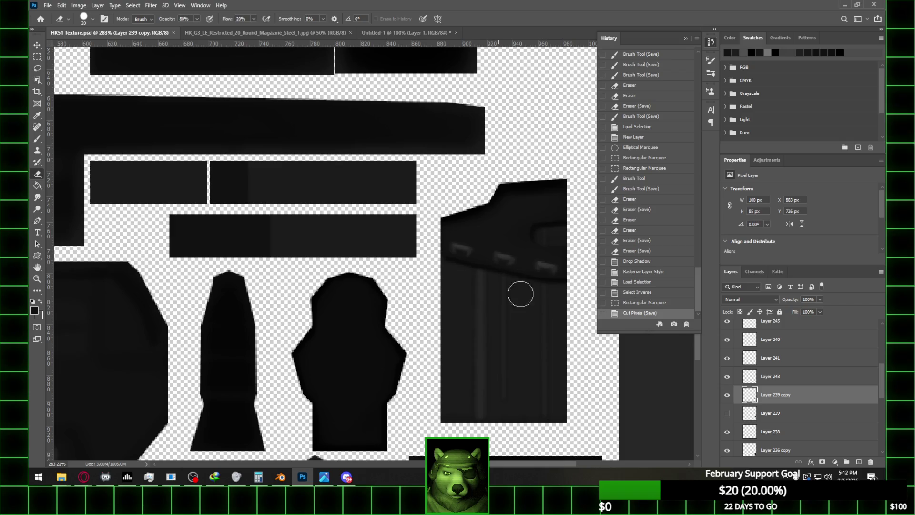
left_click(305, 263)
scroll(515, 291, "down", 3, "alt")
key("ctrl+s")
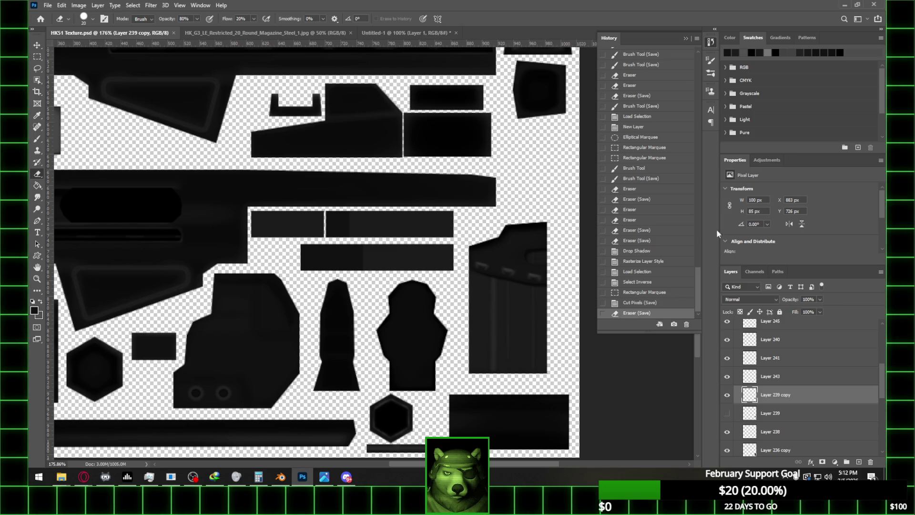
- Restore Layer 239 copy's live drop shadow from History and lower its opacity to 50%
left_click(655, 262)
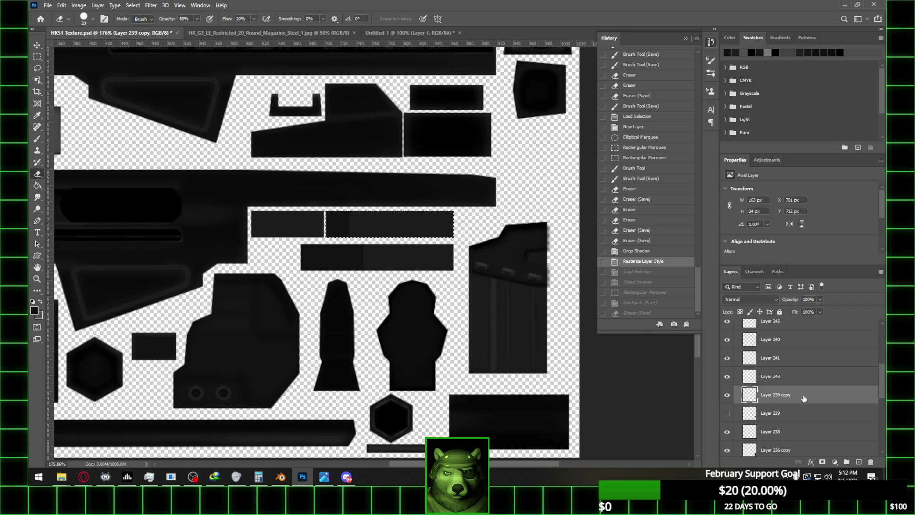
left_click(654, 251)
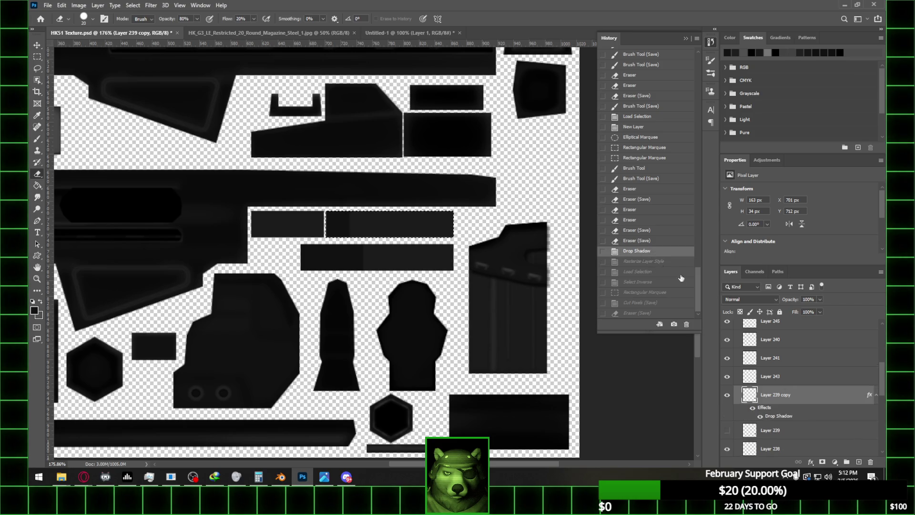
double_click(801, 394)
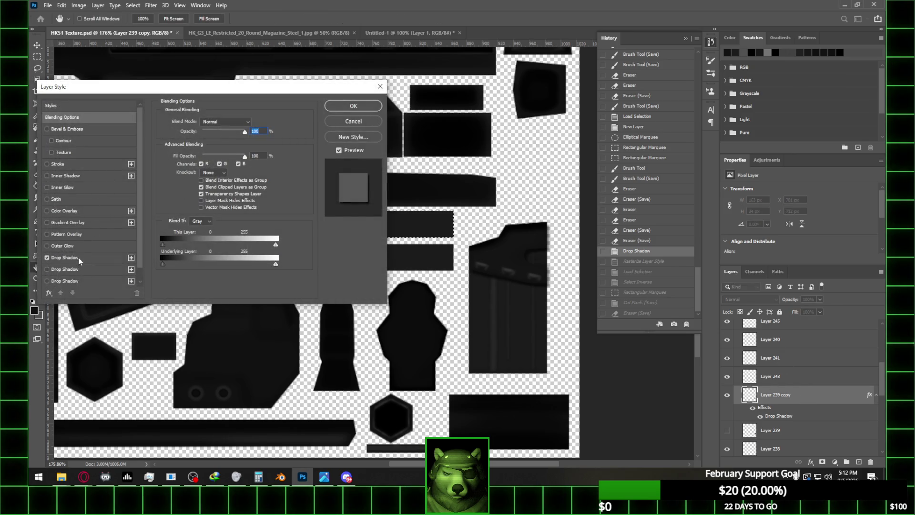
left_click(78, 258)
mouse_move(218, 136)
left_mouse_down()
mouse_move(210, 137)
mouse_move(217, 139)
left_mouse_up()
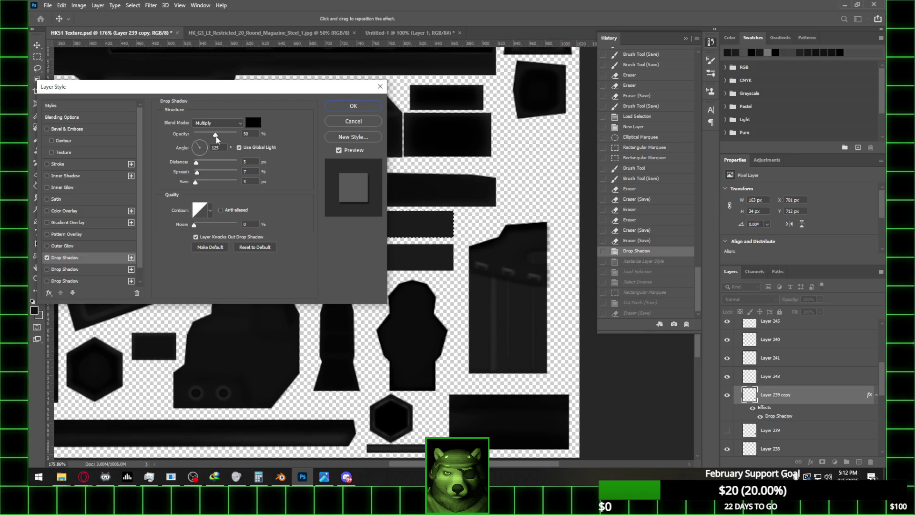
left_click(364, 107)
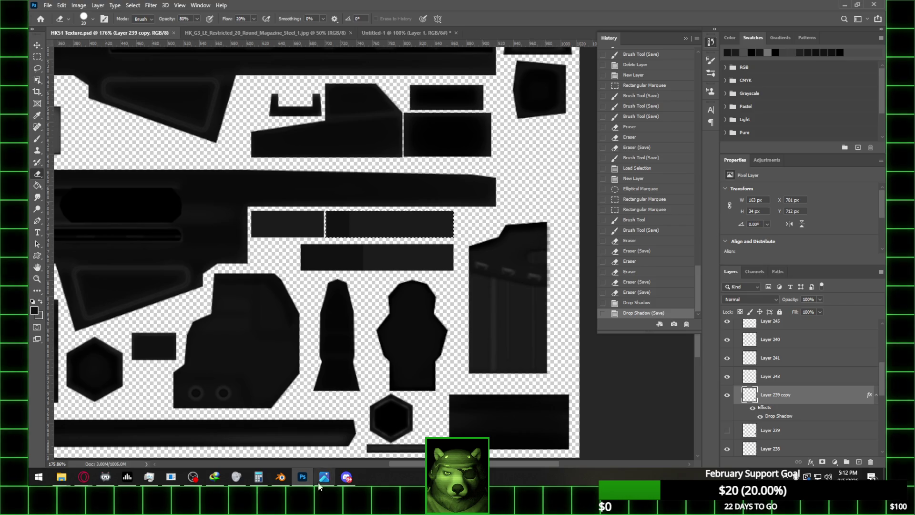
left_click(280, 476)
left_click(875, 403)
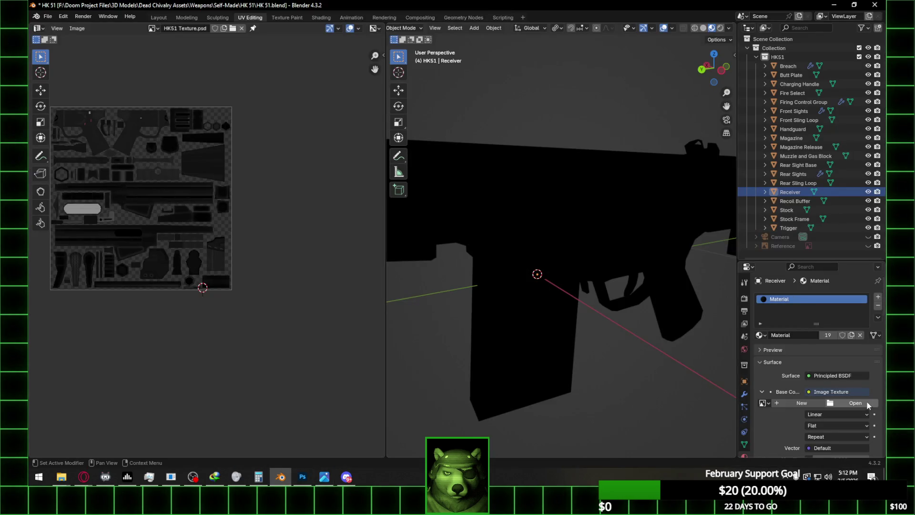
- Reload HK51 Texture.psd onto the material and hide the Receiver to view the magazine
left_click(853, 403)
left_click(222, 329)
double_click(348, 107)
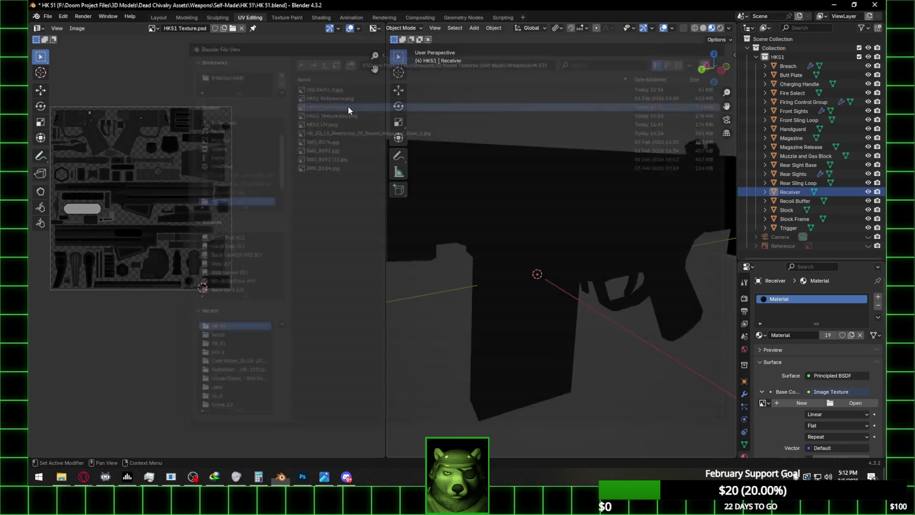
mouse_move(491, 237)
middle_mouse_down()
mouse_move(597, 290)
mouse_move(577, 280)
mouse_move(634, 282)
mouse_move(419, 272)
mouse_move(630, 269)
mouse_move(534, 273)
mouse_move(596, 276)
mouse_move(607, 298)
mouse_move(593, 374)
mouse_move(590, 305)
mouse_move(700, 261)
mouse_move(547, 290)
mouse_move(576, 294)
mouse_move(442, 279)
mouse_move(600, 298)
mouse_move(576, 294)
mouse_move(531, 320)
middle_mouse_up()
left_click(554, 240)
key("h")
left_click(302, 476)
- Try brush strokes along the strip's right edge, then undo both strokes
scroll(383, 251, "up", 5, "alt")
key("b")
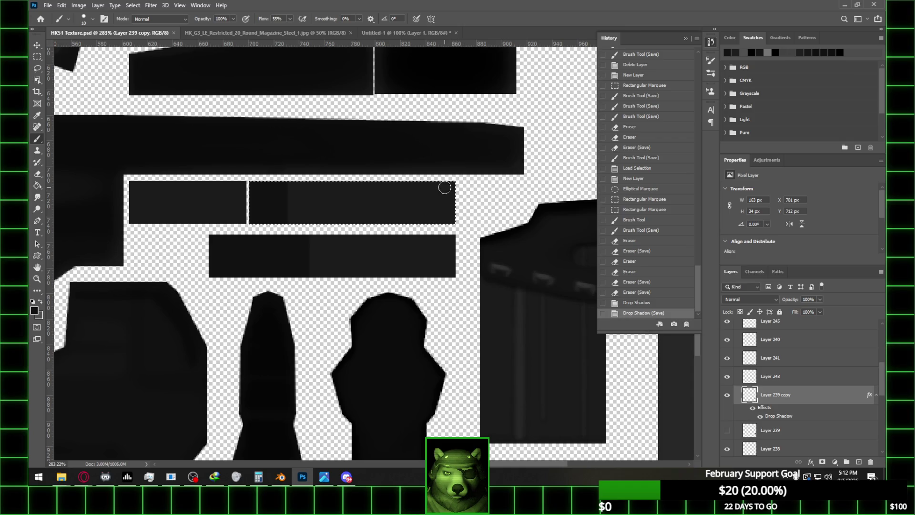
left_click(92, 20)
left_click(446, 5)
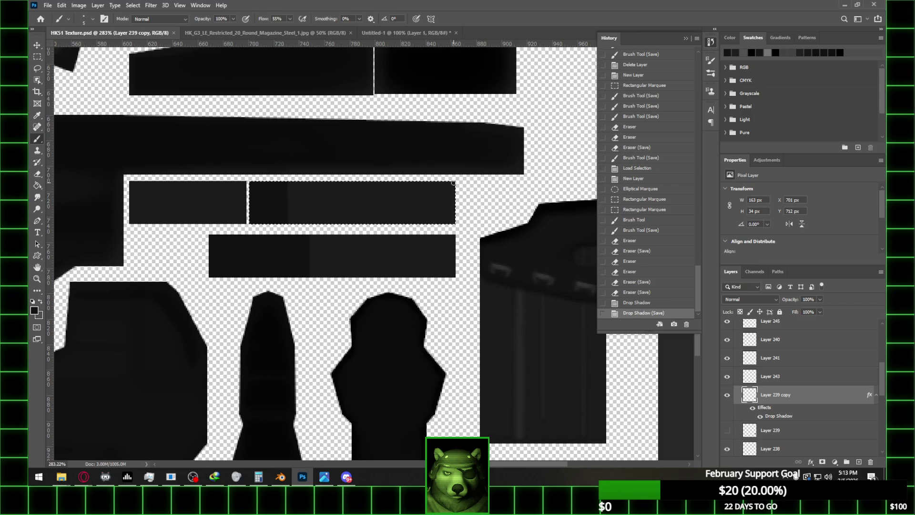
left_click(451, 186)
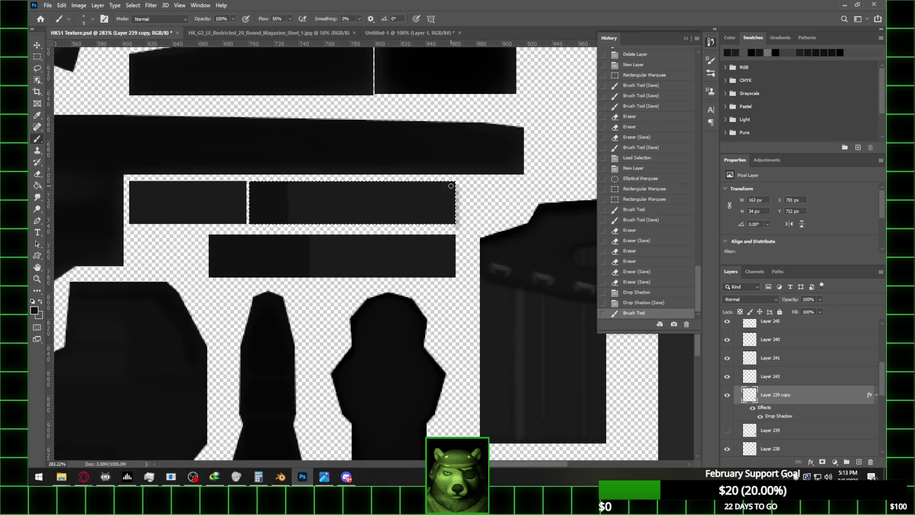
left_click(454, 210)
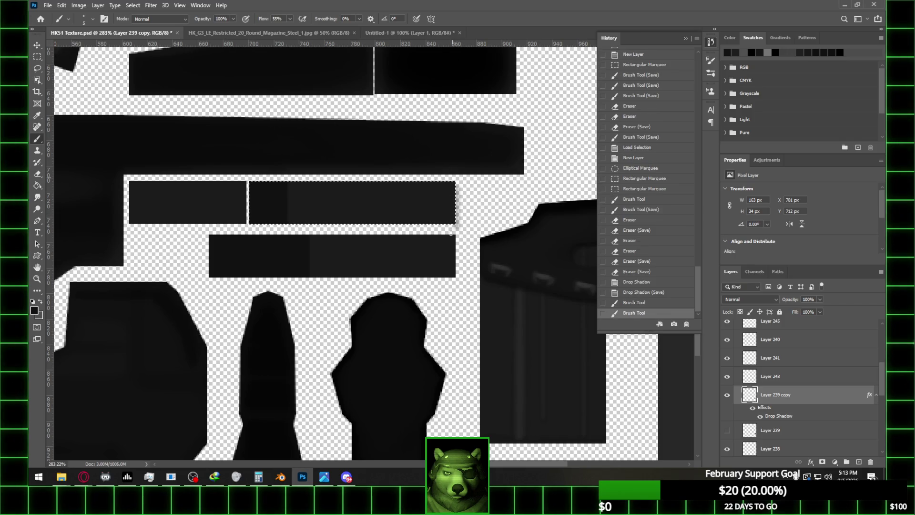
key("ctrl+z")
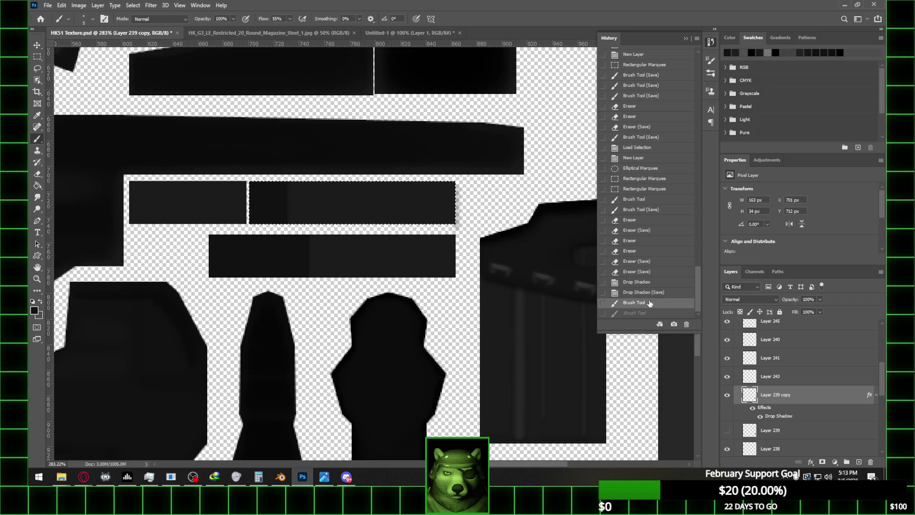
key("ctrl+z")
- Add a new layer above Layer 250 and darken strip edges within Layers 248–250 selections
scroll(800, 382, "up", 5)
left_click(797, 360)
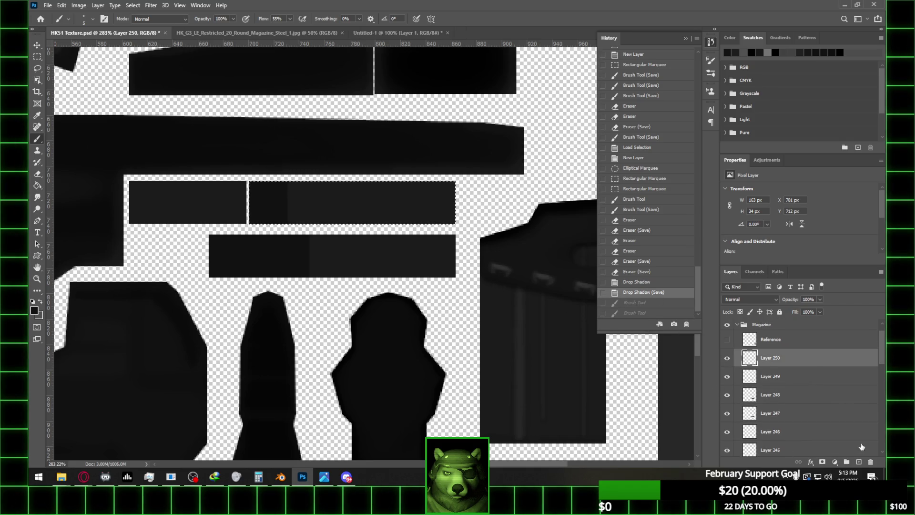
left_click(859, 462)
scroll(452, 180, "up", 2, "alt")
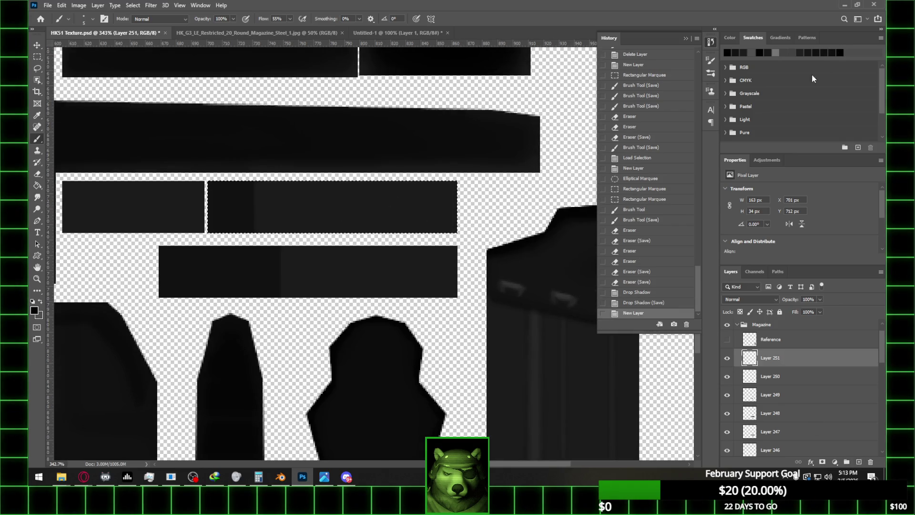
mouse_move(452, 233)
left_mouse_down()
mouse_move(453, 183)
mouse_move(460, 276)
left_mouse_up()
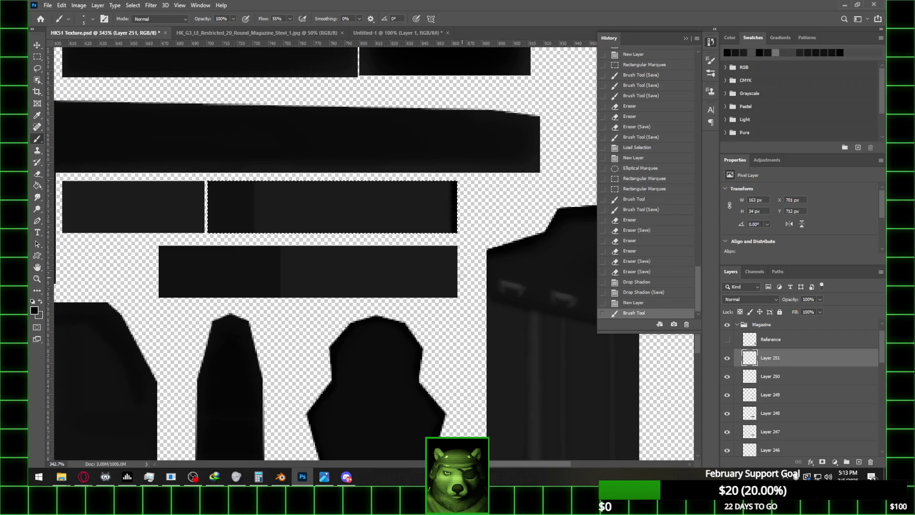
left_click(747, 380, "ctrl")
left_click(755, 395, "ctrl")
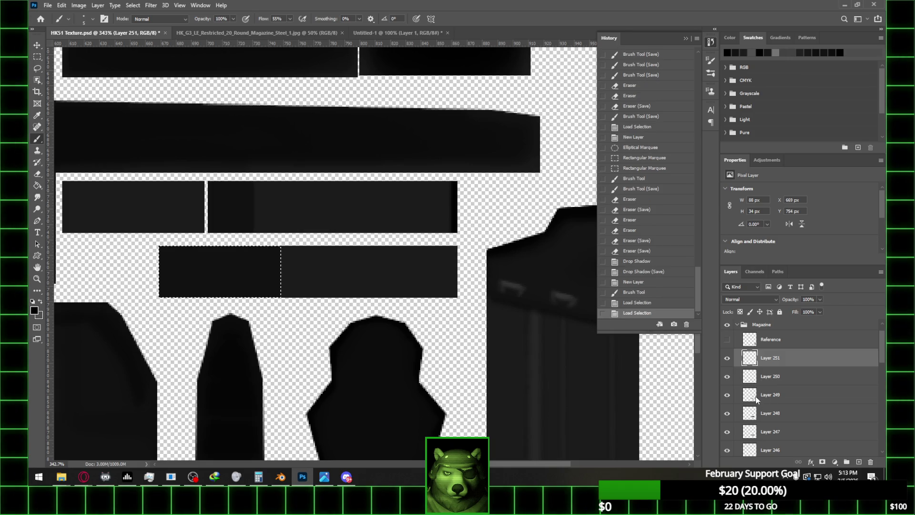
left_click(749, 413, "ctrl")
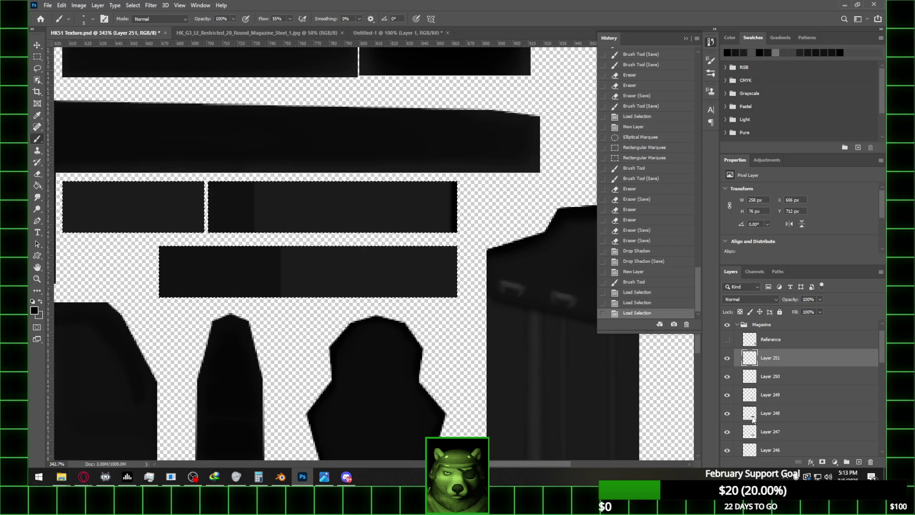
mouse_move(455, 248)
left_mouse_down()
mouse_move(455, 303)
mouse_move(457, 245)
left_mouse_up()
- Fade the shading layer to about 39% opacity and paint a lighter stroke across the lower strip
left_click(820, 300)
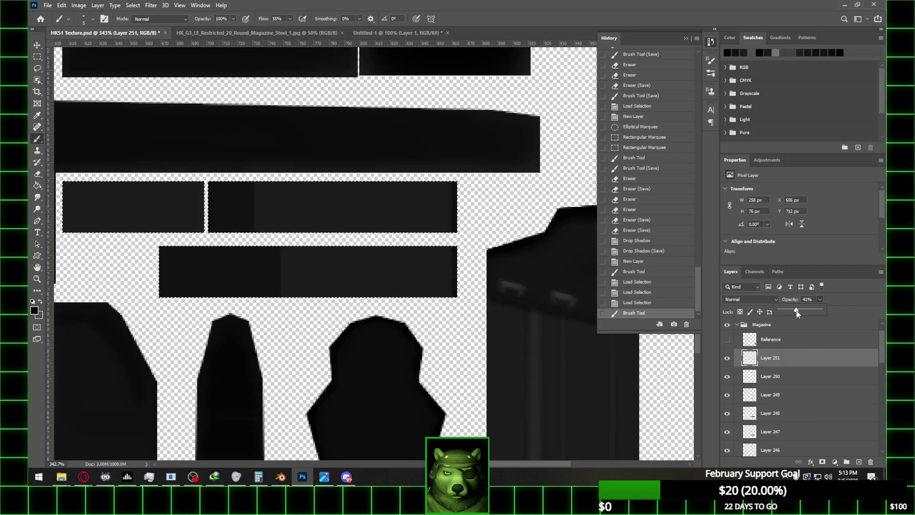
left_click_drag(798, 312, 796, 313)
scroll(439, 262, "down", 3, "alt")
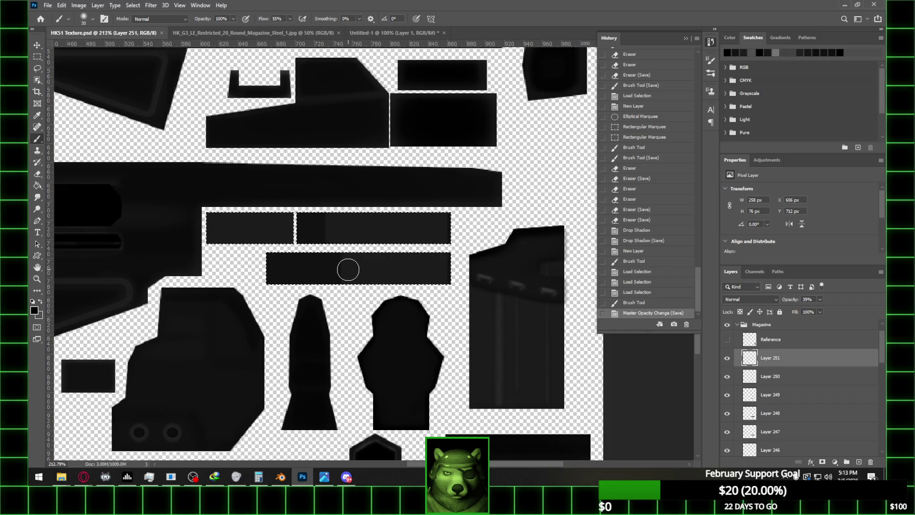
left_click_drag(346, 268, 387, 272)
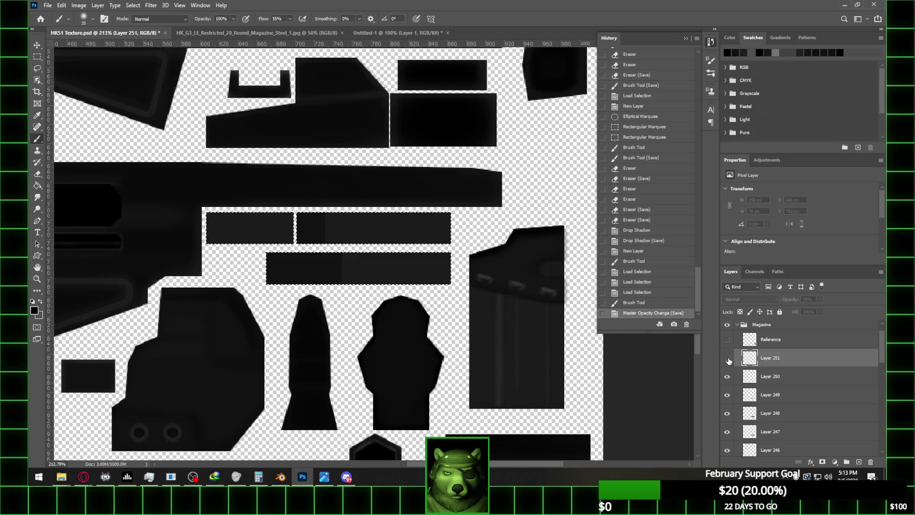
left_click(800, 394)
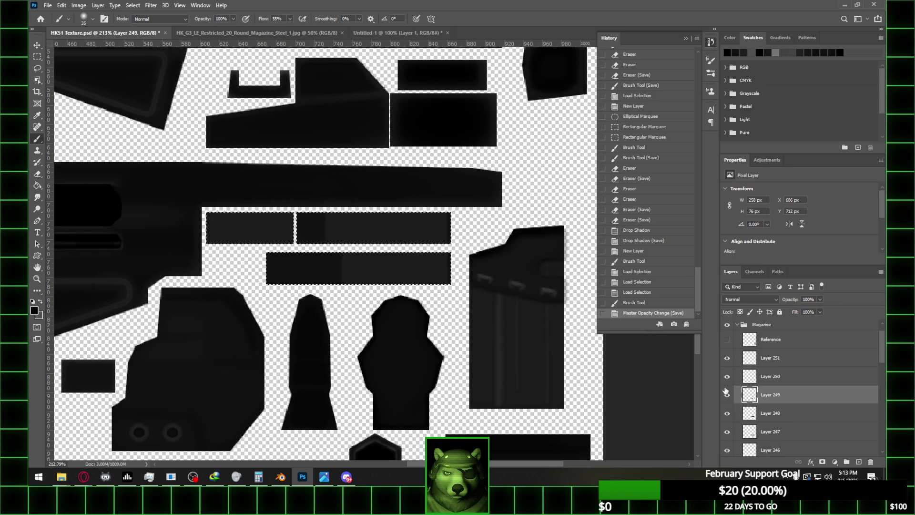
left_click(795, 413)
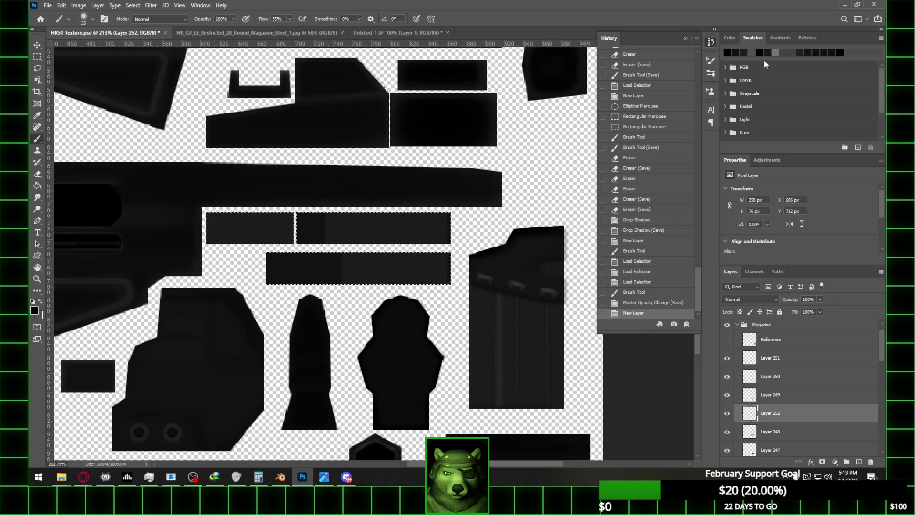
- Paint light grey highlights on both strips, fade the layer to 39%, and save
left_click(800, 50)
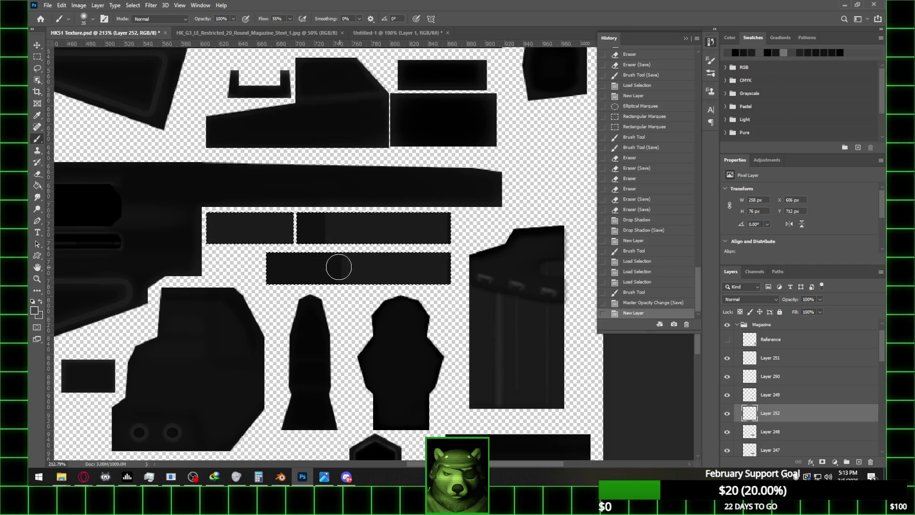
left_click(442, 269)
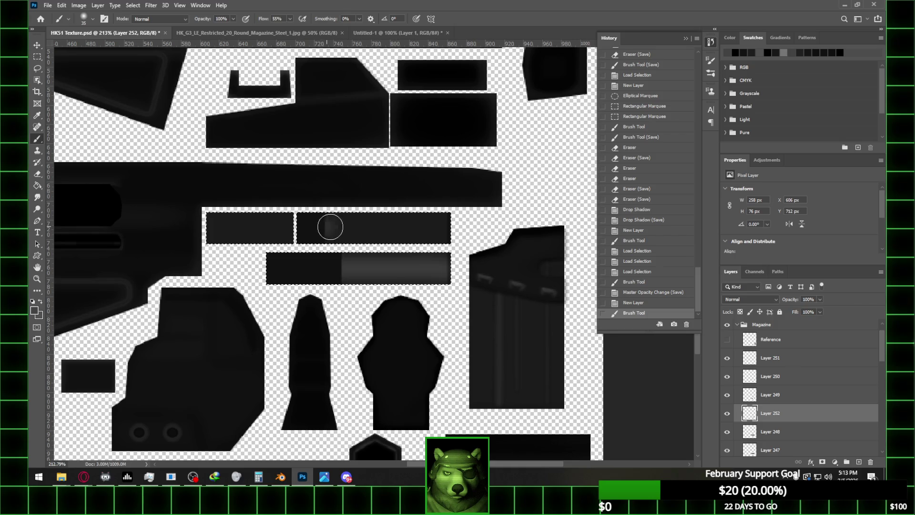
left_click(446, 228)
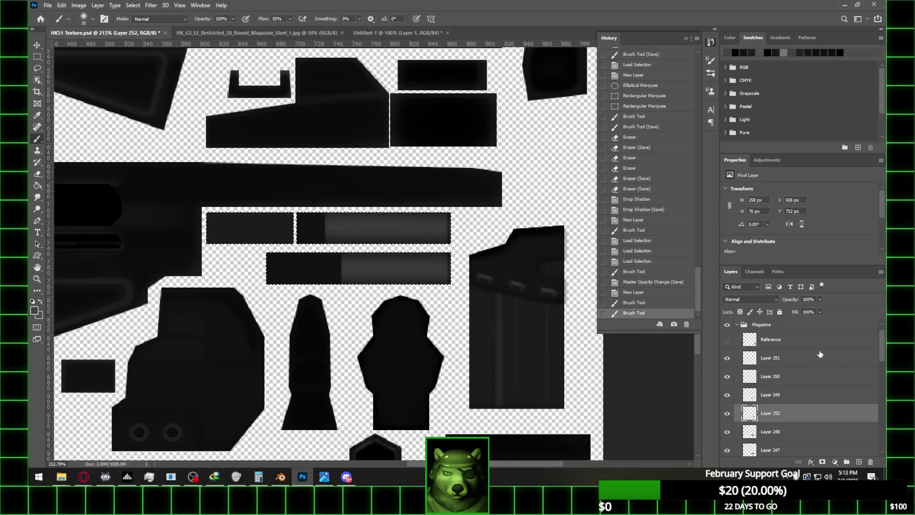
left_click(820, 301)
left_click_drag(820, 310, 796, 312)
key("ctrl+s")
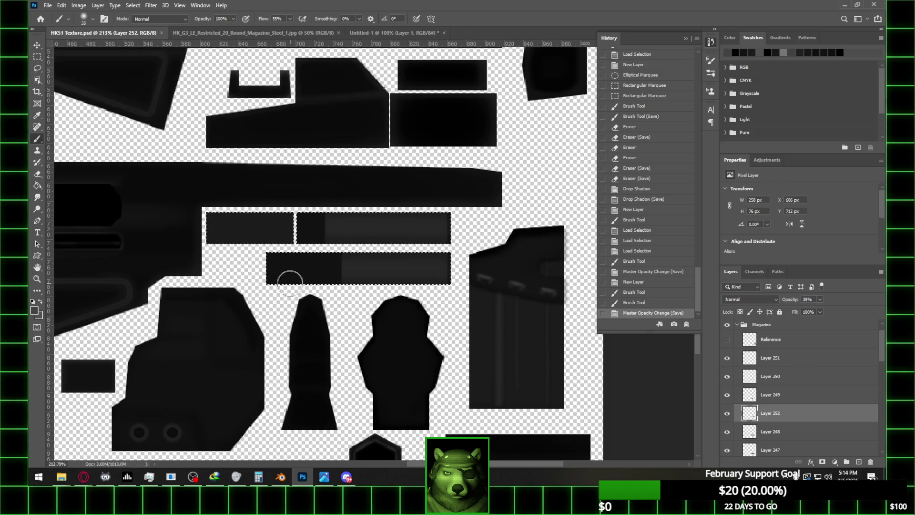
- Load both strip selections and add a new layer above Layer 250
scroll(294, 278, "up", 1, "alt")
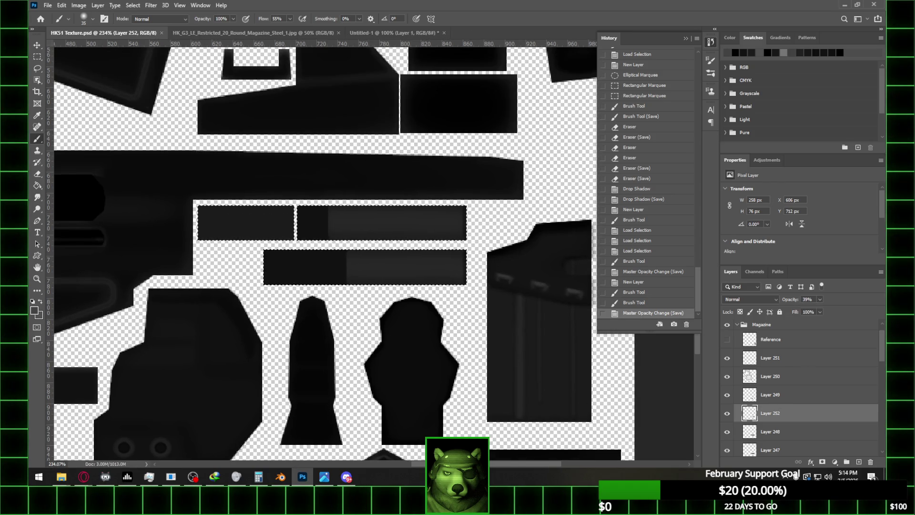
left_click(746, 377, "ctrl")
left_click(750, 398, "ctrl")
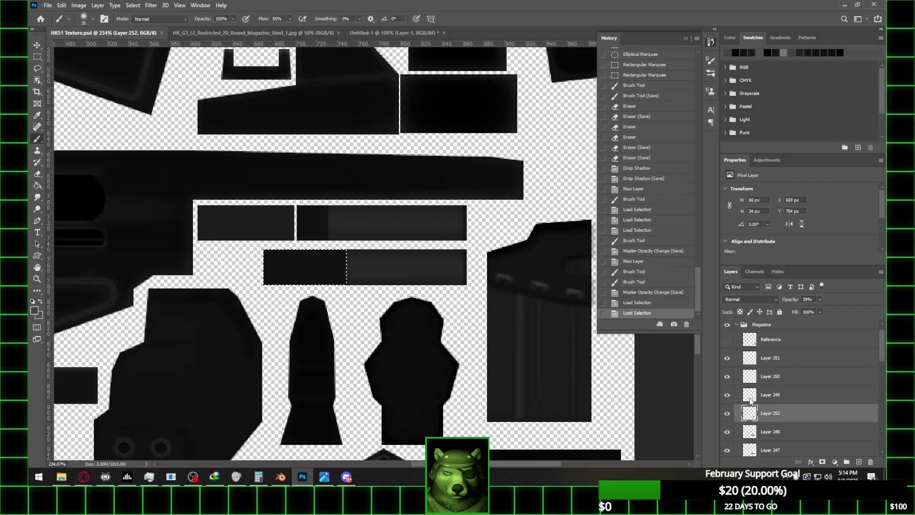
left_click(751, 383, "ctrl+shift")
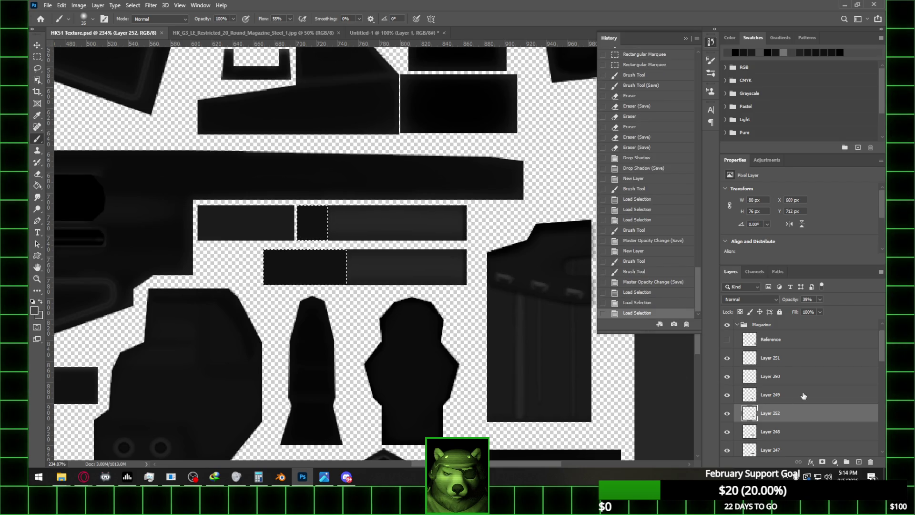
left_click(859, 462)
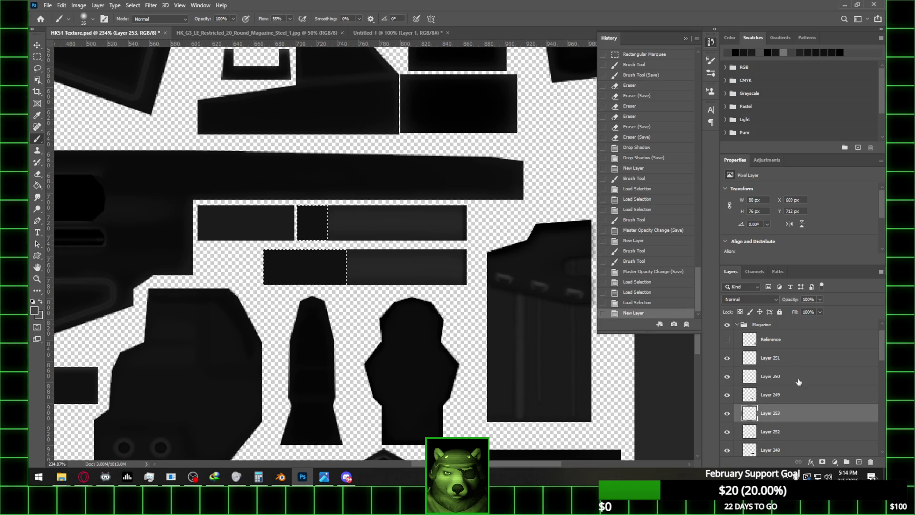
left_click(791, 362)
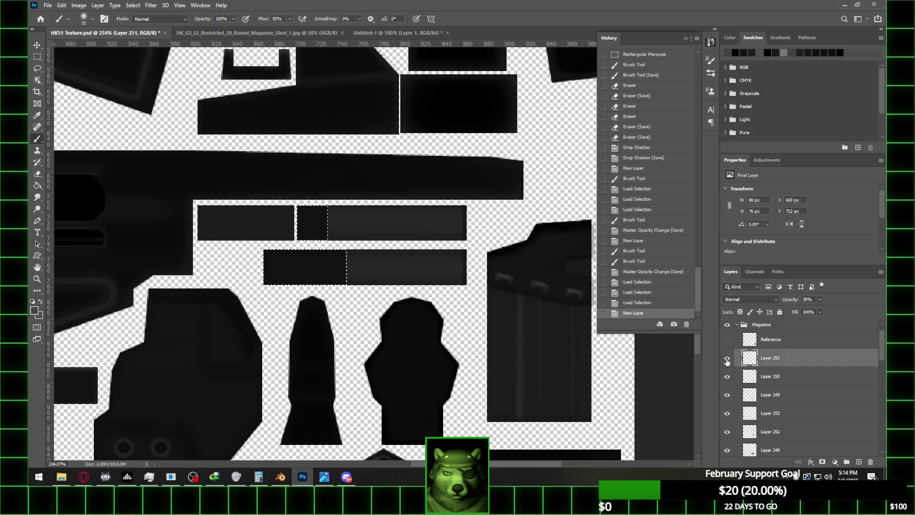
key("alt+bracketleft")
left_click(863, 462)
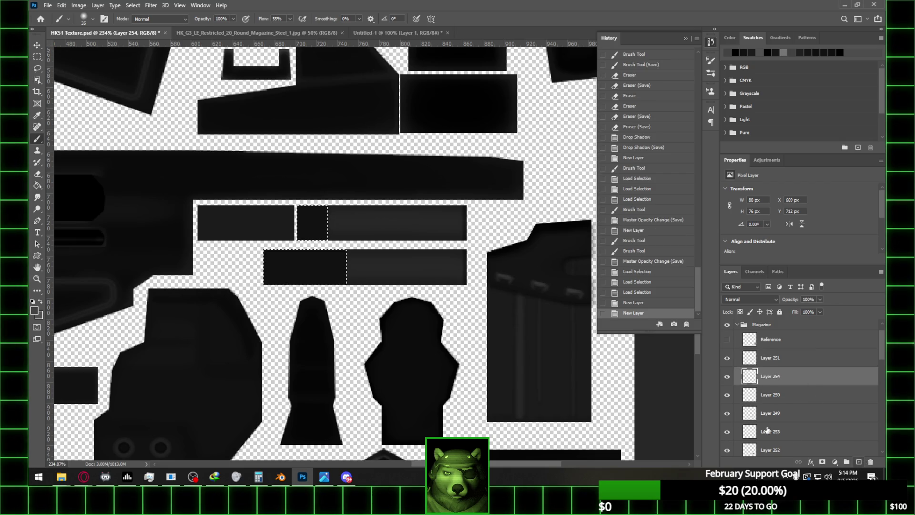
- Paint soft highlights inside the strips, fade Layer 254 to 21%, save, and deselect
left_click_drag(276, 267, 341, 267)
mouse_move(313, 223)
left_mouse_down()
mouse_move(321, 219)
mouse_move(315, 223)
left_mouse_up()
left_click(820, 299)
left_click_drag(823, 309, 789, 310)
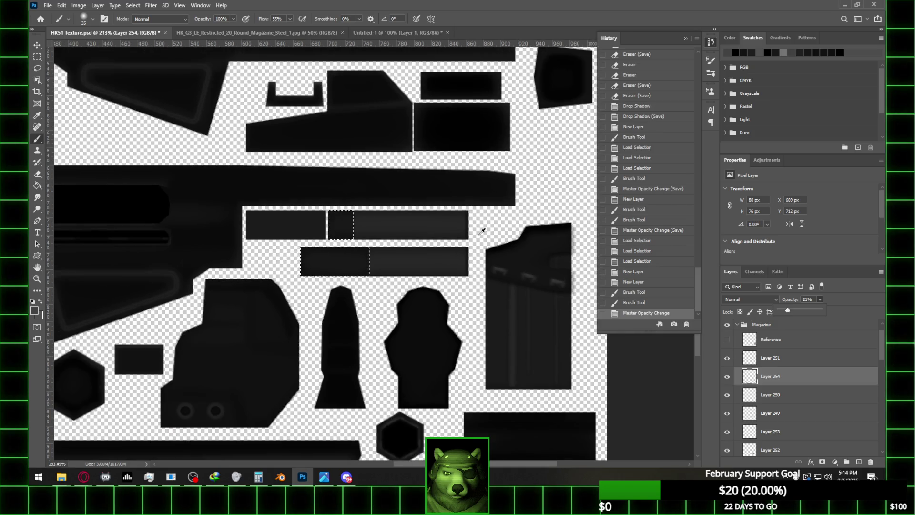
scroll(480, 239, "down", 2, "alt")
key("ctrl+s")
key("m")
mouse_move(372, 112)
left_mouse_down()
mouse_move(400, 134)
mouse_move(384, 117)
left_mouse_up()
scroll(489, 261, "up", 2, "alt")
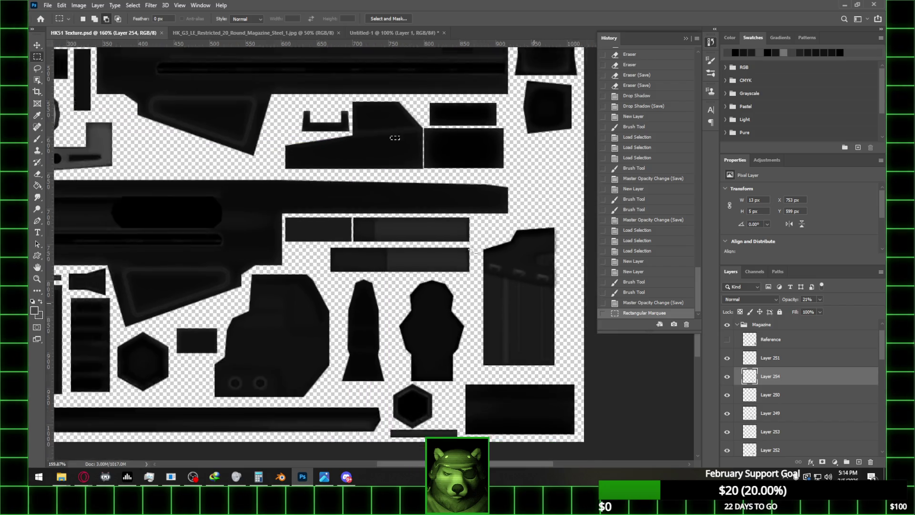
- Reload HK51 Texture.psd into Blender's material and orbit to inspect the magazine
left_click(285, 483)
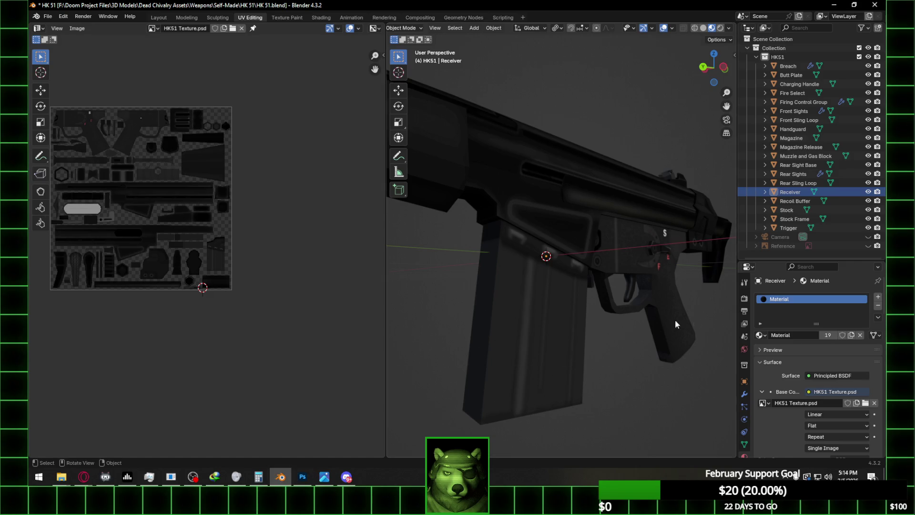
left_click(874, 403)
left_click(856, 403)
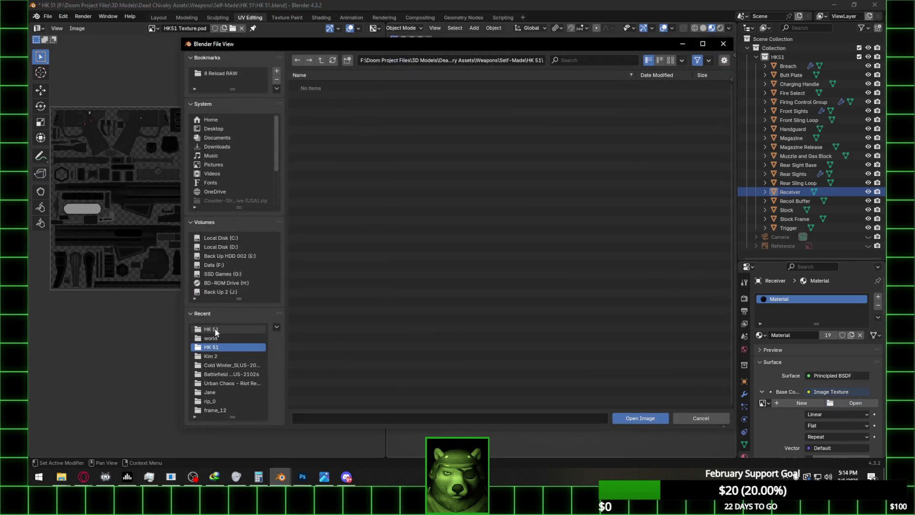
left_click(258, 292)
double_click(343, 104)
mouse_move(495, 209)
middle_mouse_down()
mouse_move(522, 224)
mouse_move(501, 221)
middle_mouse_up()
left_click(304, 475)
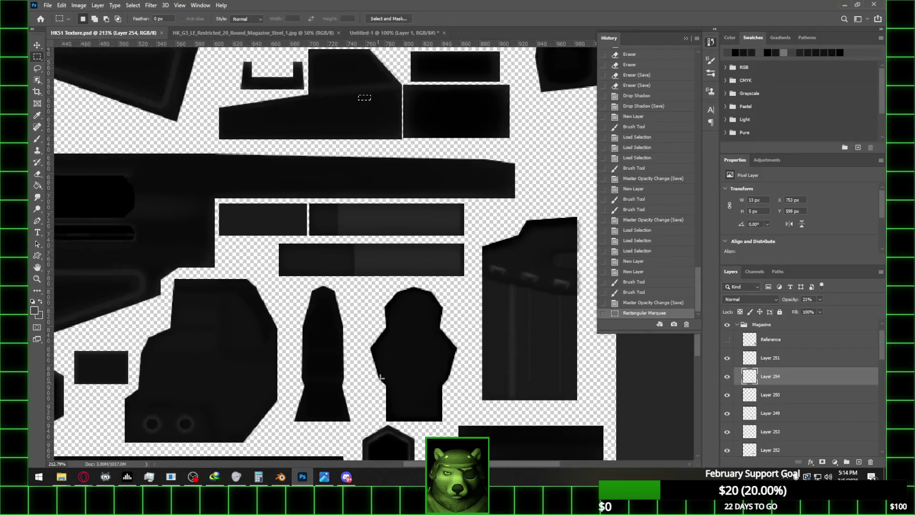
- Toggle Layer 250's visibility and open then dismiss its options and style settings unchanged
left_click(800, 393)
left_click(728, 396)
left_click(727, 396)
right_click(827, 397)
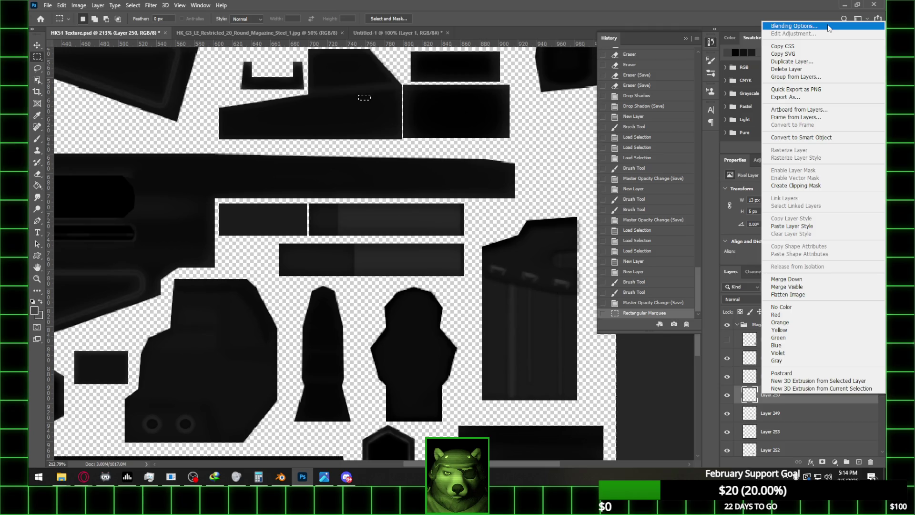
left_click(747, 114)
double_click(800, 395)
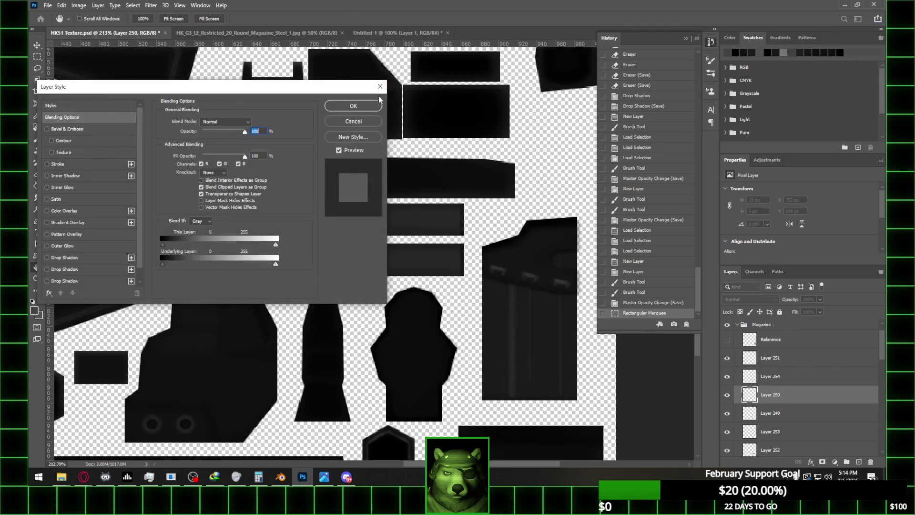
key("Escape")
scroll(801, 343, "down", 3)
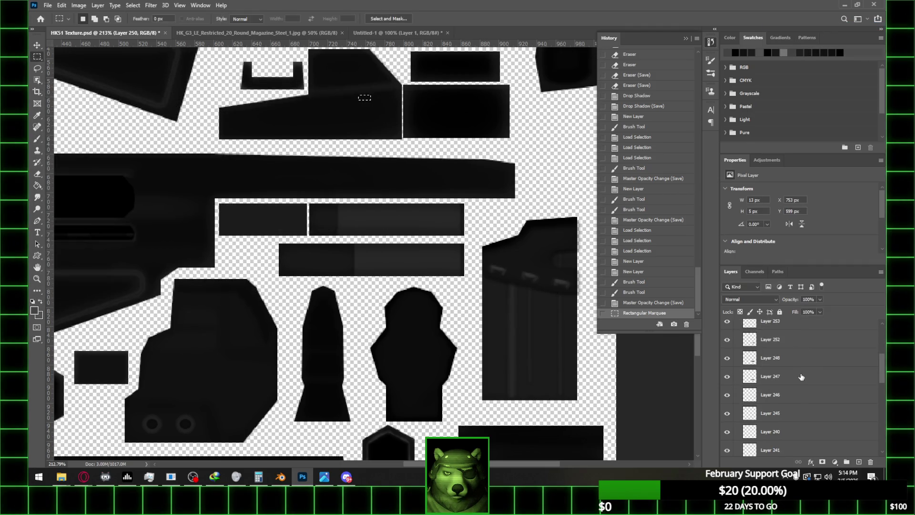
scroll(801, 380, "down", 3)
scroll(813, 379, "down", 3)
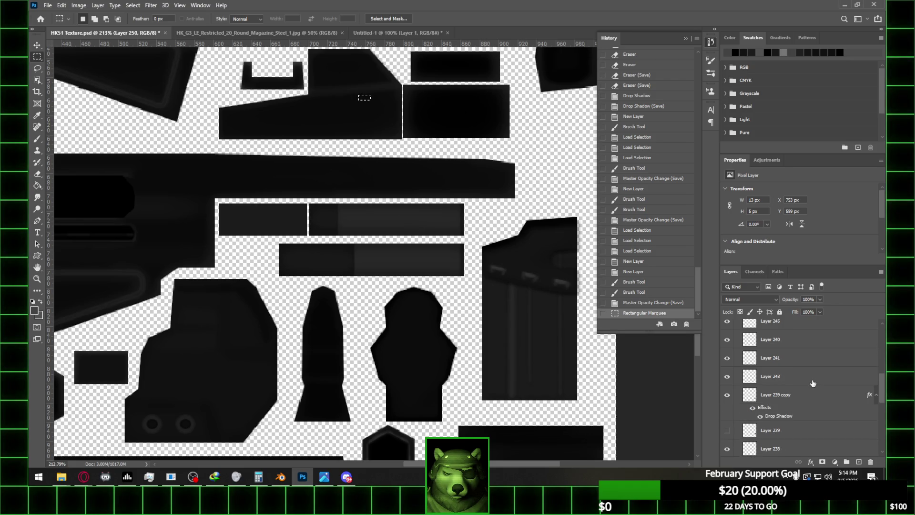
- Rasterize Layer 239 copy's drop shadow and cut away the shadow outside the magazine shape
right_click(798, 395)
left_click(795, 156)
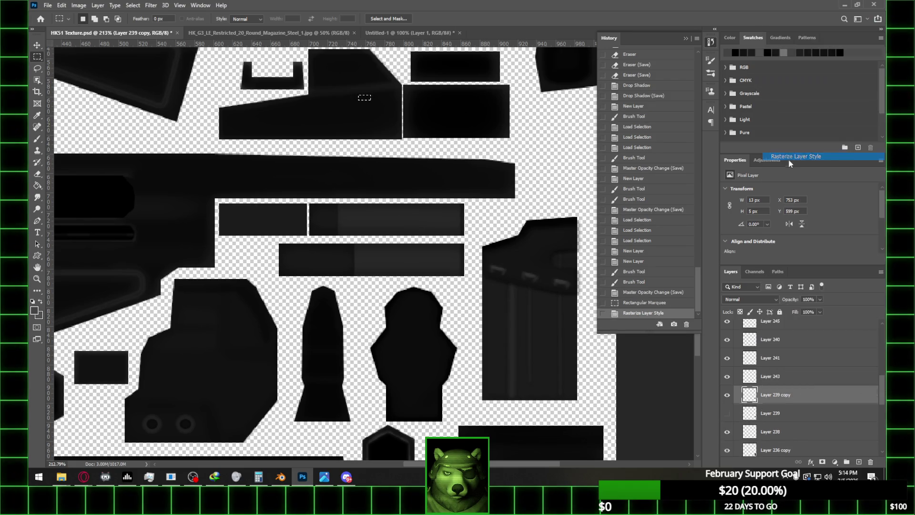
scroll(793, 371, "down", 3)
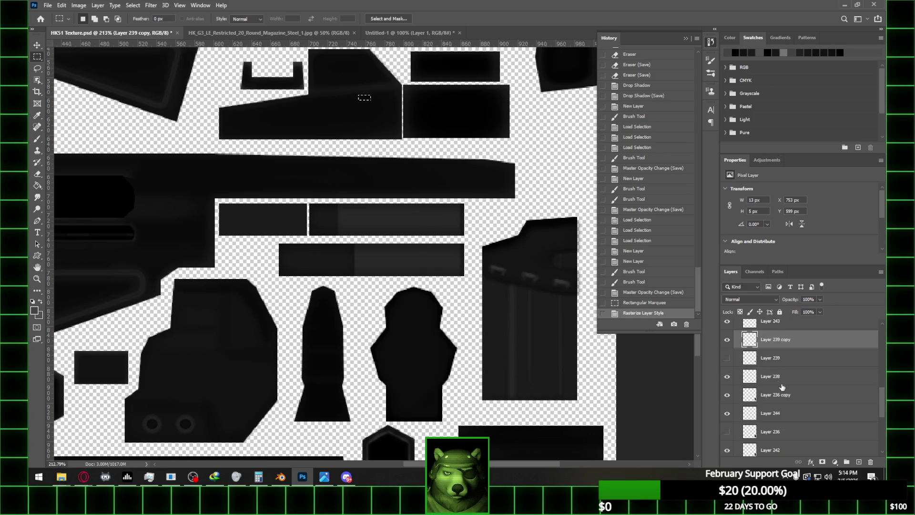
scroll(780, 419, "down", 1)
left_click(751, 438, "ctrl")
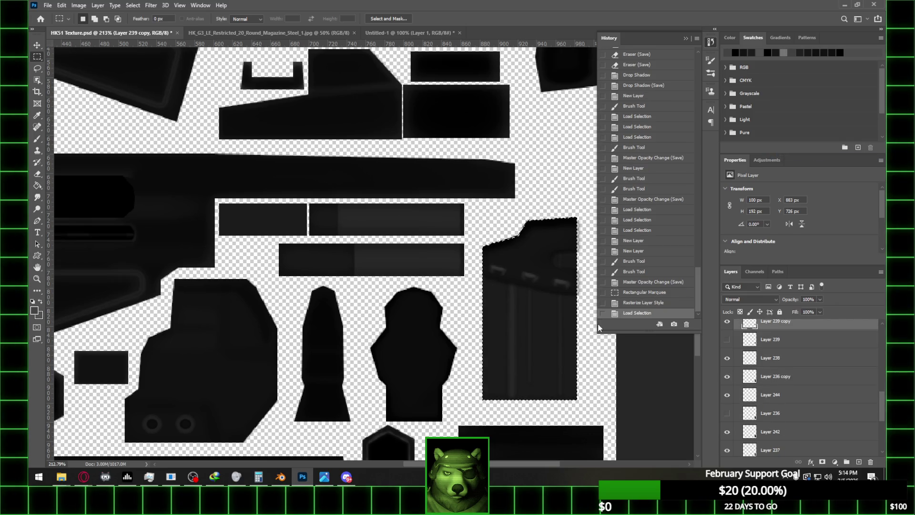
right_click(504, 271)
left_click(519, 285)
key("ctrl+x")
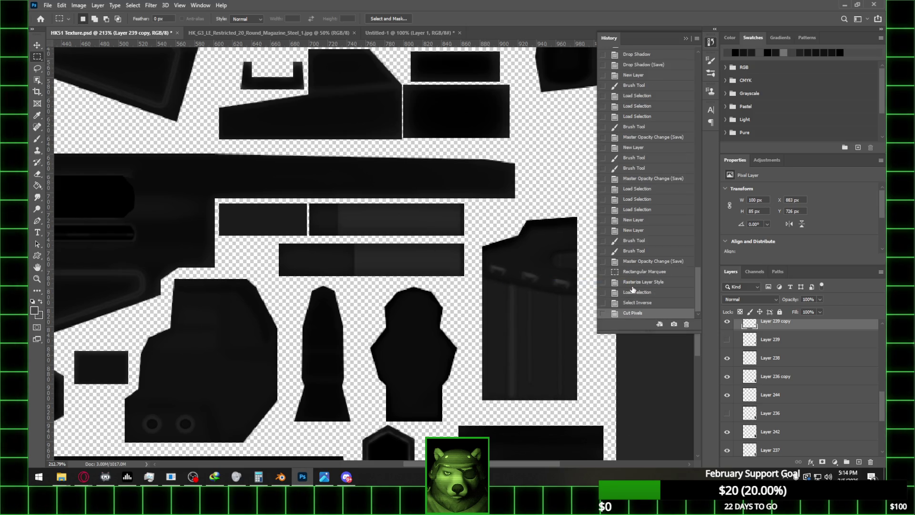
- Select Layer 250 and toggle its visibility to compare the strip
scroll(374, 262, "up", 1, "alt")
scroll(824, 401, "up", 5)
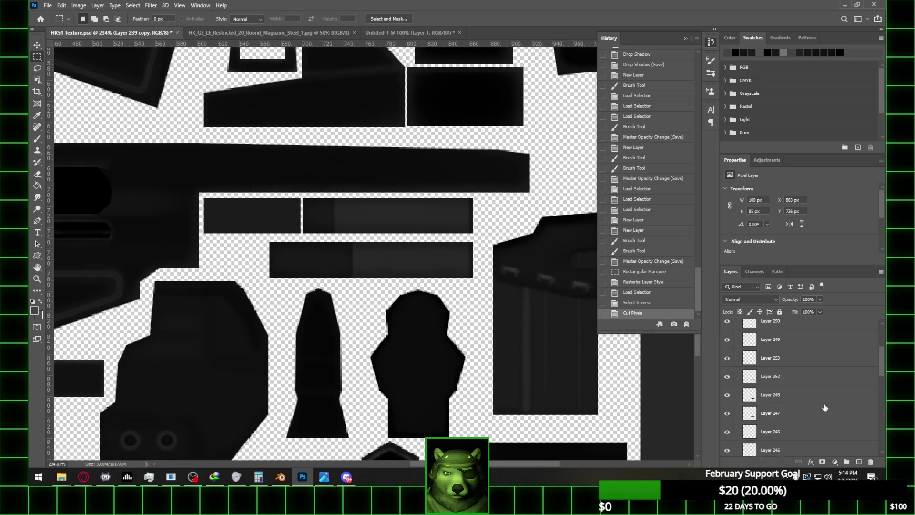
scroll(811, 398, "up", 1)
left_click(780, 359)
left_click(779, 378)
left_click(727, 377)
left_click(726, 376)
right_click(782, 380)
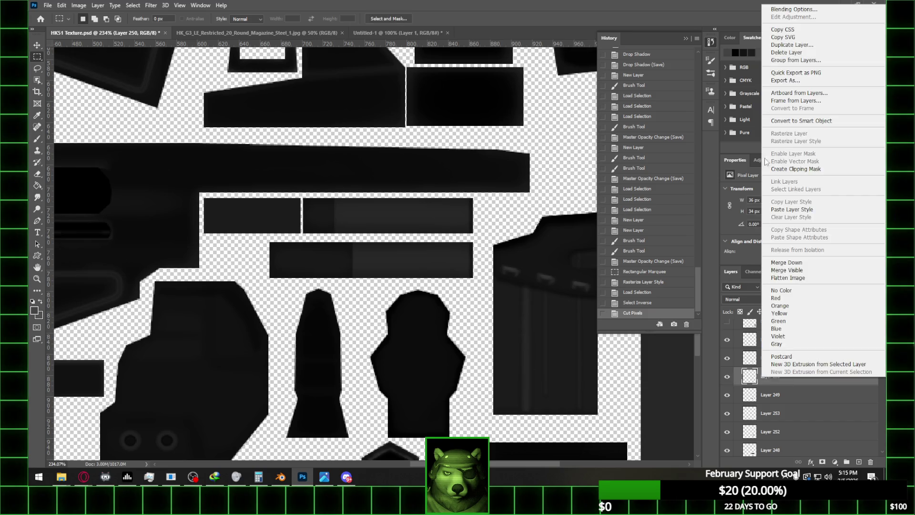
- Add a 157° drop shadow to Layer 250 with 3 px distance, 7% spread, 3 px size
key("Escape")
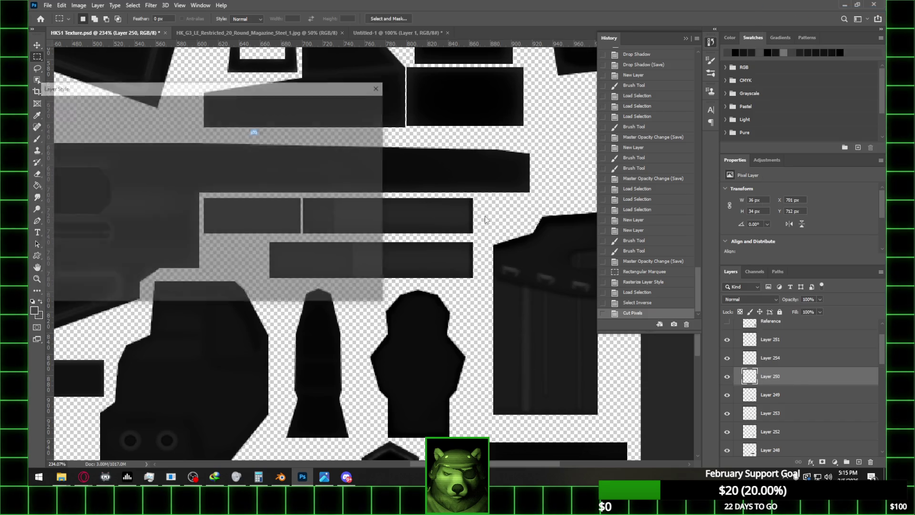
left_click_drag(175, 88, 642, 106)
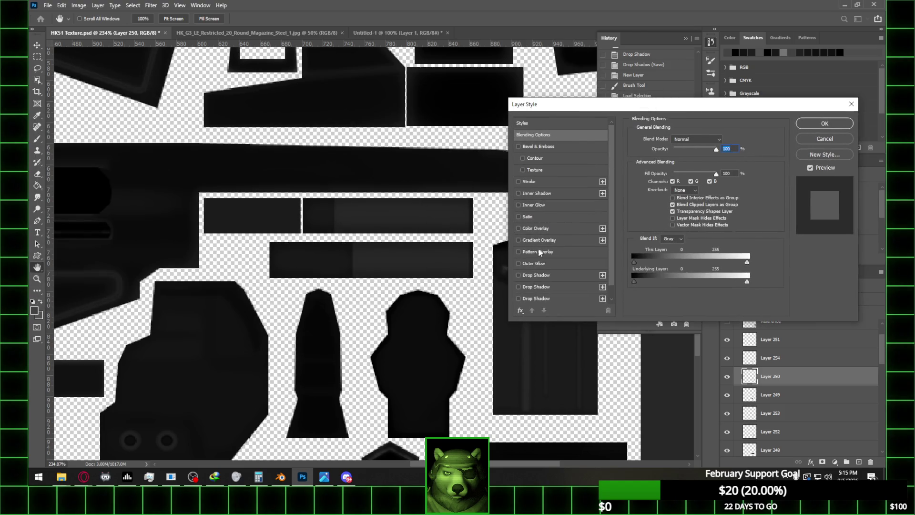
scroll(539, 248, "down", 1)
left_click(517, 264)
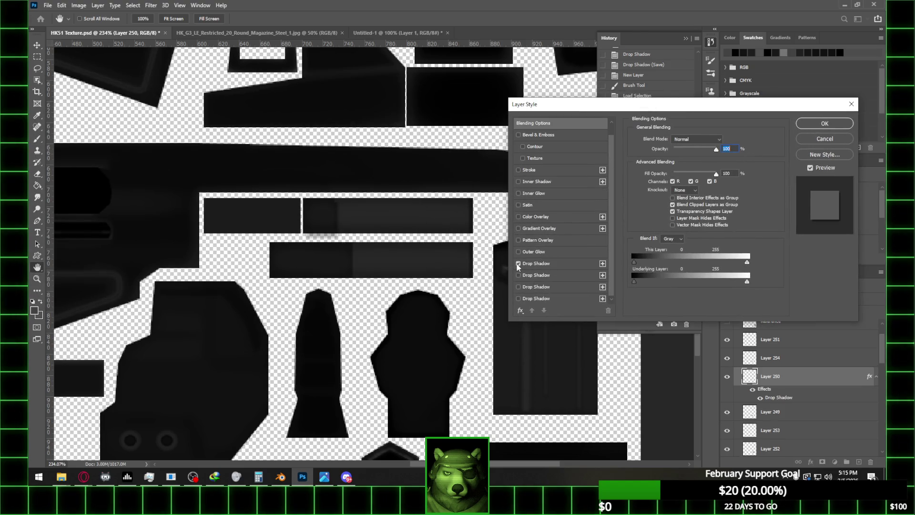
left_click(547, 264)
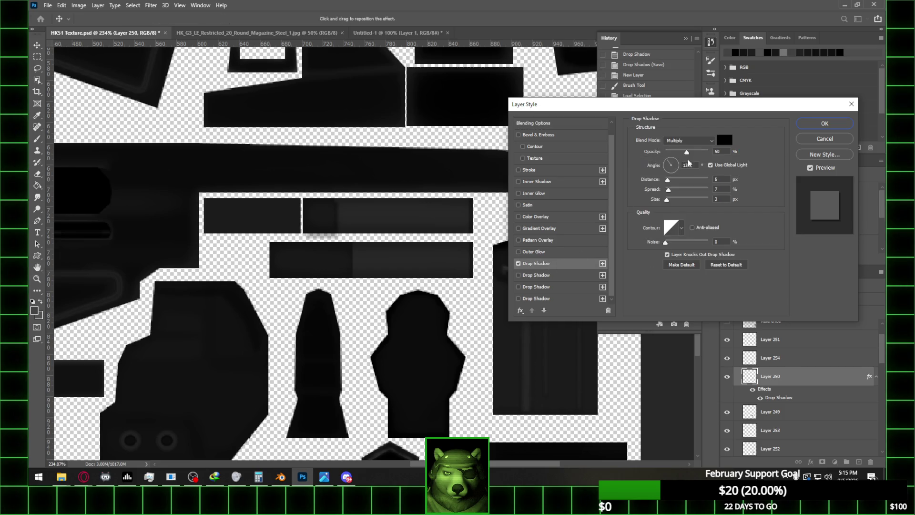
left_click_drag(662, 162, 668, 181)
type("3")
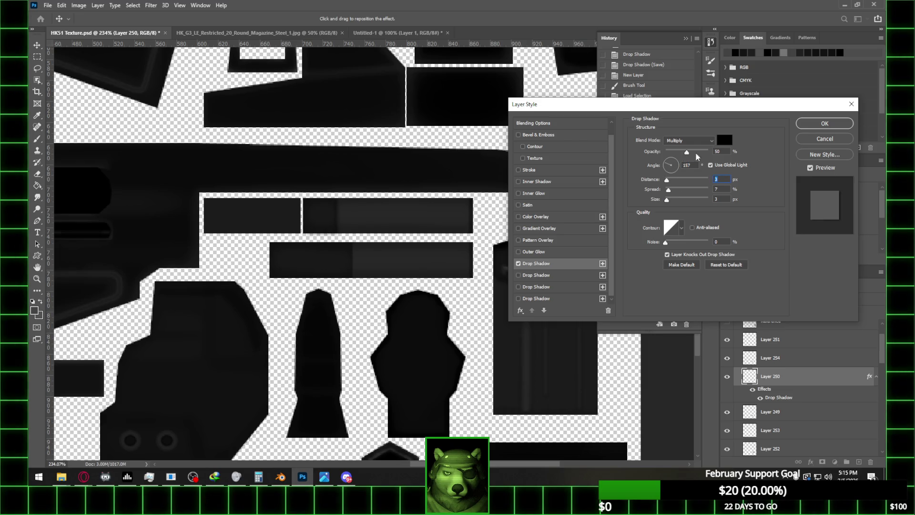
left_click(825, 124)
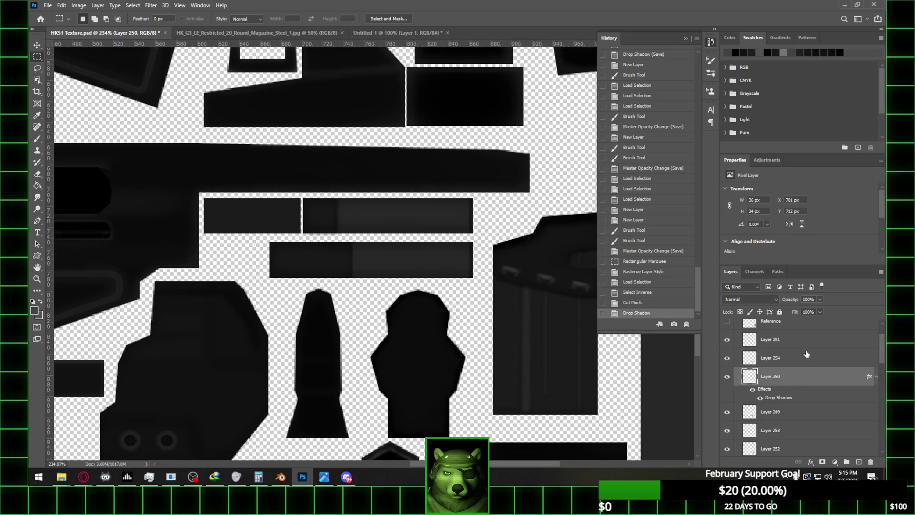
- Copy Layer 250's drop shadow style and paste it onto Layer 249
right_click(794, 377)
left_click(798, 198)
left_click(799, 357)
scroll(762, 353, "down", 1)
left_click(728, 341)
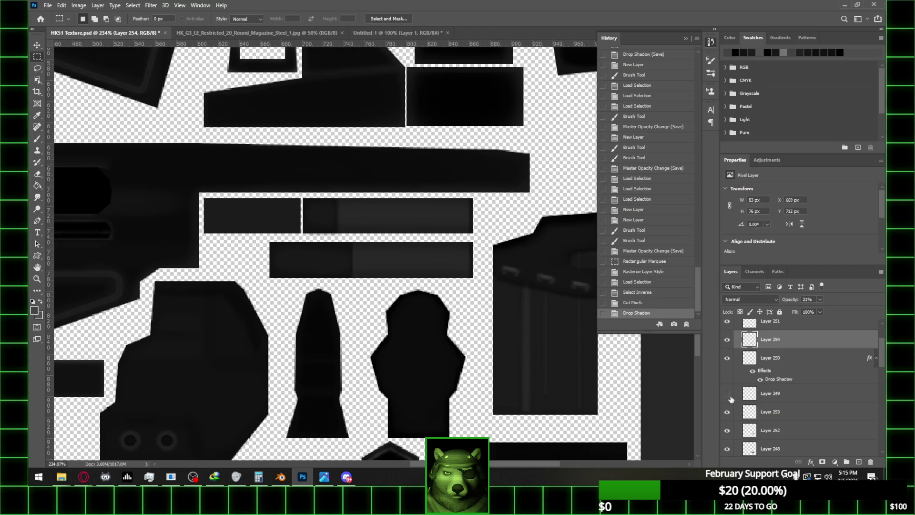
right_click(791, 397)
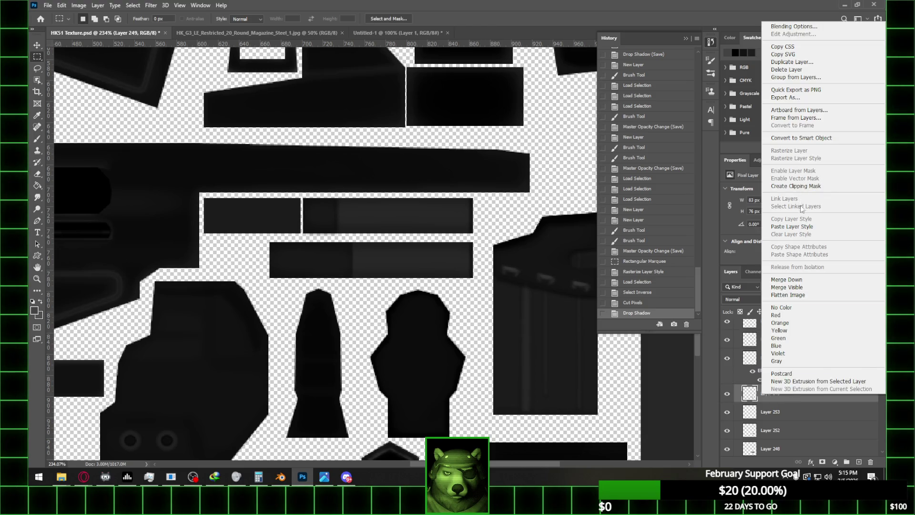
left_click(792, 226)
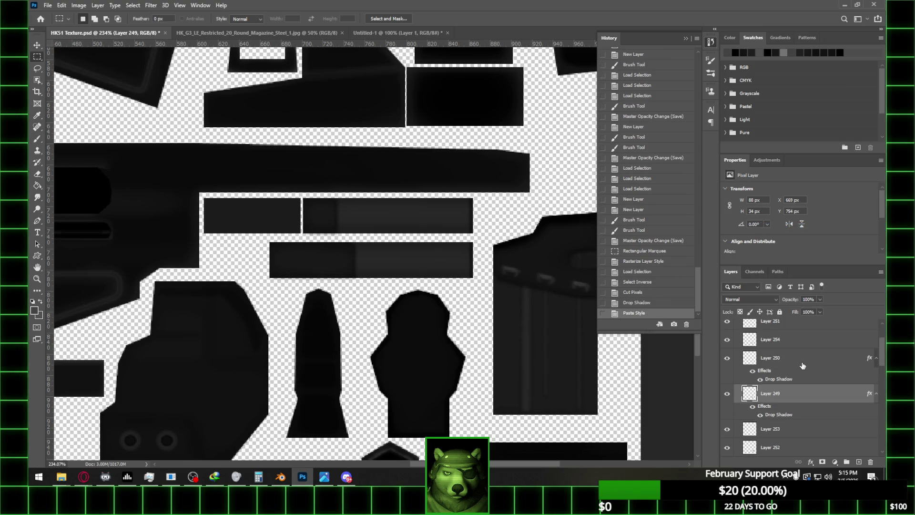
- Rasterize the drop shadow styles of Layers 249 and 250 into pixels
right_click(799, 396)
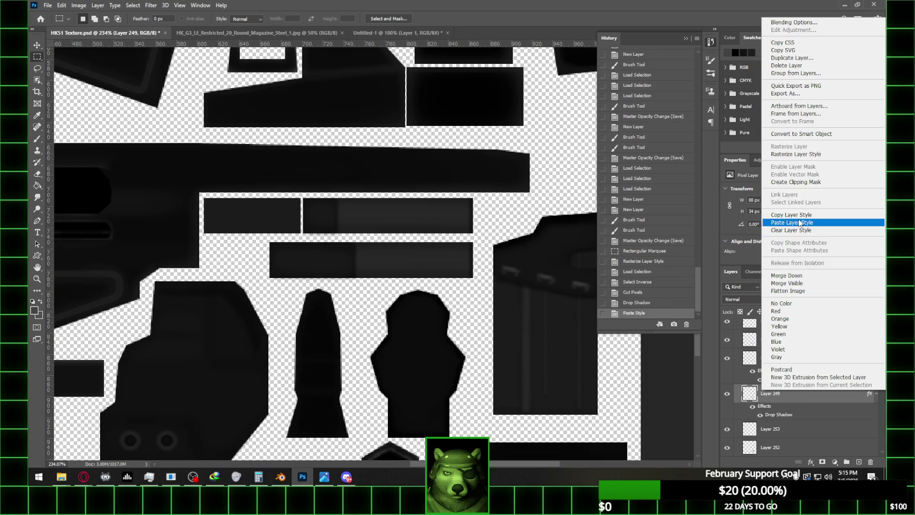
left_click(797, 154)
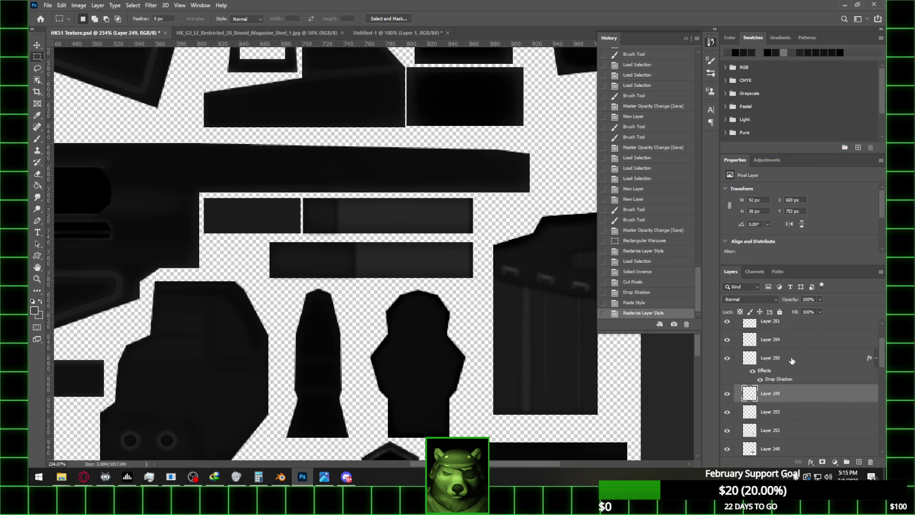
right_click(792, 361)
left_click(710, 231)
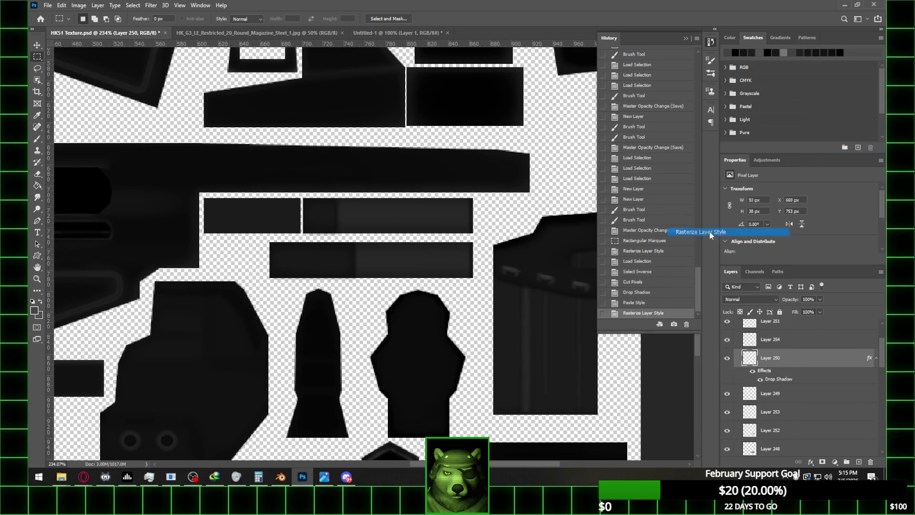
- Cut away Layer 250's shadow outside the two magazine strips
scroll(477, 221, "down", 1, "alt")
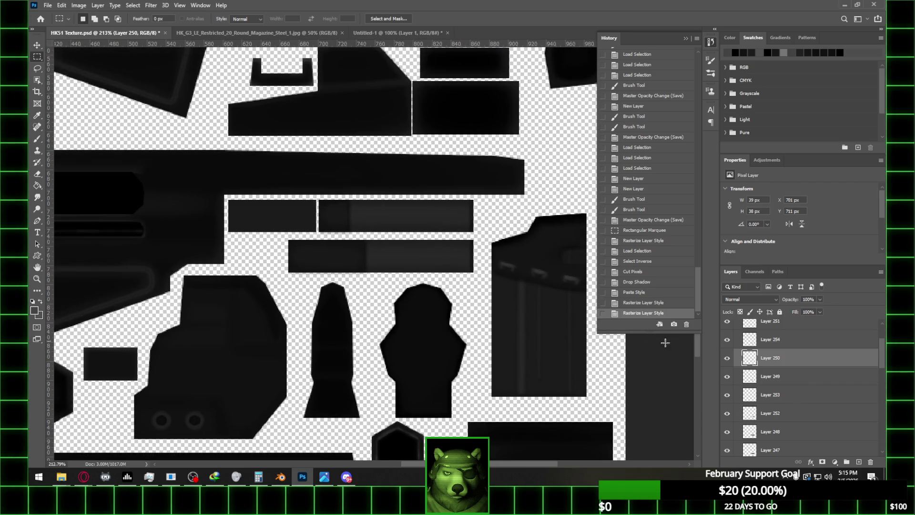
left_click(750, 419, "ctrl")
left_click(751, 432, "ctrl")
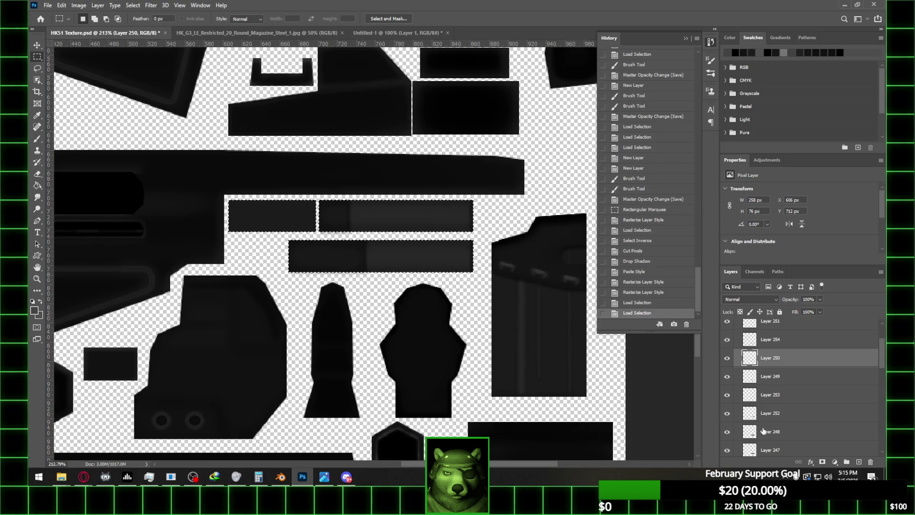
right_click(405, 209)
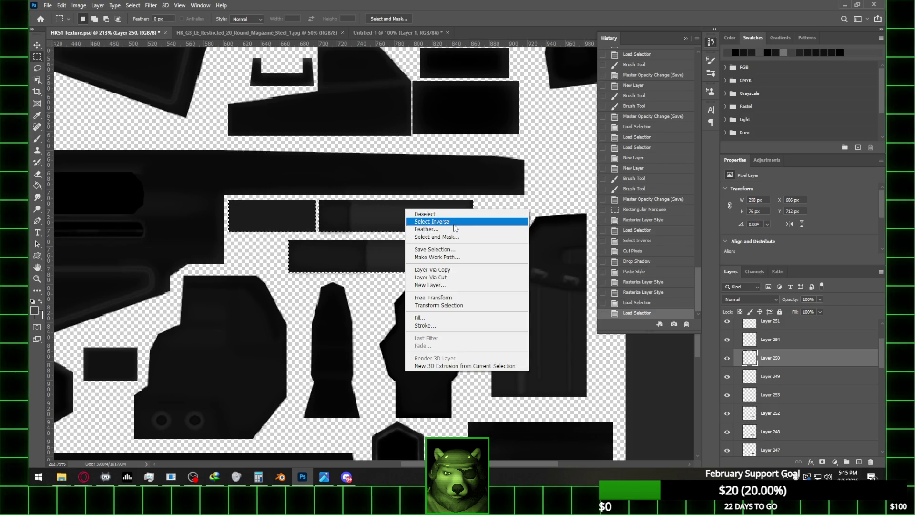
left_click(455, 222)
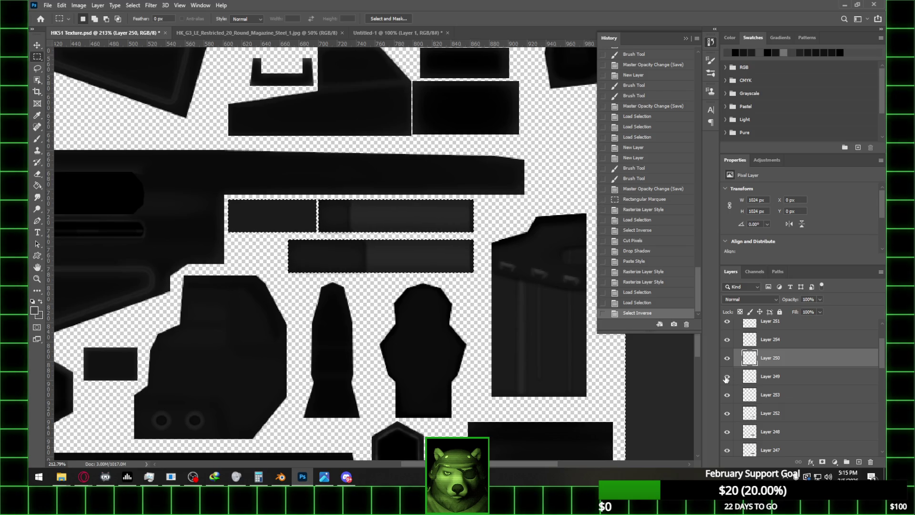
key("ctrl+x")
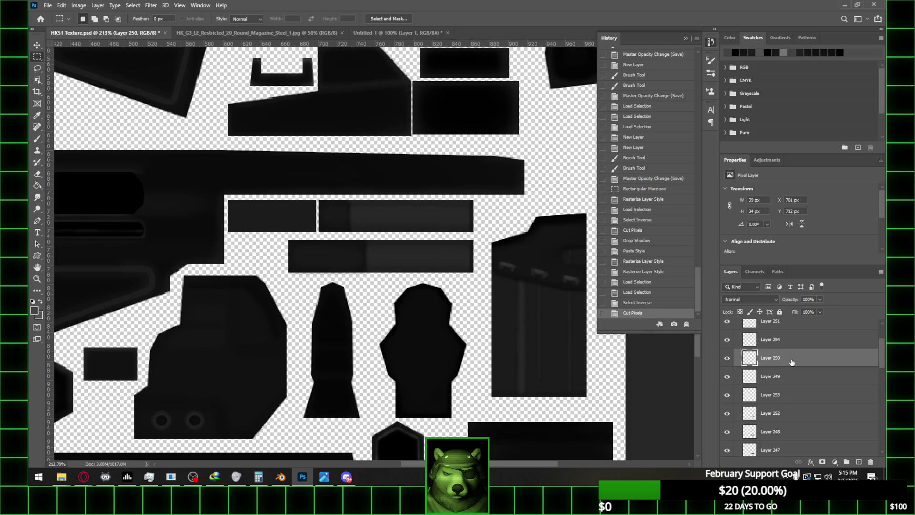
- Cut away Layer 249's shadow outside the strips and save the texture
left_click(749, 413, "ctrl")
left_click(749, 395, "ctrl+shift")
right_click(446, 261)
left_click(496, 281)
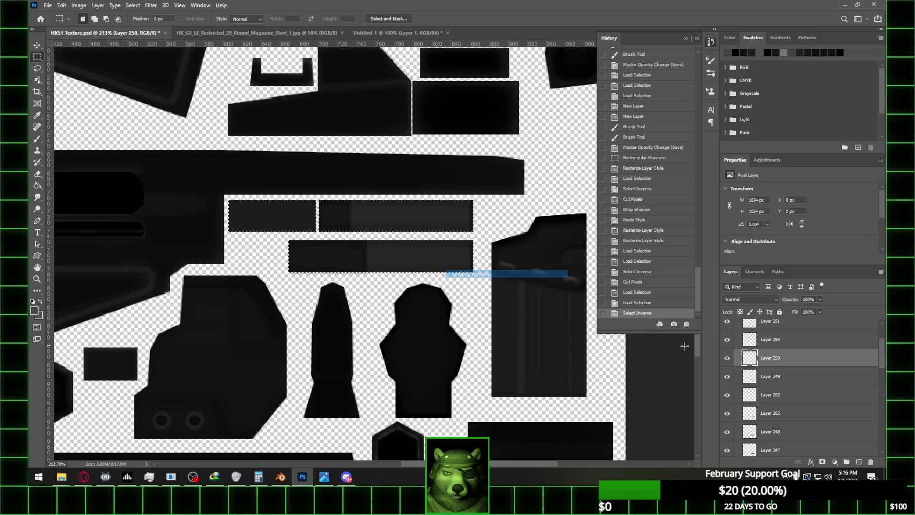
left_click(737, 376)
key("ctrl+x")
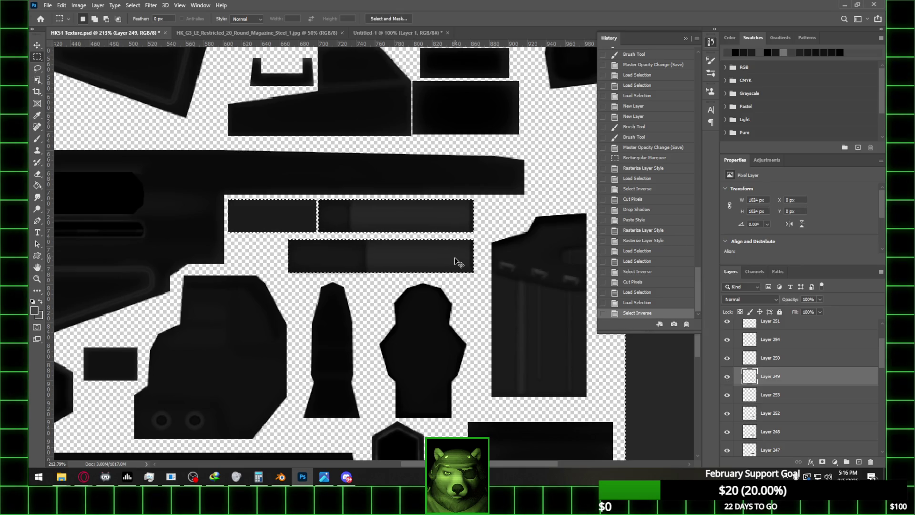
key("ctrl+s")
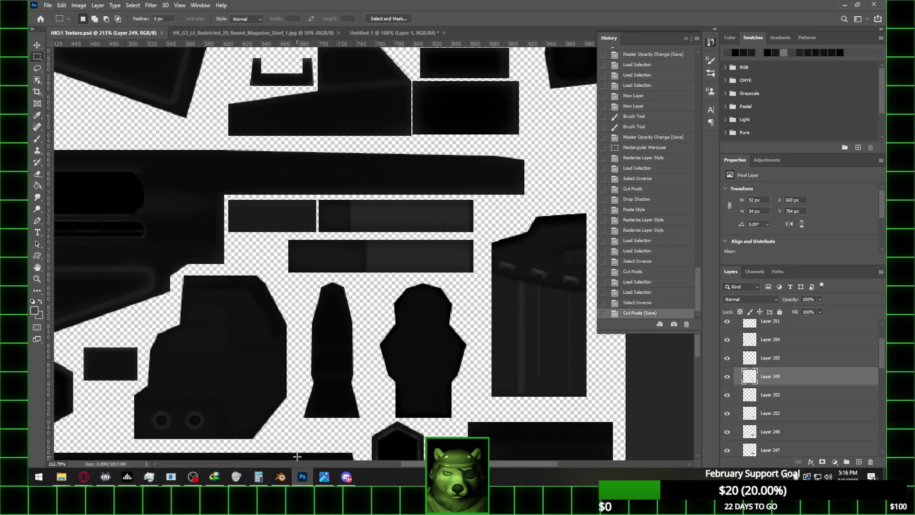
left_click(280, 476)
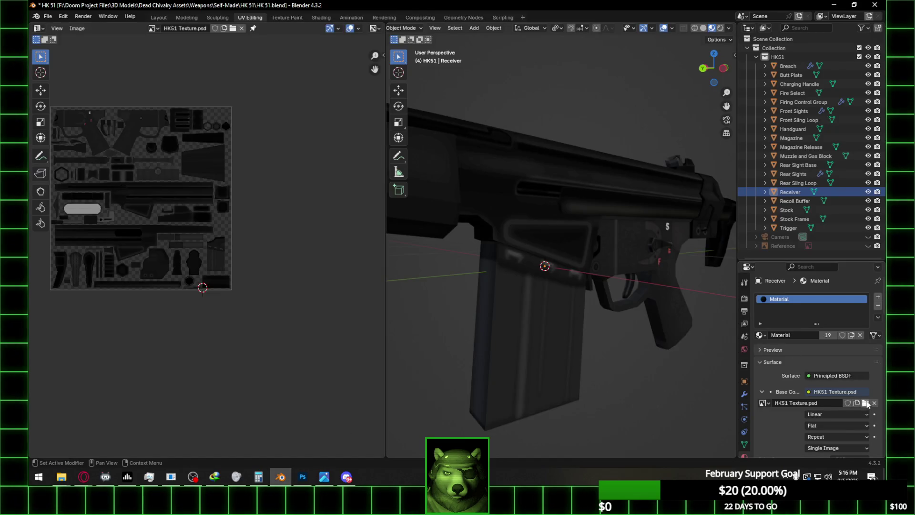
- Reload HK51 Texture.psd on the rifle and orbit to a side view of the magazine strips
left_click(865, 404)
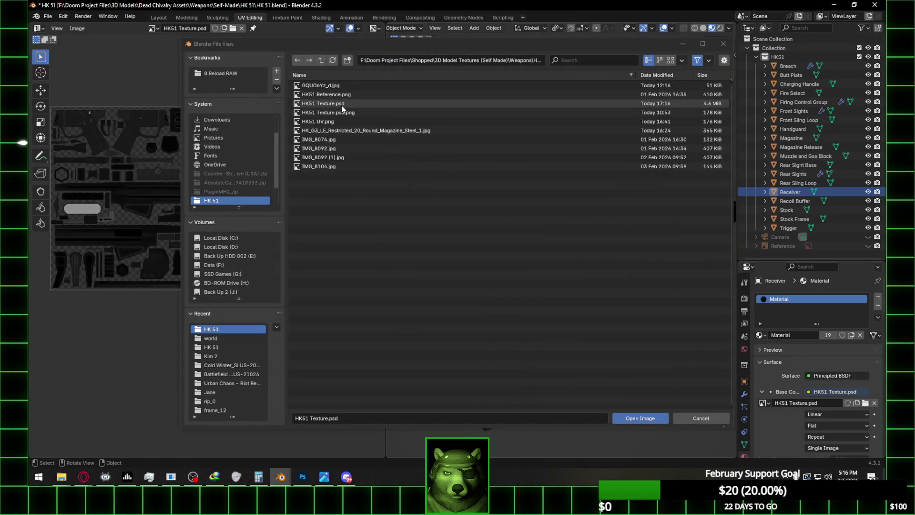
double_click(342, 104)
mouse_move(441, 177)
middle_mouse_down()
mouse_move(550, 256)
mouse_move(710, 239)
mouse_move(454, 239)
mouse_move(464, 230)
mouse_move(523, 259)
mouse_move(588, 266)
middle_mouse_up()
mouse_move(603, 303)
middle_mouse_down()
mouse_move(595, 286)
mouse_move(558, 272)
middle_mouse_up()
left_click(307, 482)
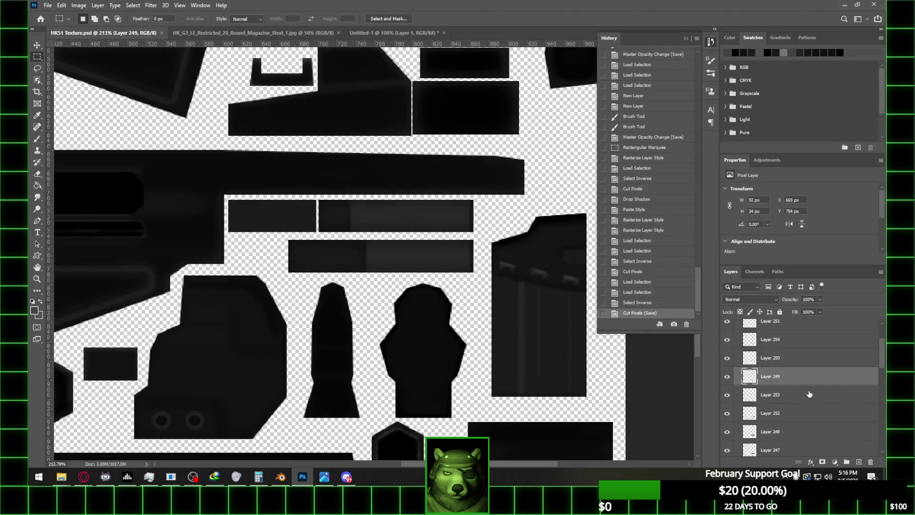
scroll(783, 388, "down", 5)
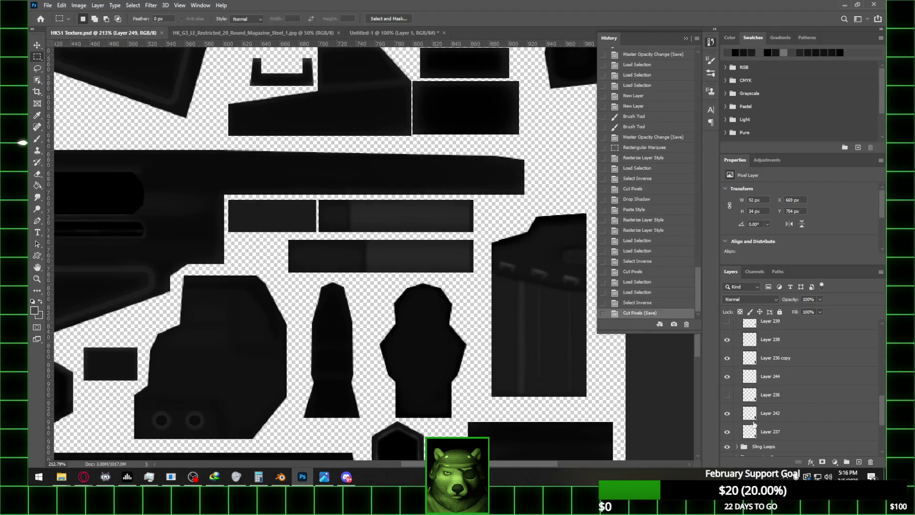